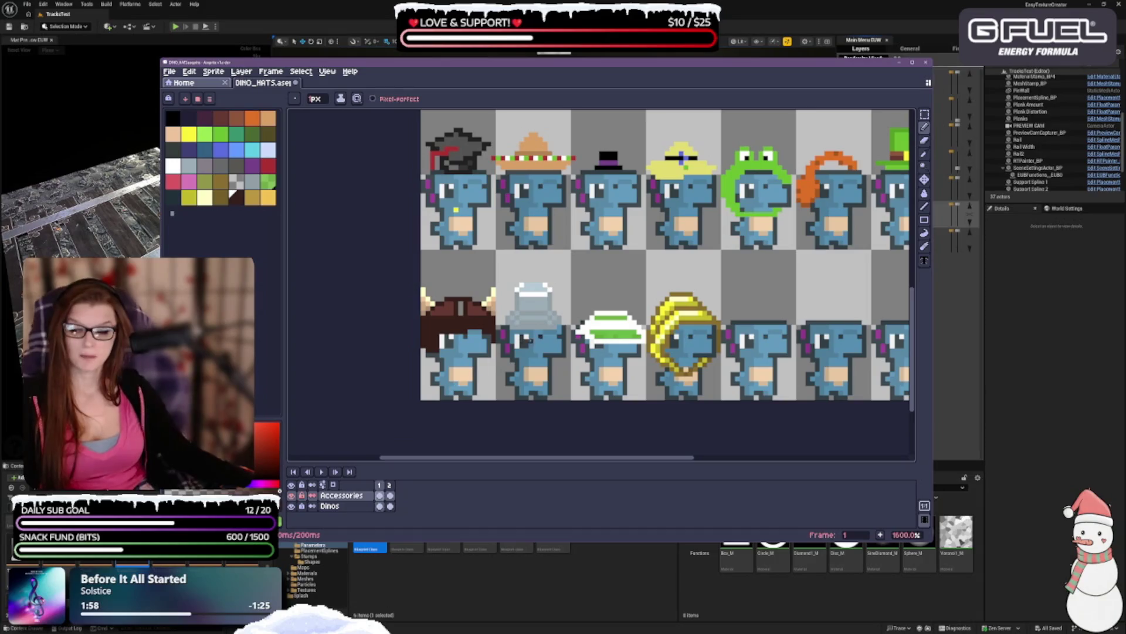
- Undo the last pencil stroke on the viking hat while flipping between pencil and eraser
key("ctrl+z")
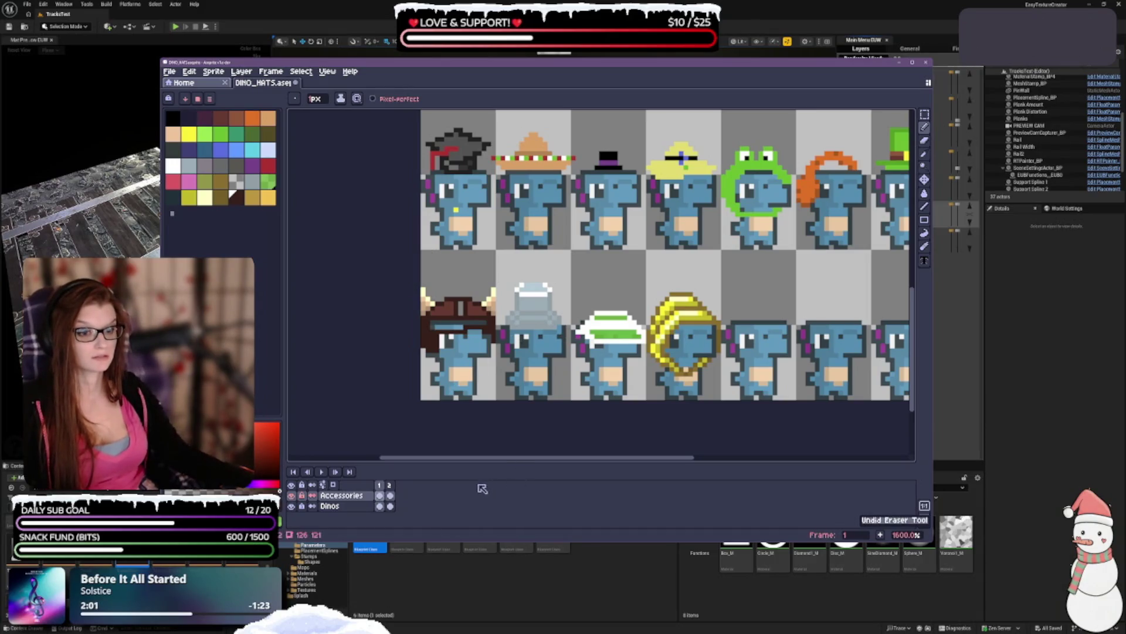
key("e")
key("e")
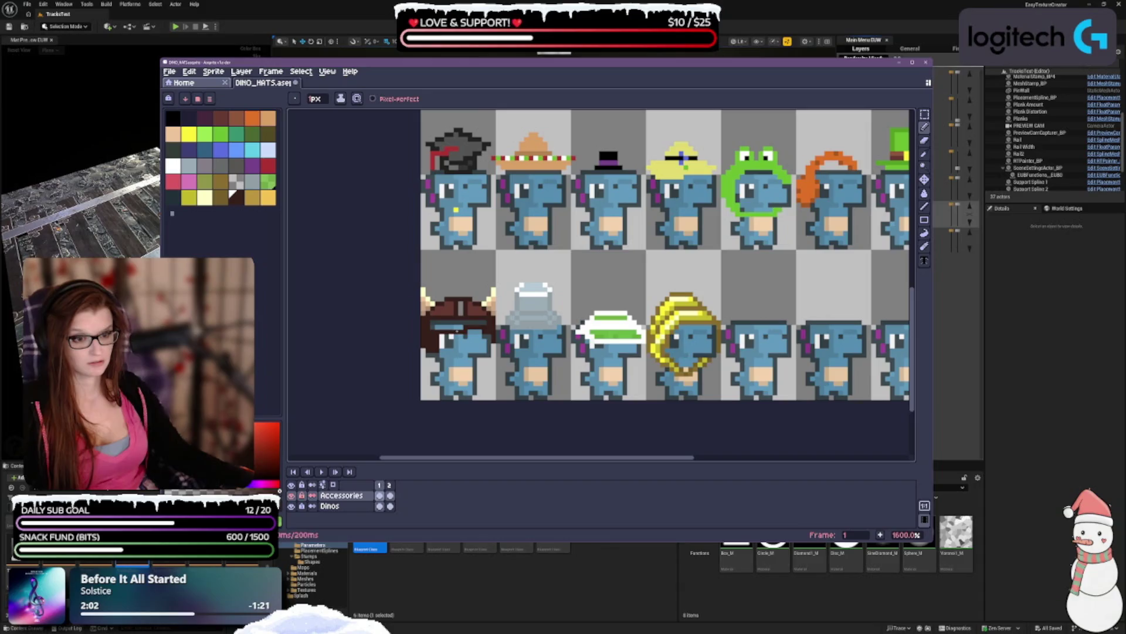
key("b")
key("e")
key("b")
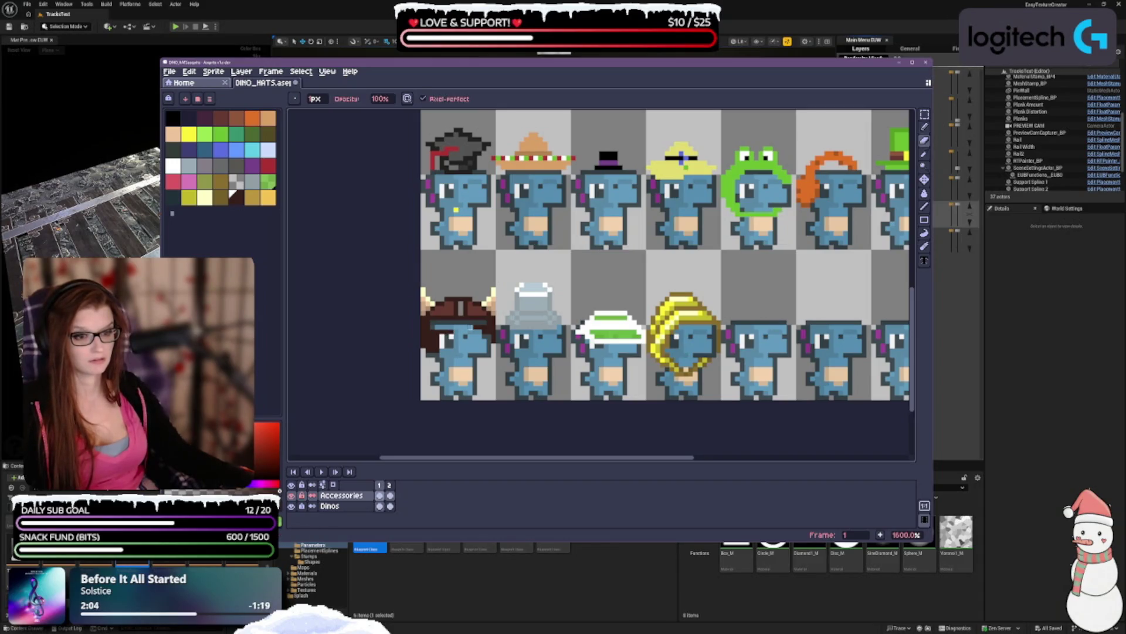
key("e")
key("b")
key("e")
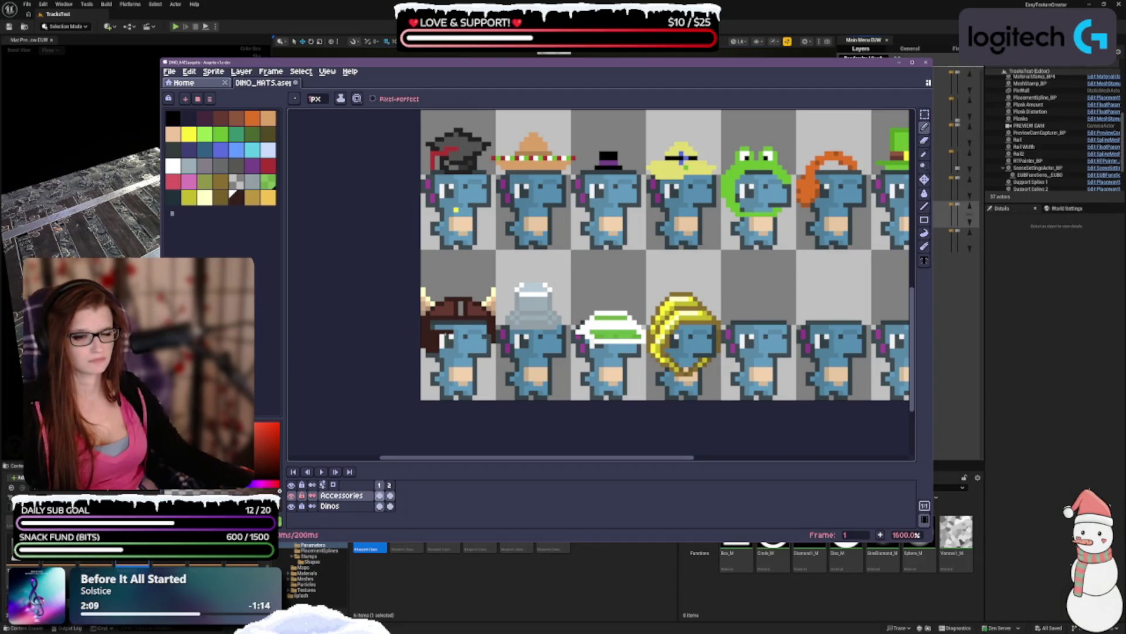
- Settle on the pencil and undo two more pencil strokes on the viking hat
key("e")
key("b")
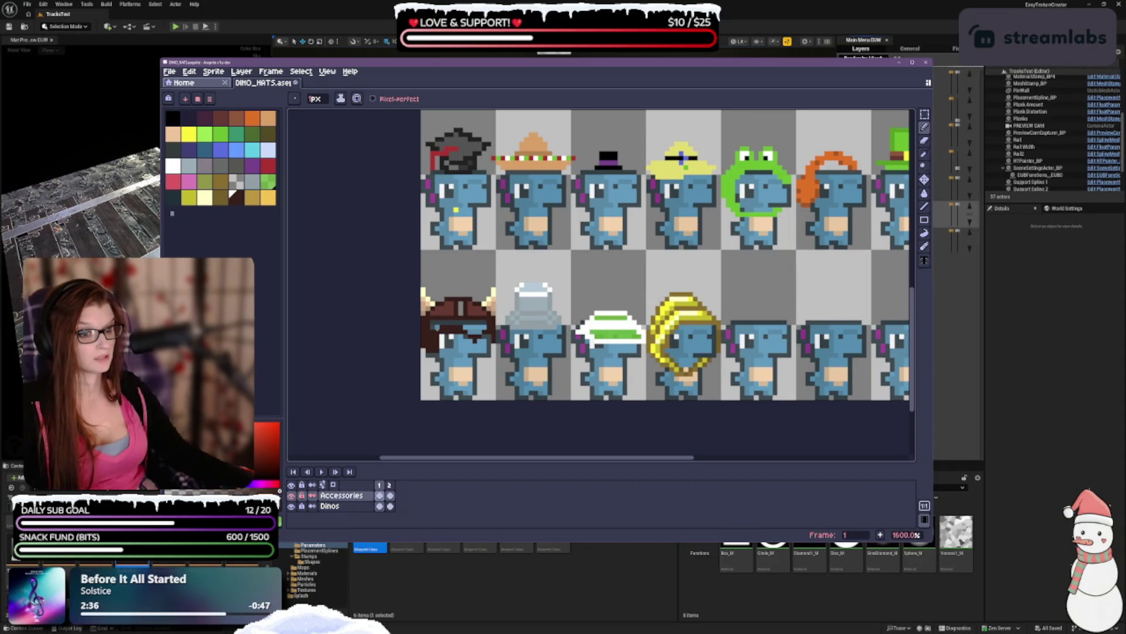
key("ctrl+z")
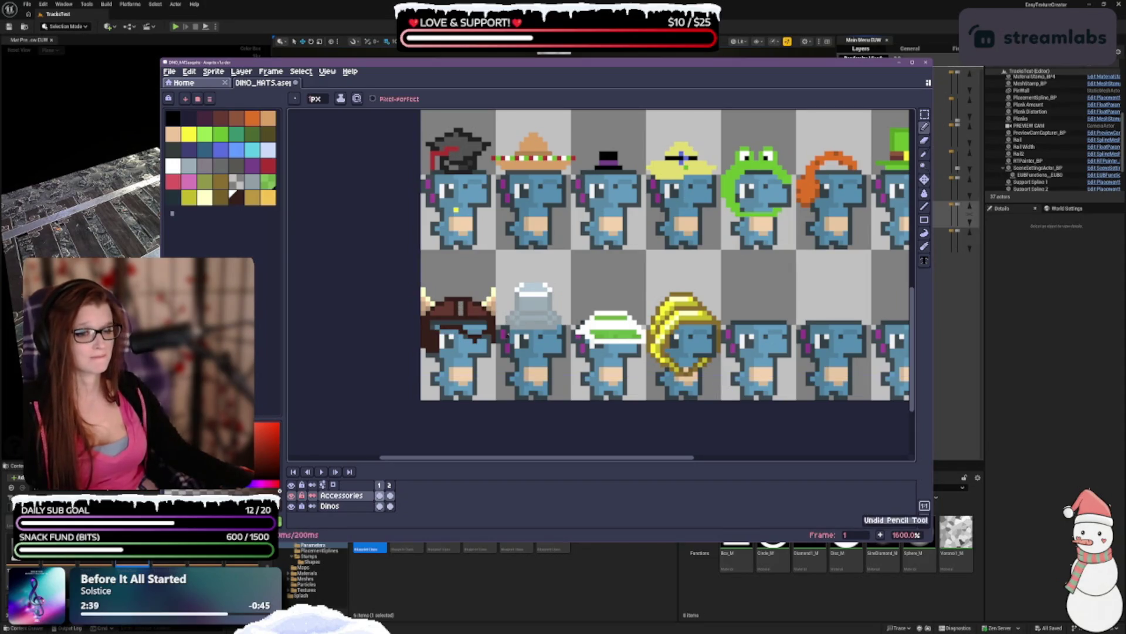
key("ctrl+z")
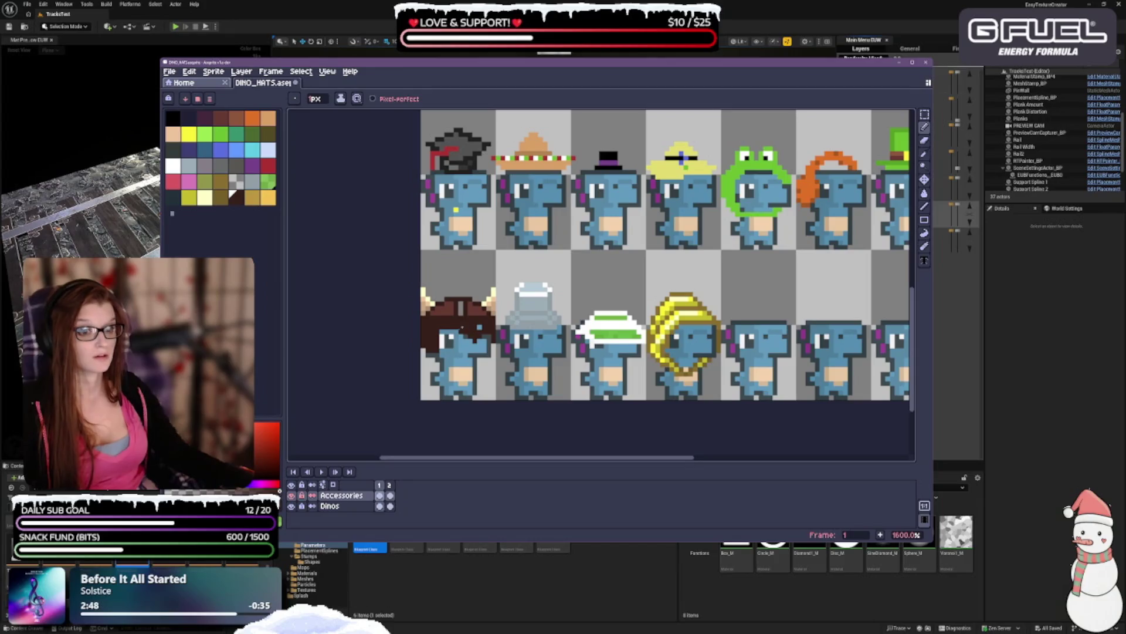
scroll(558, 312, "down", 4)
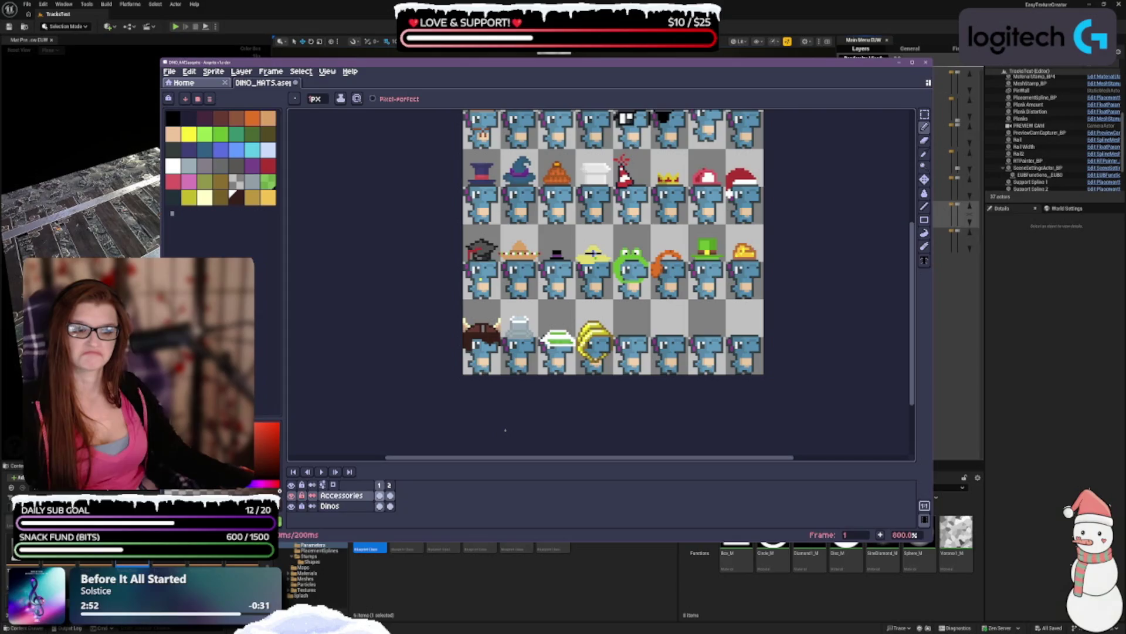
- With the Move tool active, undo three earlier pencil and eraser strokes
key("v")
key("ctrl+z")
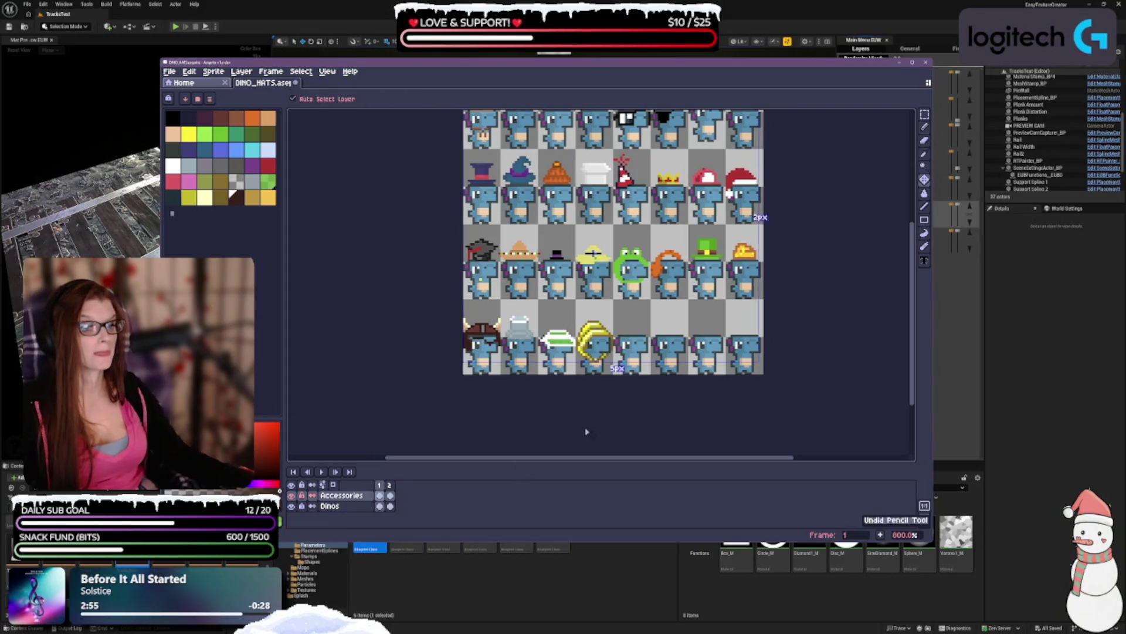
key("ctrl+z")
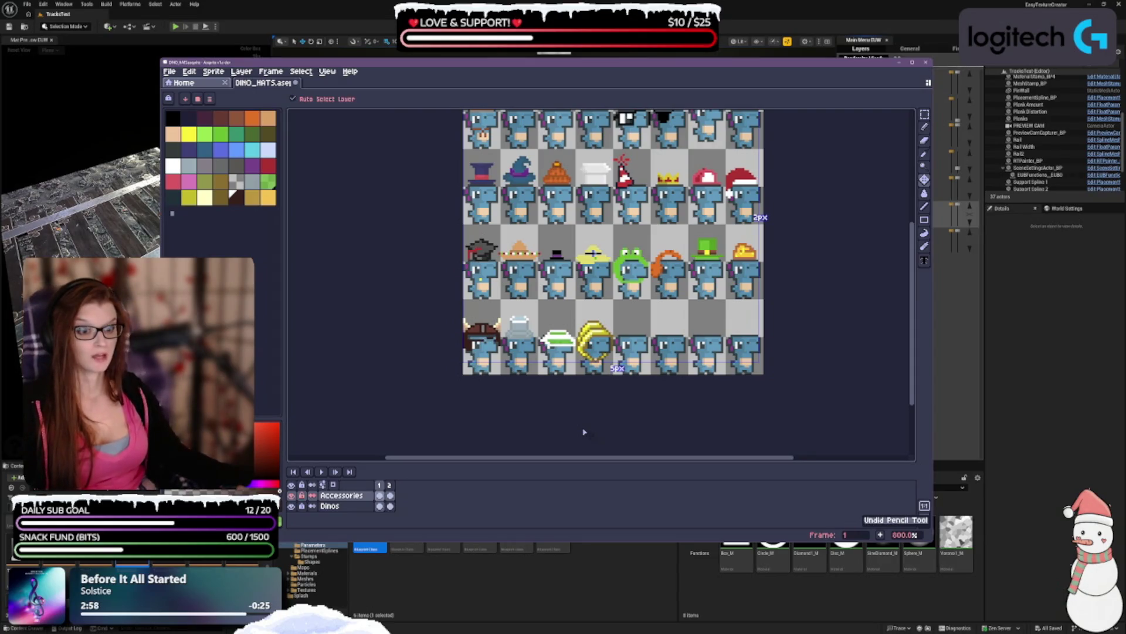
key("ctrl+z")
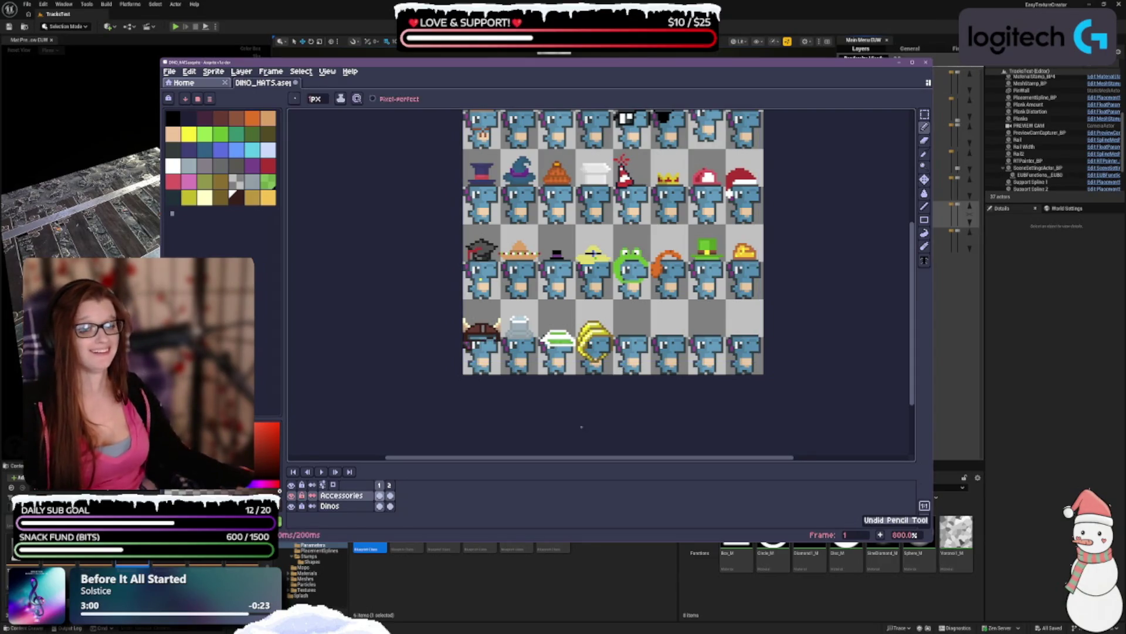
- Return to the pencil and undo the stroke that left a stray green dot below the viking-hat dino
key("b")
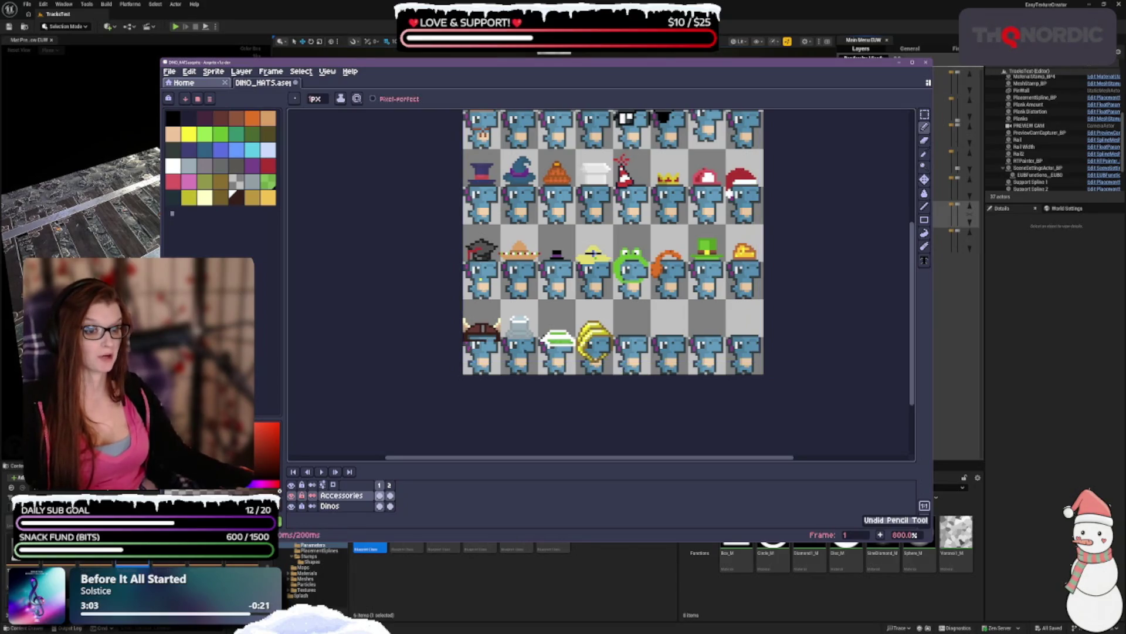
scroll(455, 352, "up", 3)
scroll(545, 277, "down", 2)
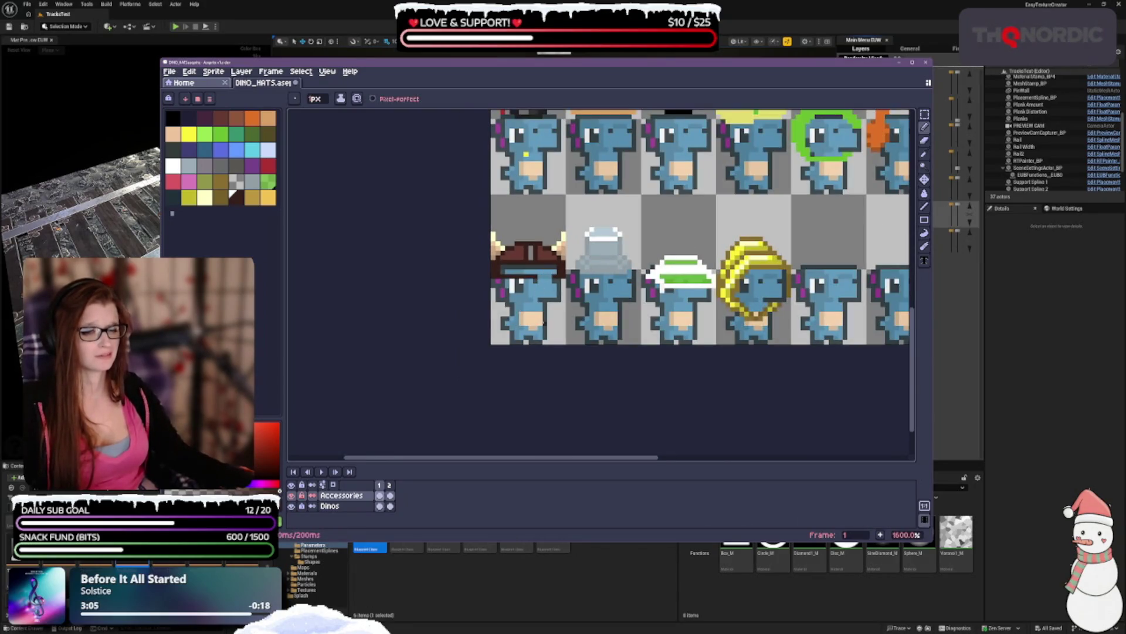
left_click_drag(589, 301, 519, 343)
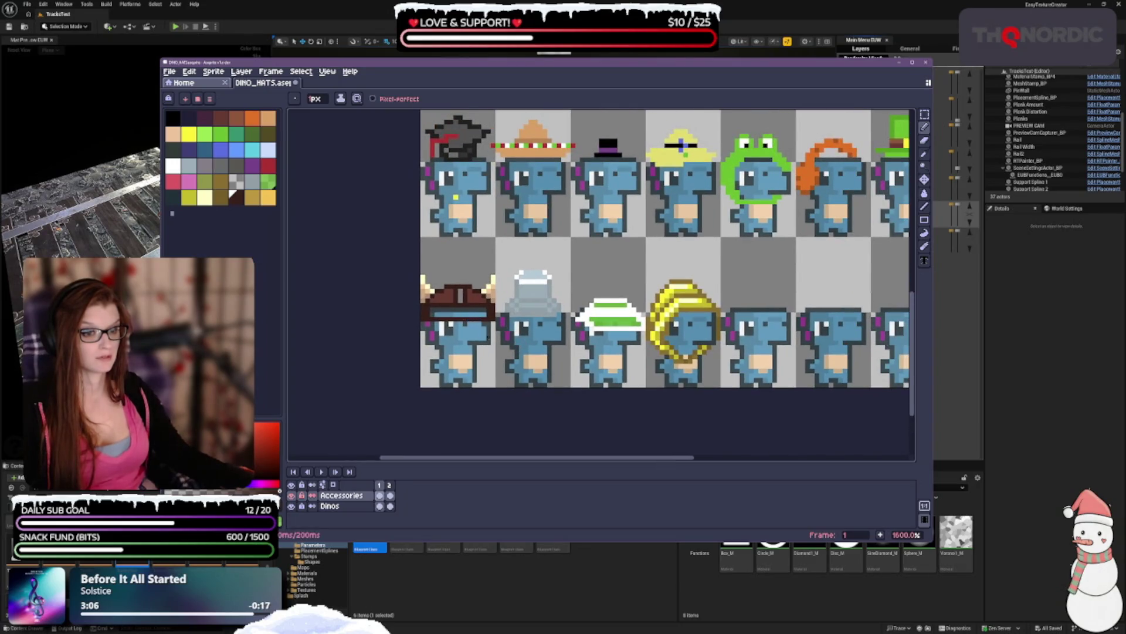
scroll(475, 320, "down", 3)
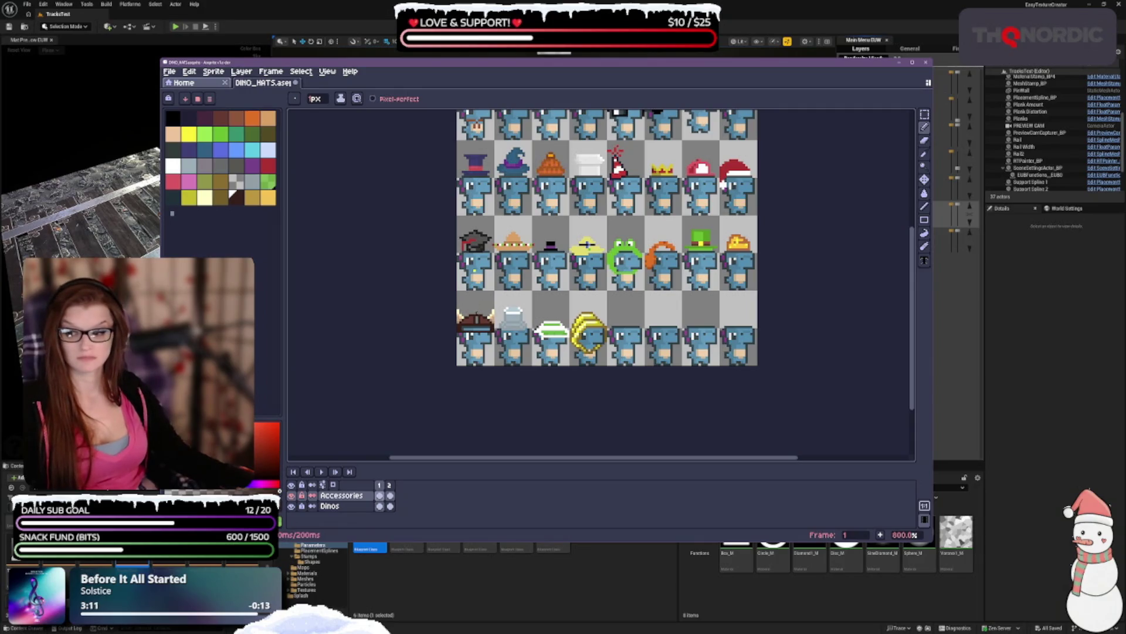
scroll(497, 320, "up", 3)
scroll(502, 319, "down", 1)
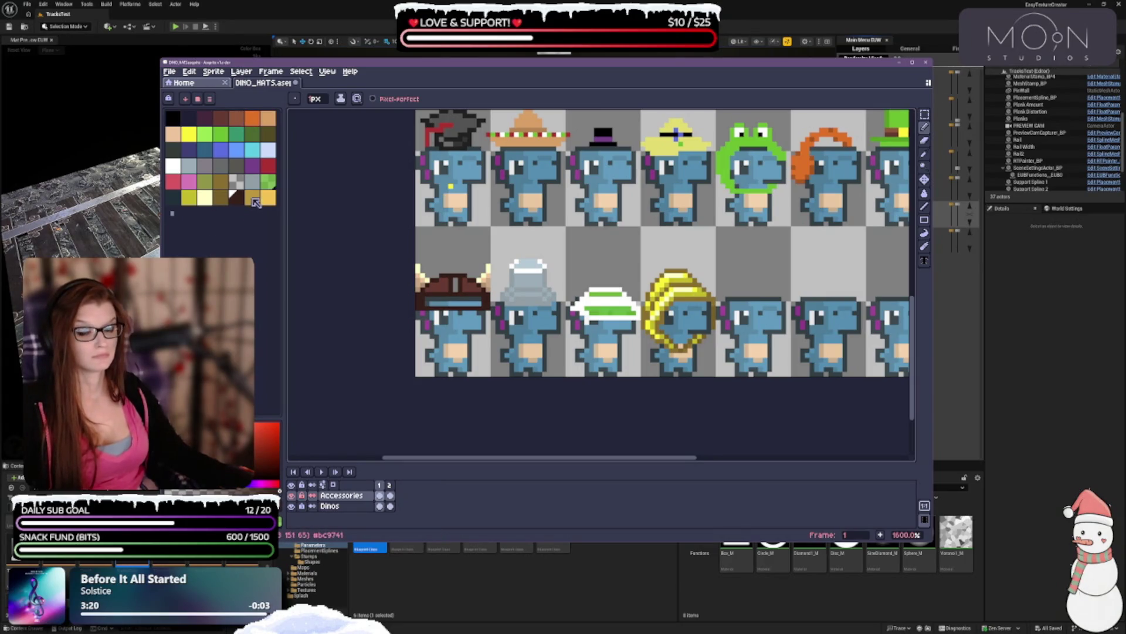
scroll(436, 299, "up", 2)
scroll(435, 299, "up", 1)
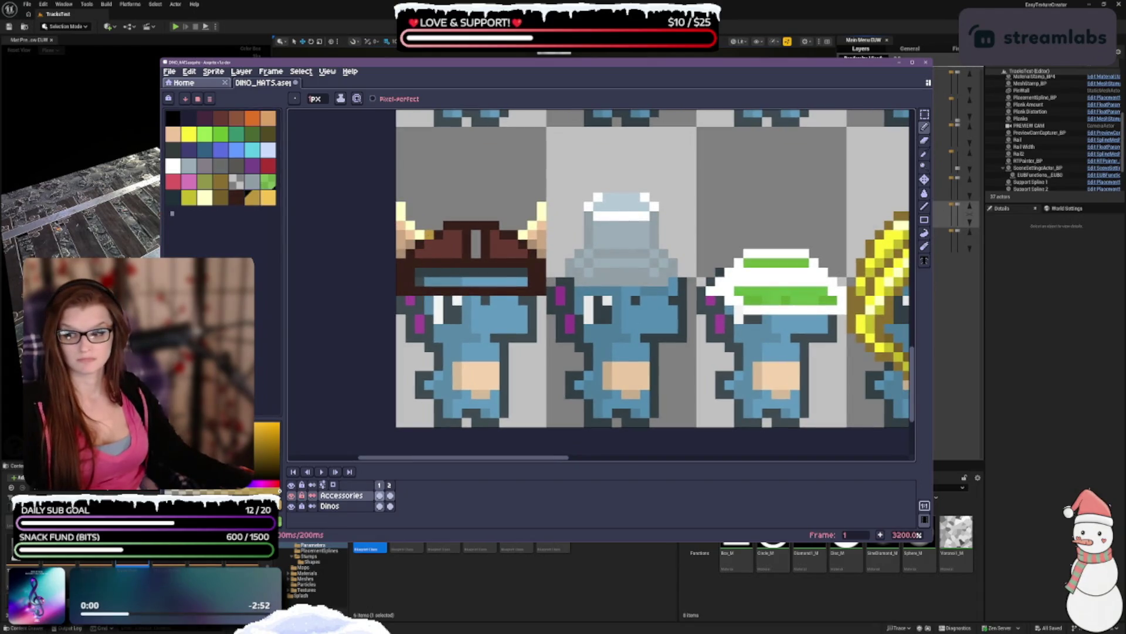
scroll(427, 244, "down", 1)
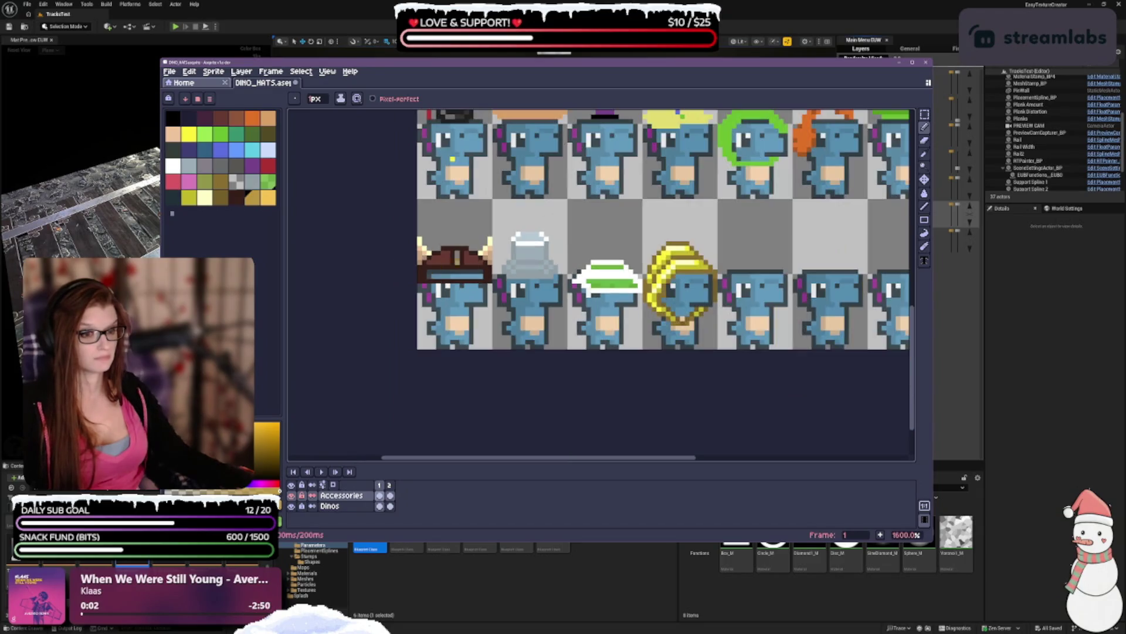
scroll(423, 257, "right", 2)
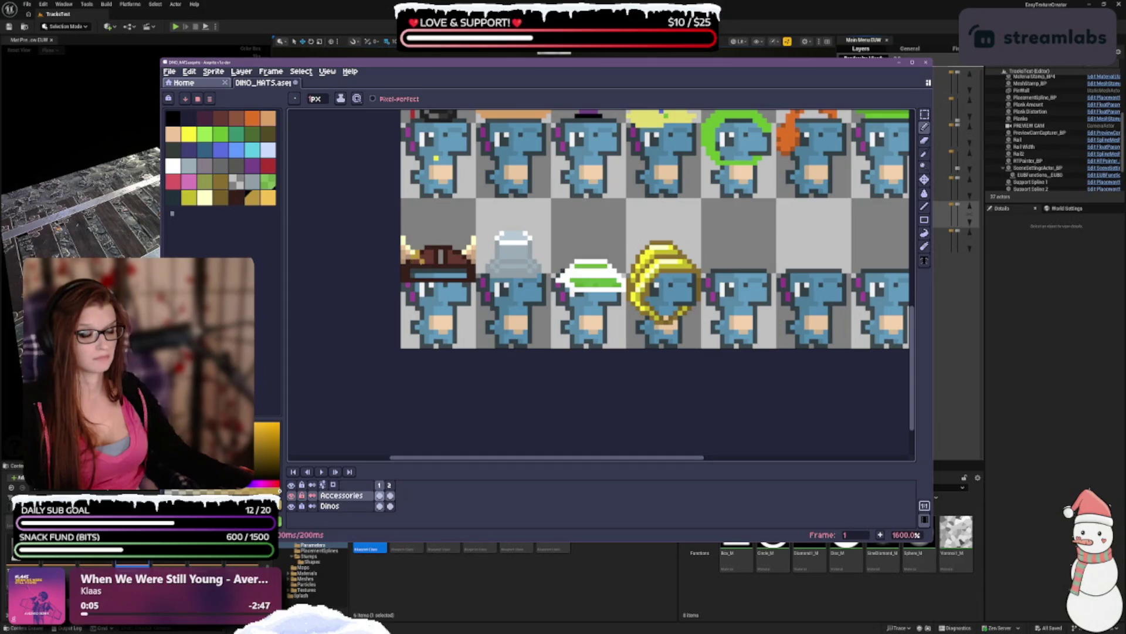
key("ctrl+z")
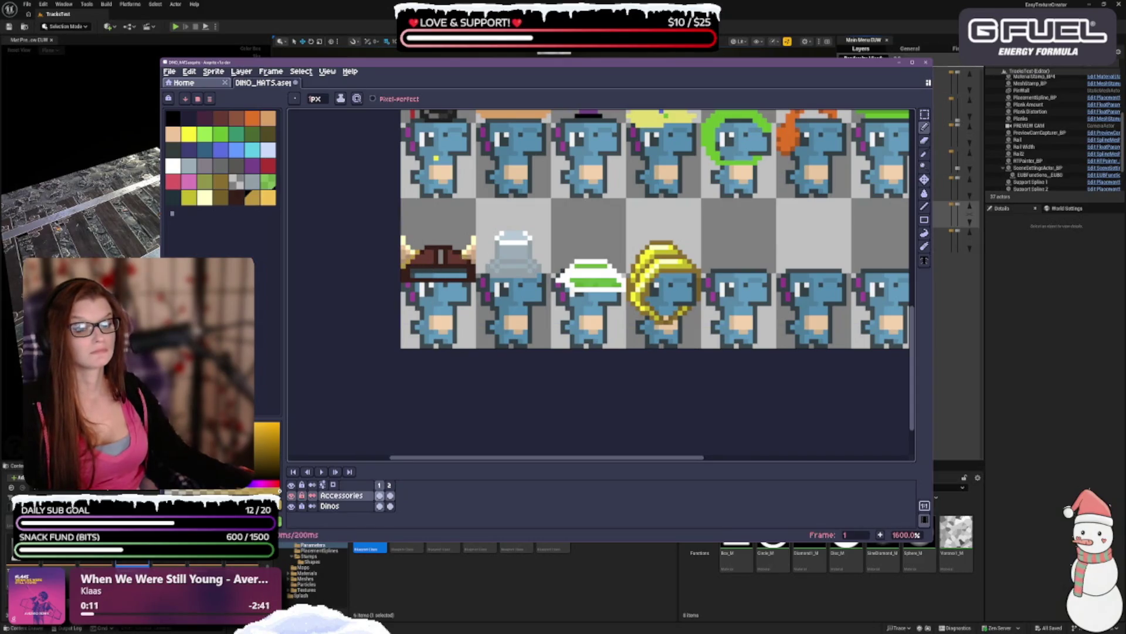
scroll(440, 255, "down", 1)
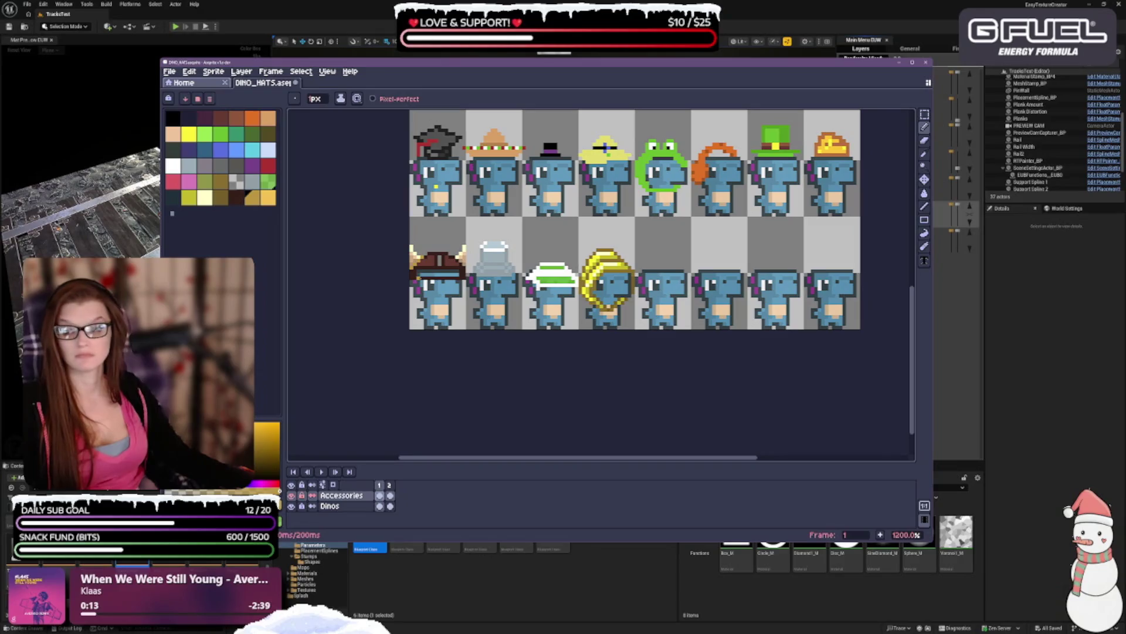
scroll(459, 298, "up", 1)
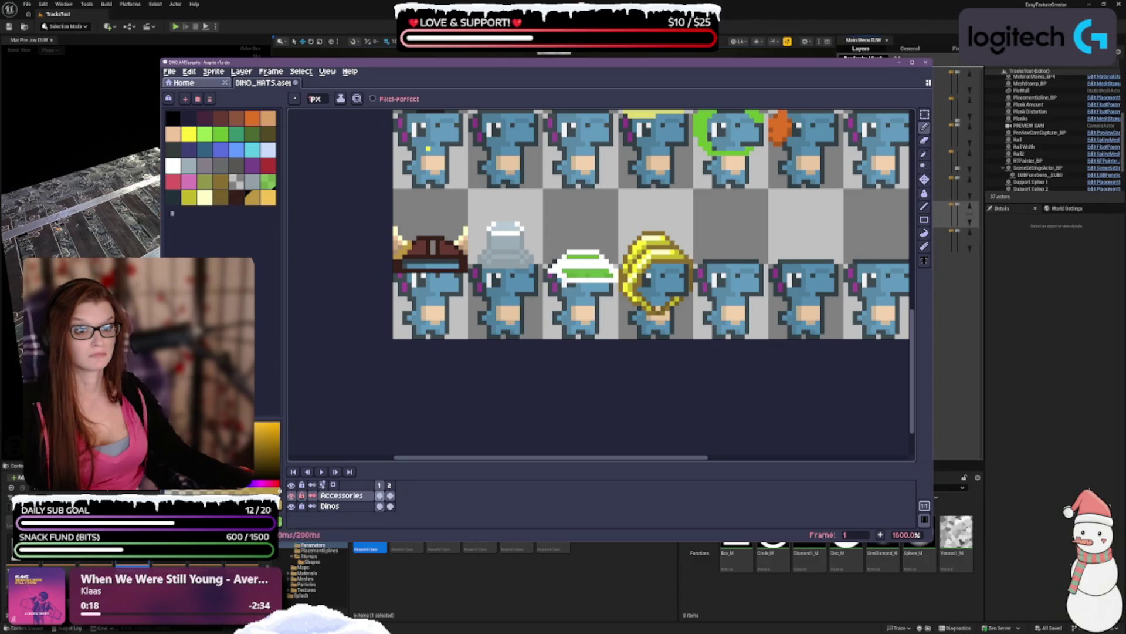
scroll(475, 327, "down", 1)
scroll(467, 325, "down", 1)
scroll(457, 321, "up", 2)
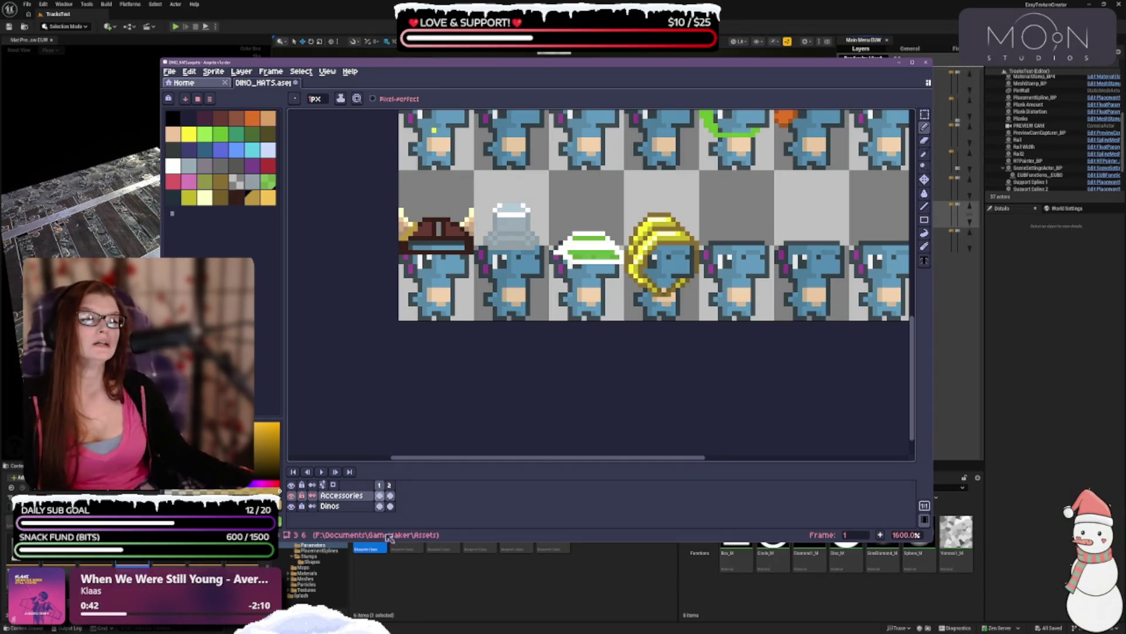
scroll(643, 282, "up", 3)
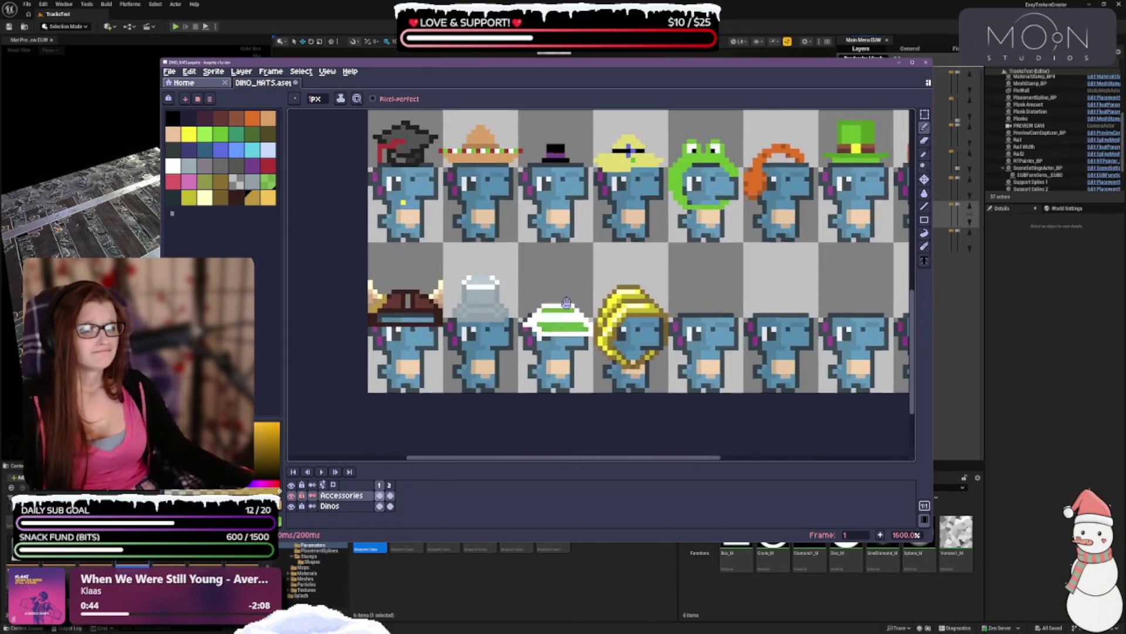
- Erase the viking hat from the first lower-row dino with a 2px eraser
key("v")
key("b")
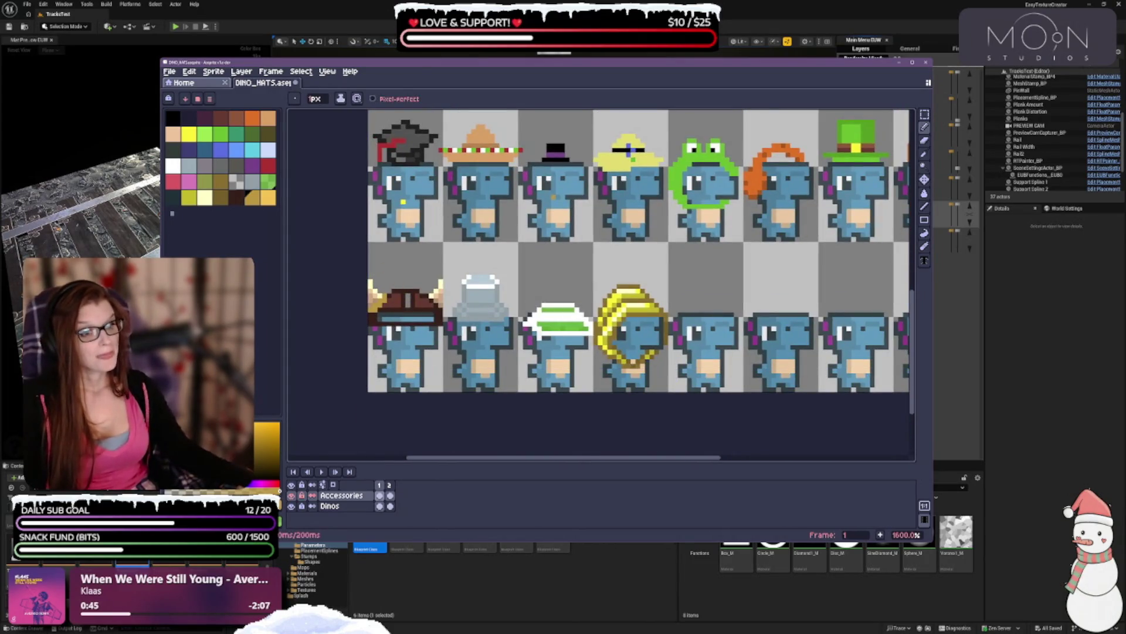
left_click(926, 141)
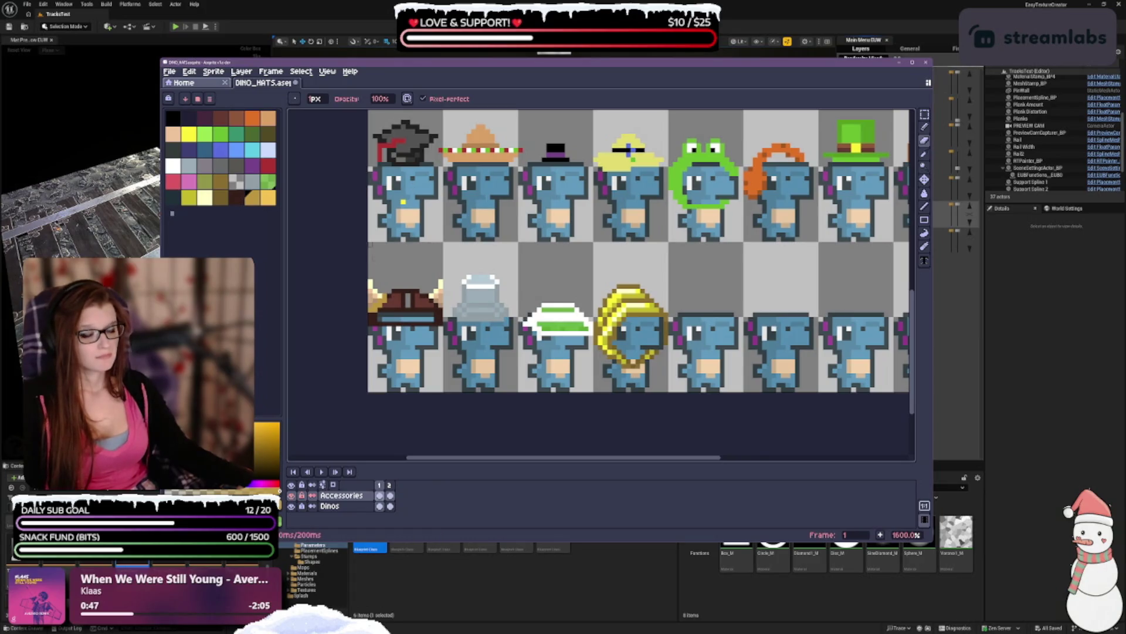
left_click(328, 100)
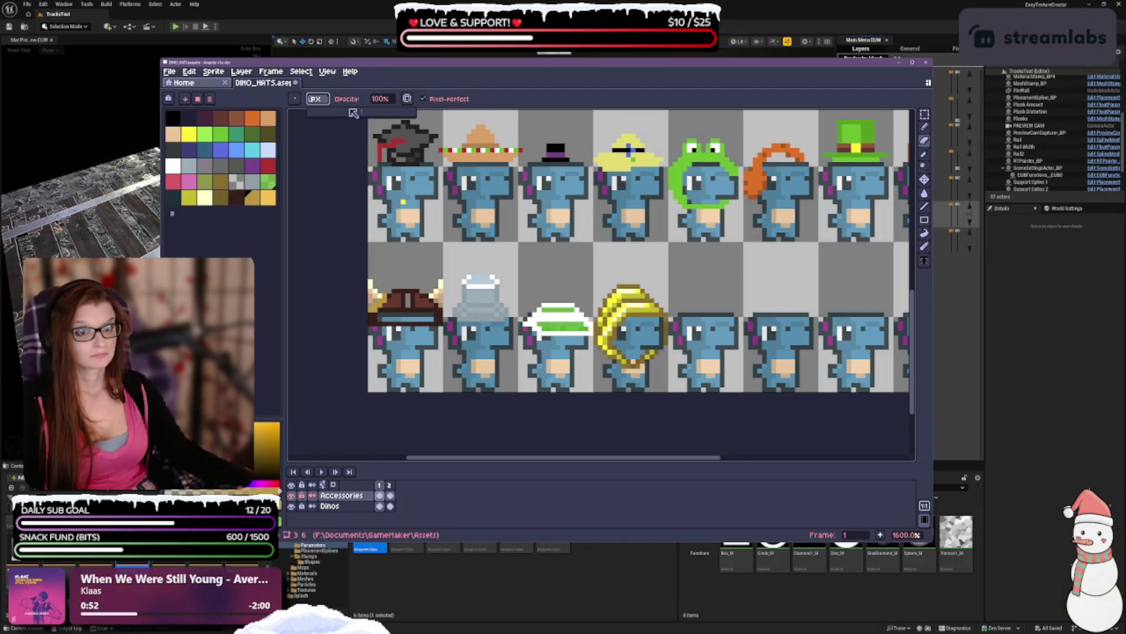
left_click_drag(338, 113, 321, 112)
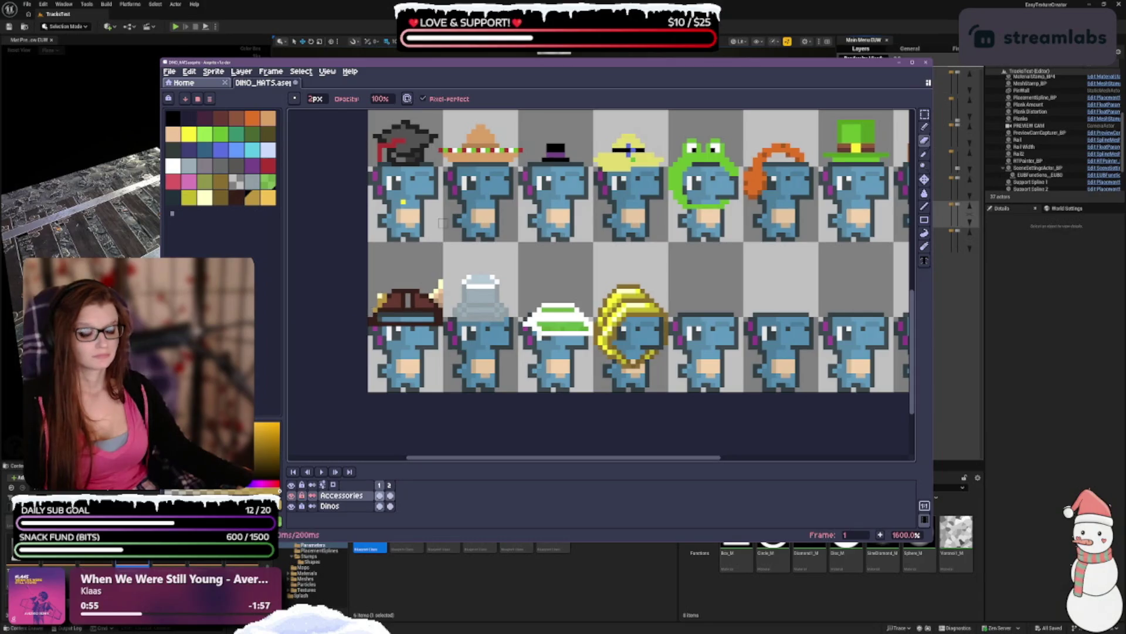
mouse_move(371, 281)
left_mouse_down()
mouse_move(385, 301)
mouse_move(440, 310)
left_mouse_up()
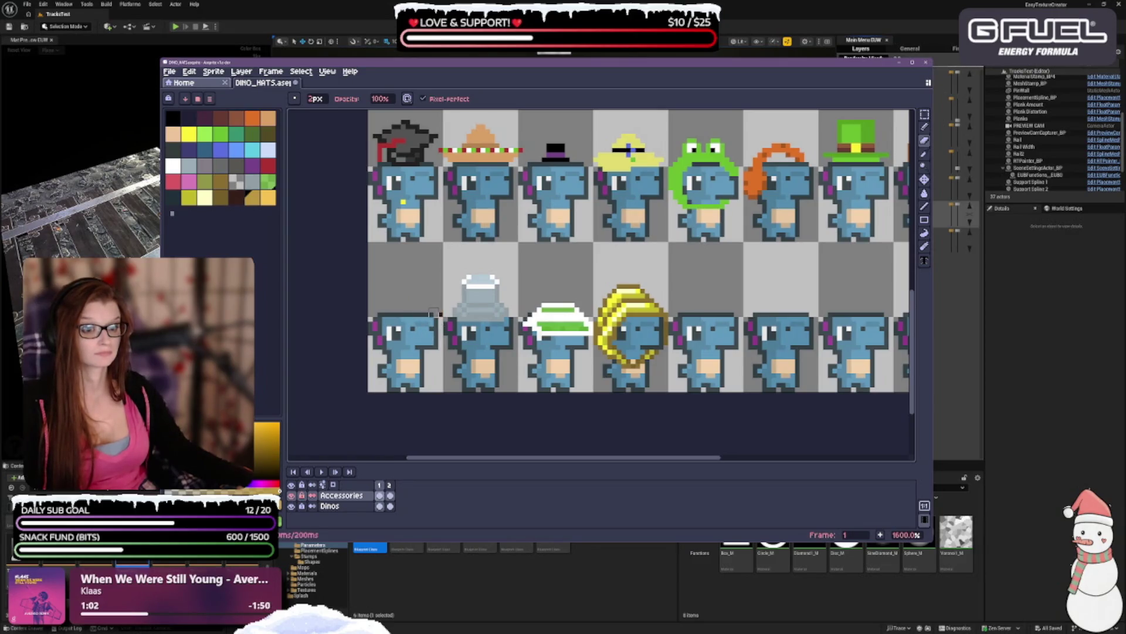
- Choose a dark red drawing colour and settle on the 1px pencil
left_click(236, 196)
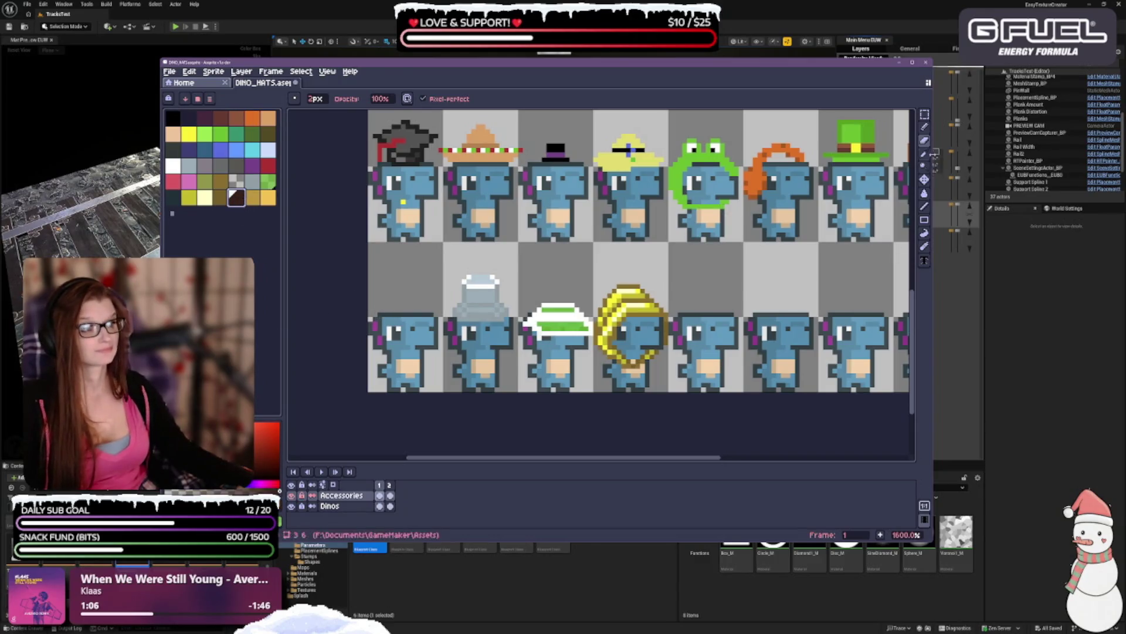
left_click(924, 126)
left_click(924, 126)
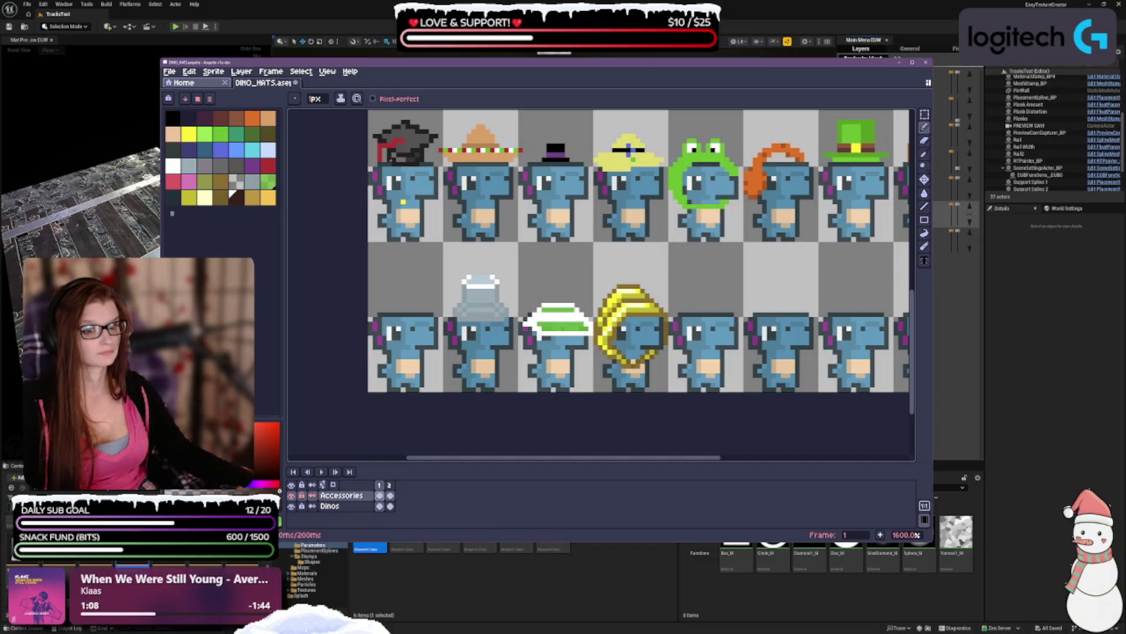
left_click(925, 147)
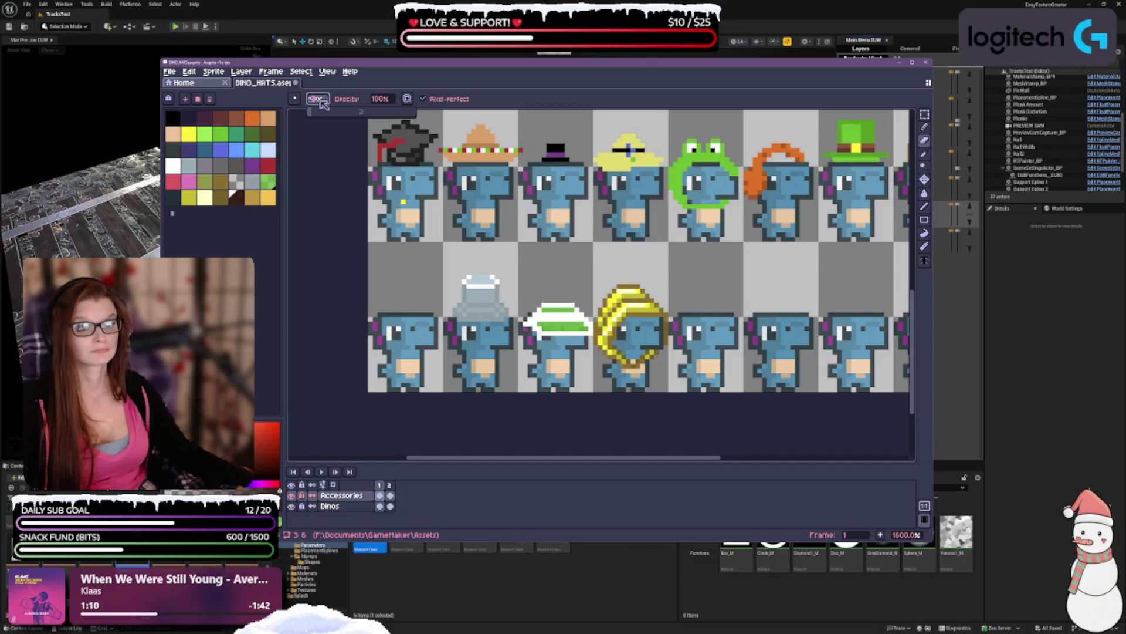
left_click(924, 127)
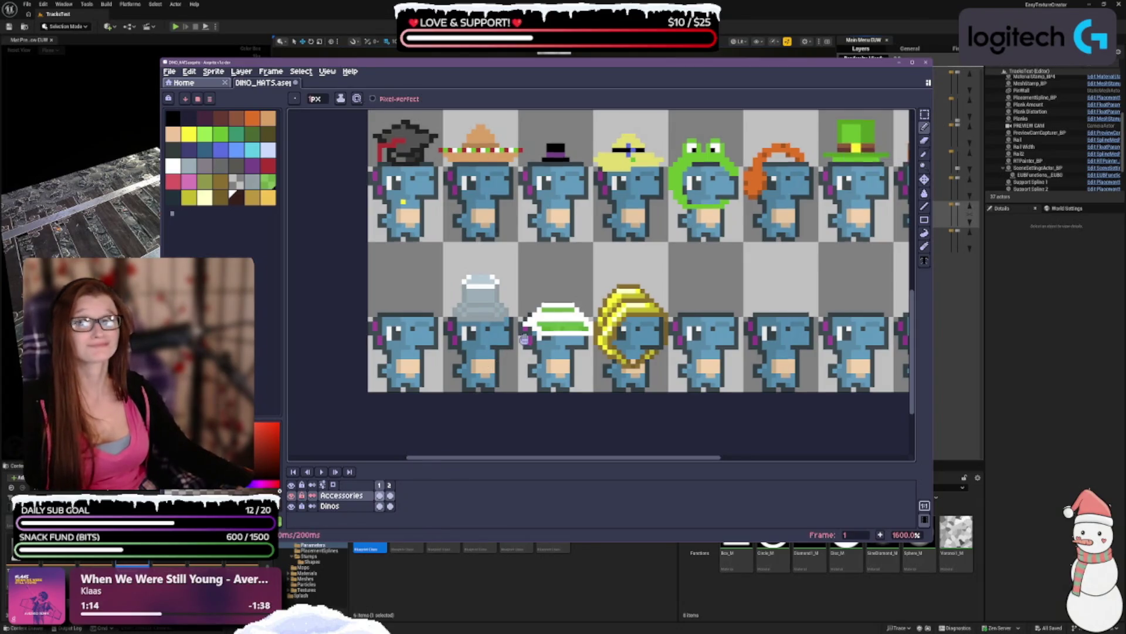
scroll(638, 251, "down", 1)
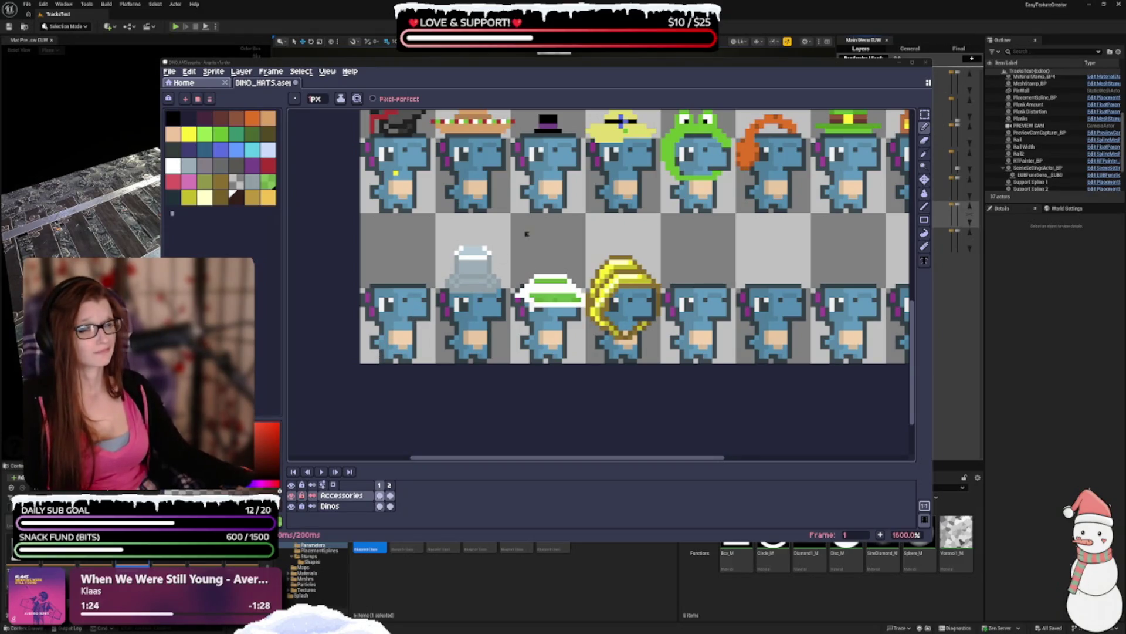
mouse_move(526, 233)
left_mouse_down()
mouse_move(515, 313)
mouse_move(522, 272)
left_mouse_up()
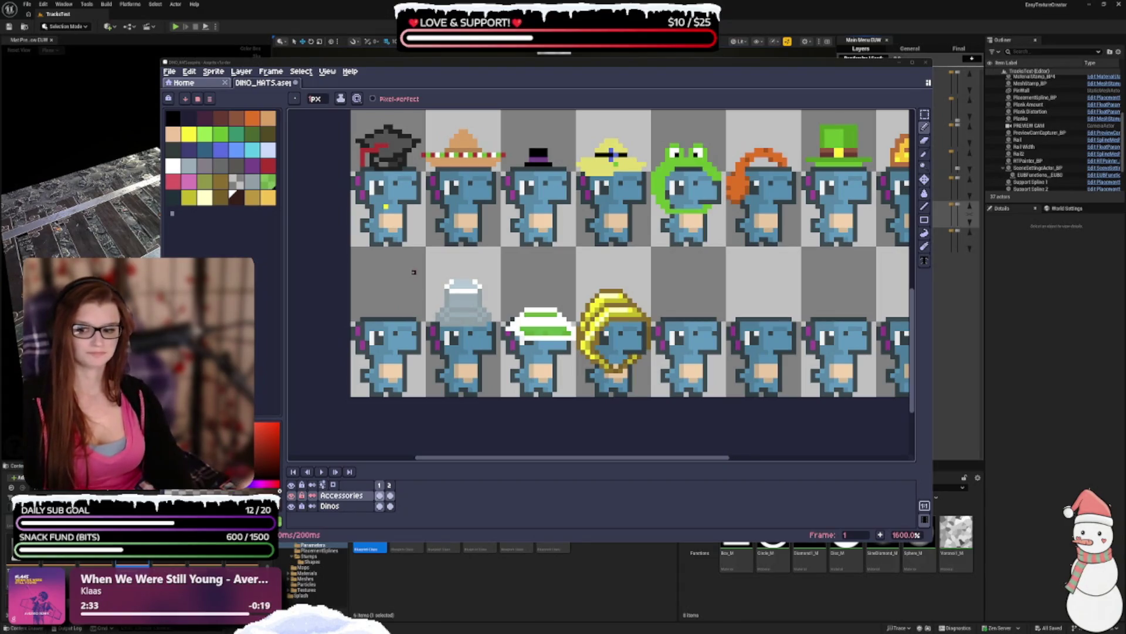
- Undo and redo until the horned viking hat returns on the first lower-row dino
key("ctrl+z")
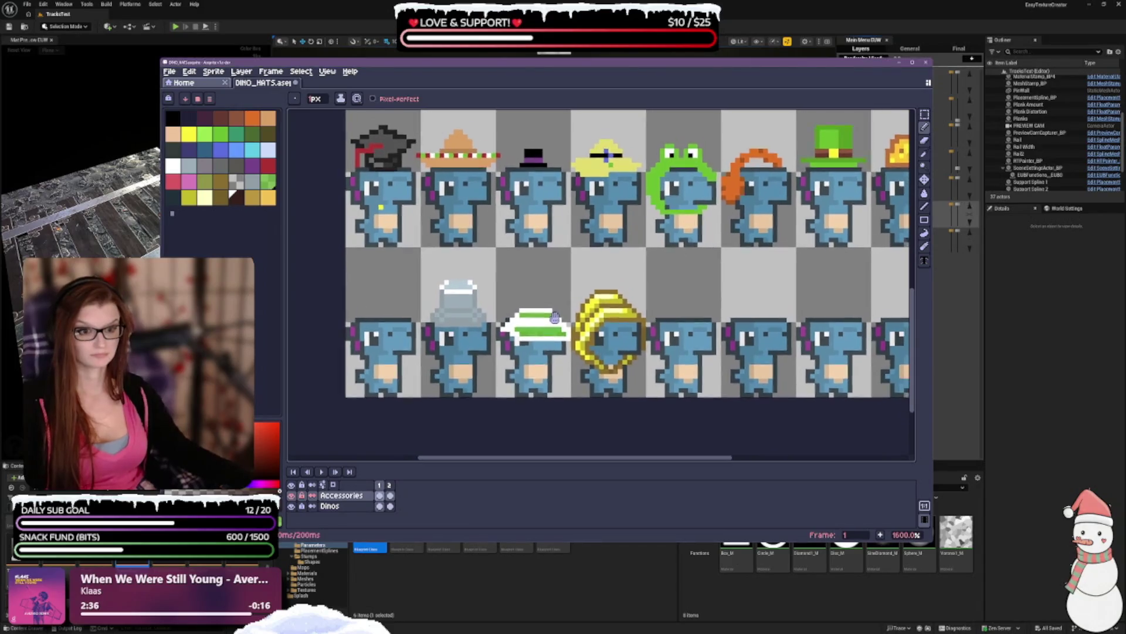
key("ctrl+z")
key("b")
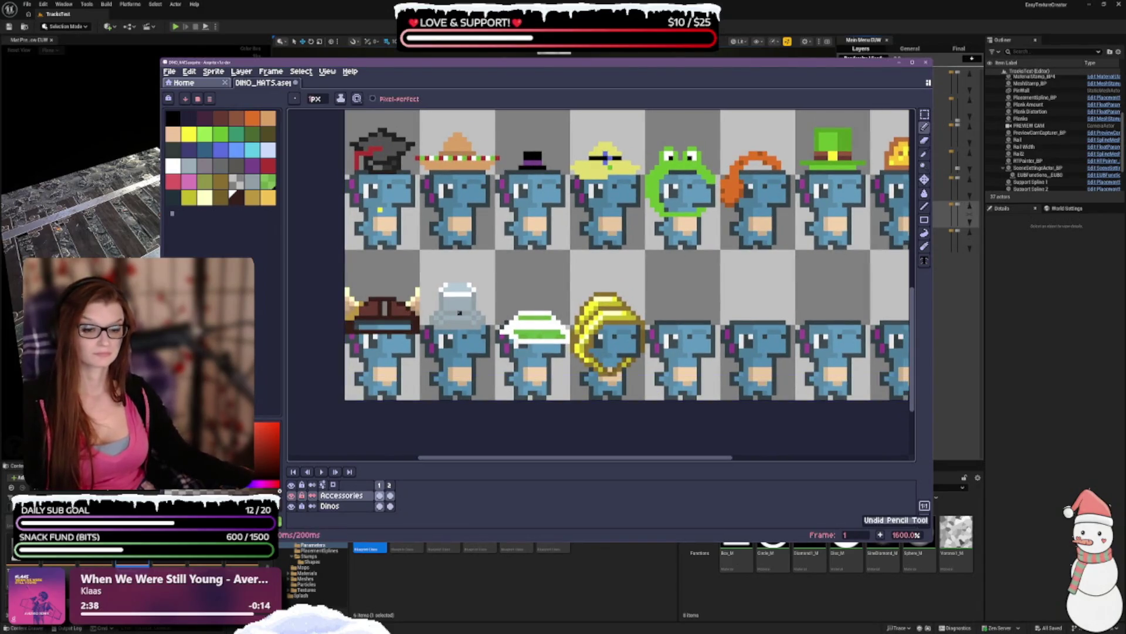
key("ctrl+y")
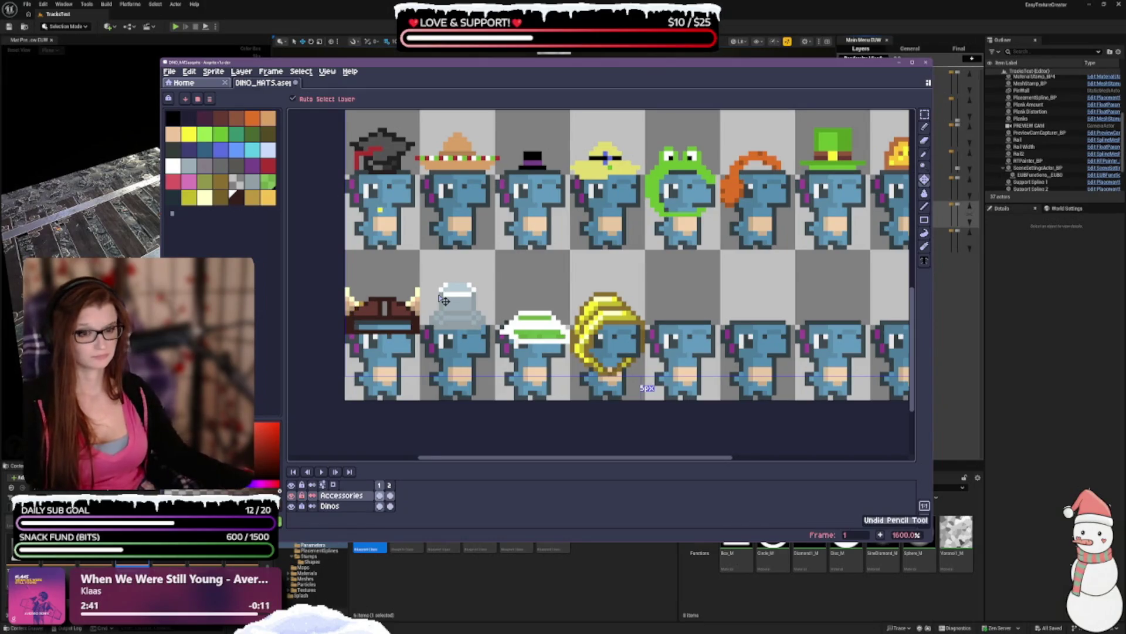
key("ctrl+z")
key("b")
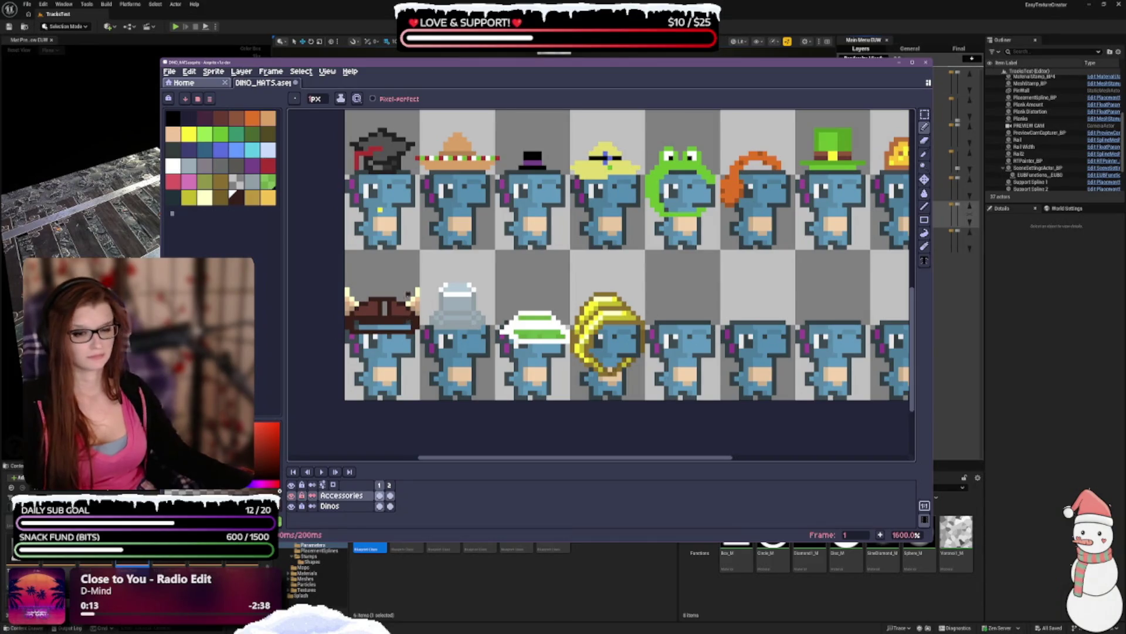
- Flip between eraser and pencil, undoing one stray erase along the way
key("e")
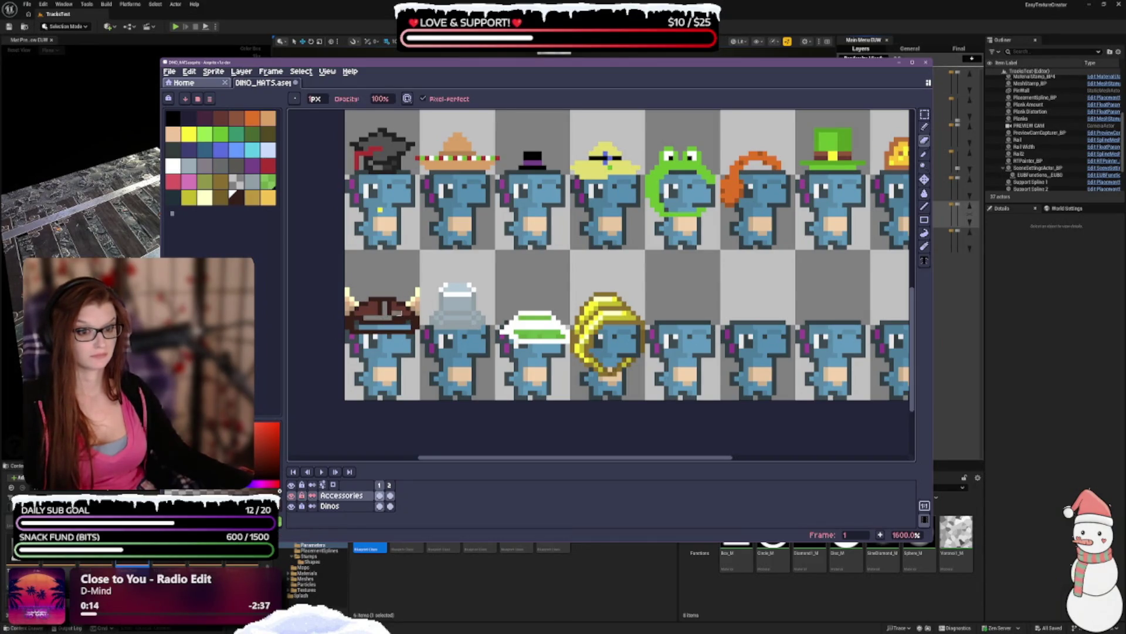
key("b")
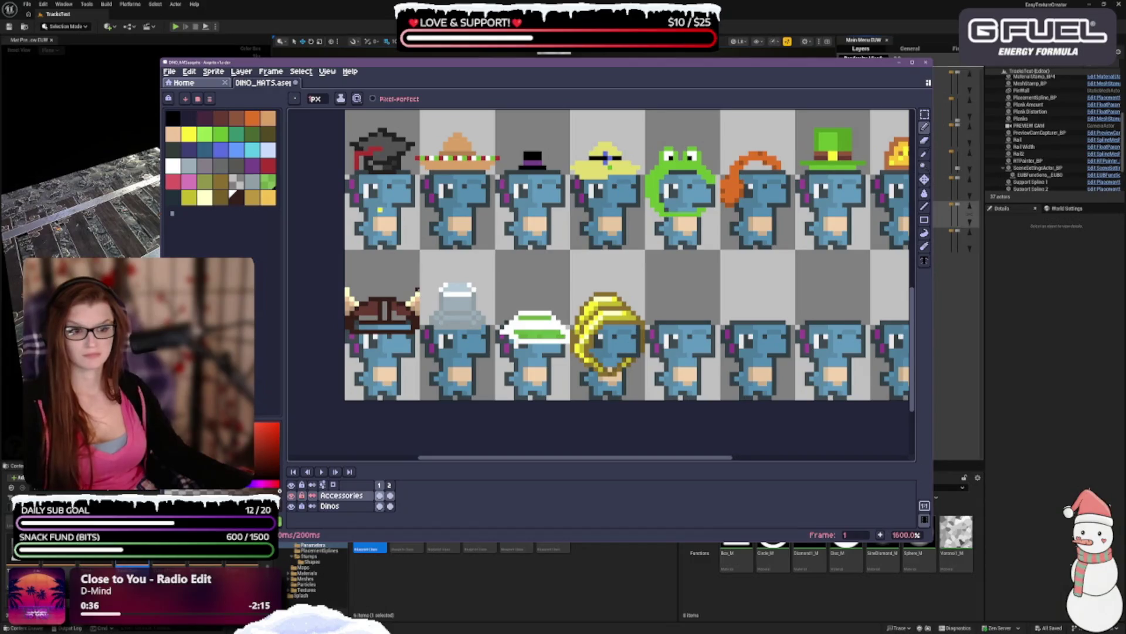
key("ctrl+z")
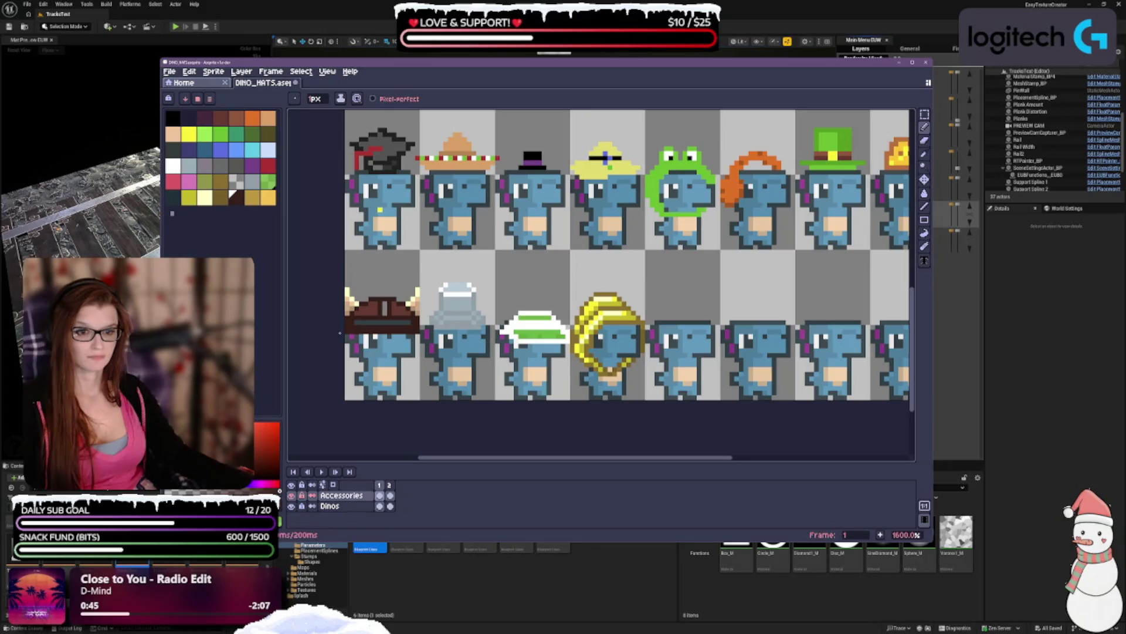
key("e")
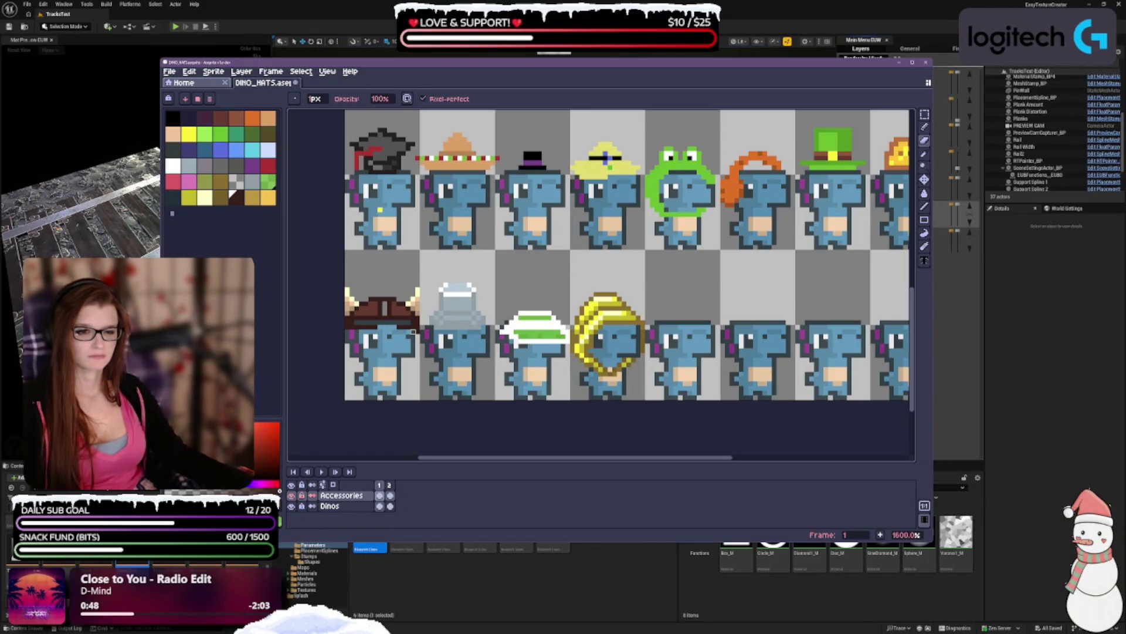
key("b")
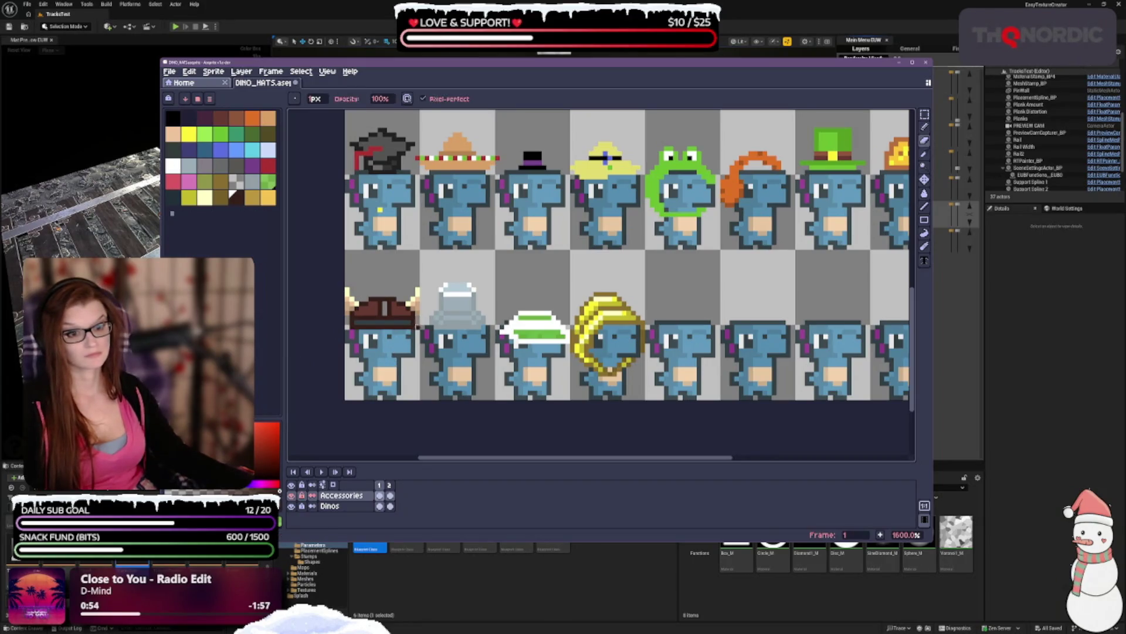
scroll(396, 321, "down", 4)
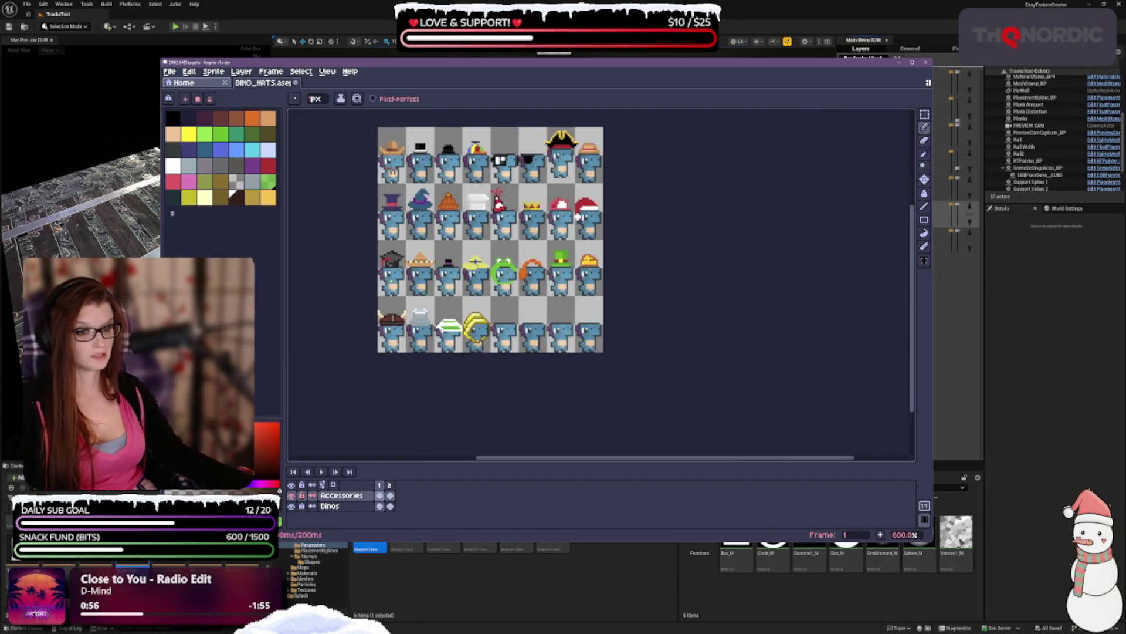
scroll(394, 322, "up", 4)
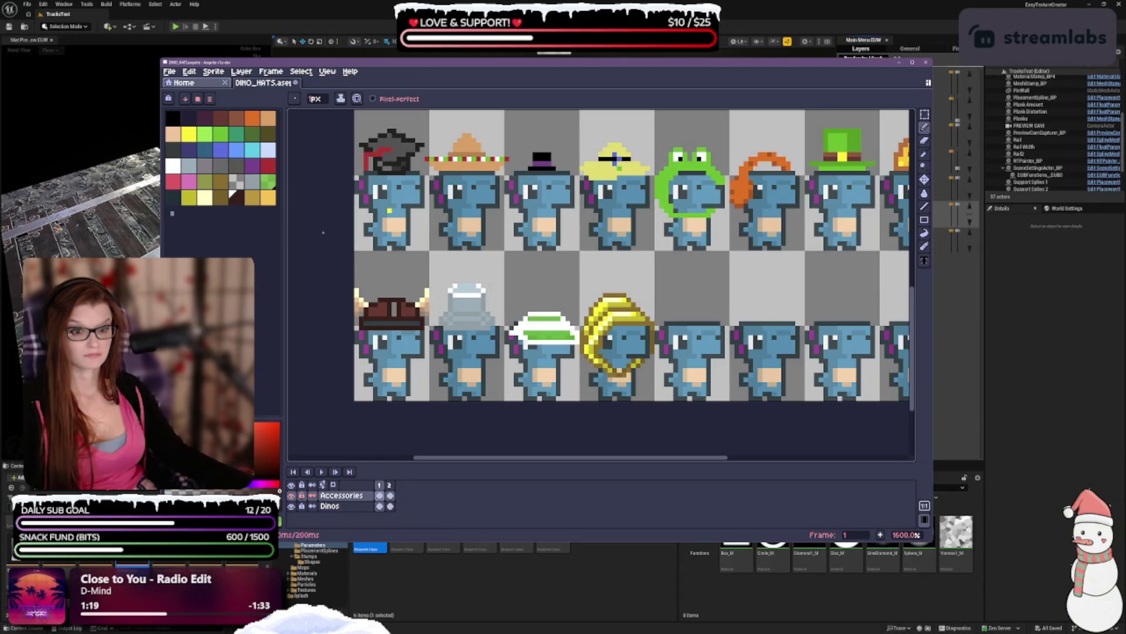
scroll(375, 309, "up", 3)
left_click_drag(391, 296, 385, 203)
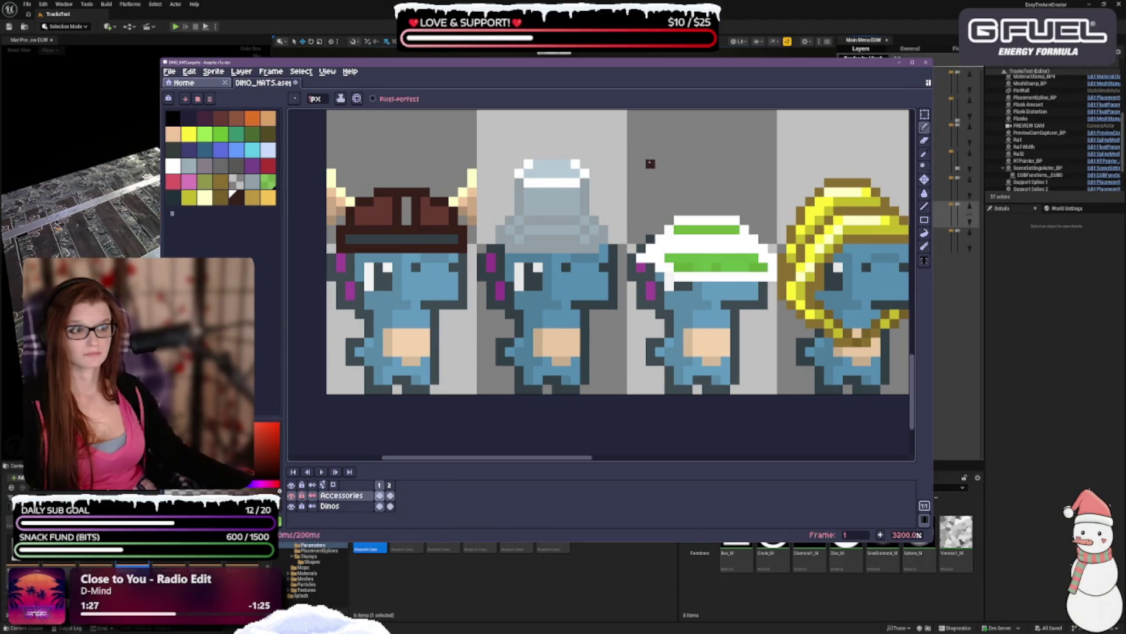
- Sample the tan horn colour with the eyedropper, add it as a palette swatch, and return to the pencil
left_click(924, 154)
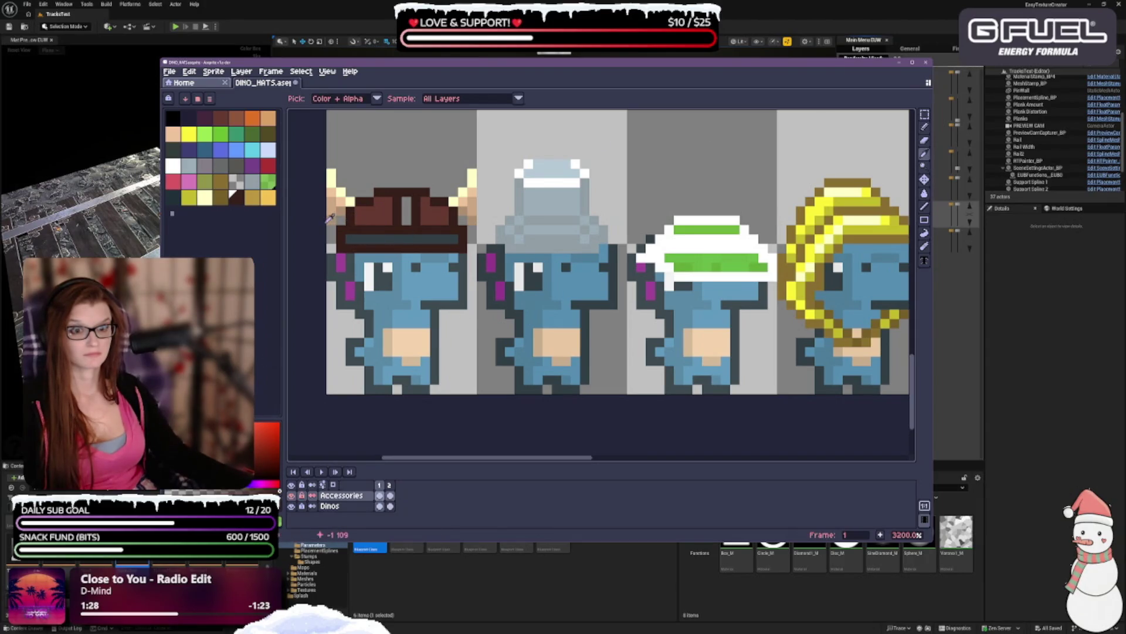
left_click(335, 218)
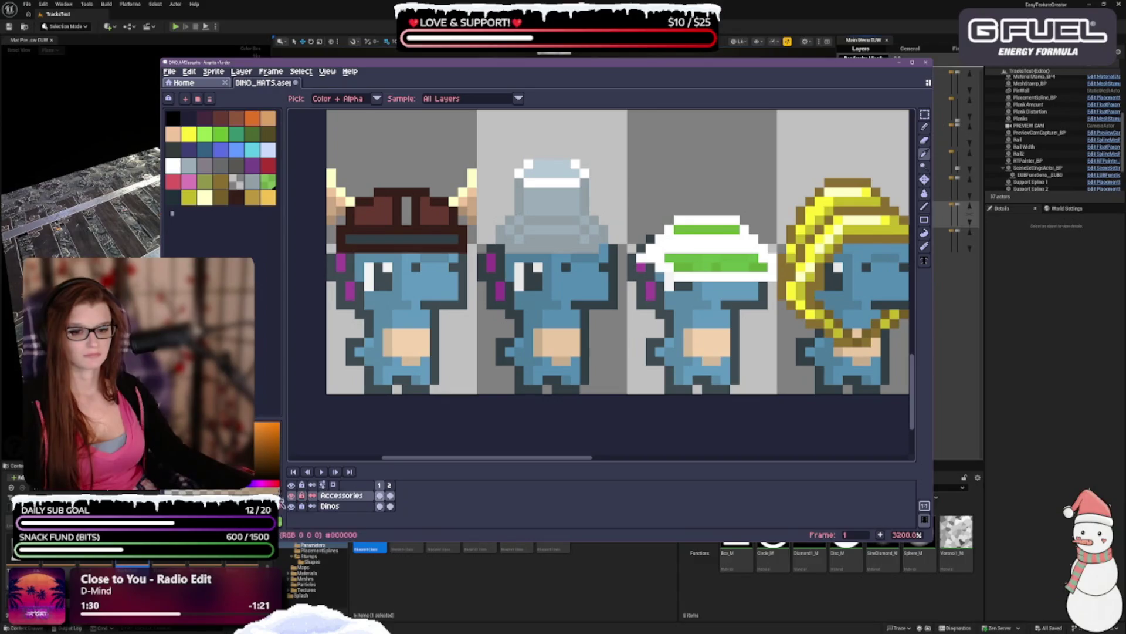
left_click(171, 214)
left_click(924, 125)
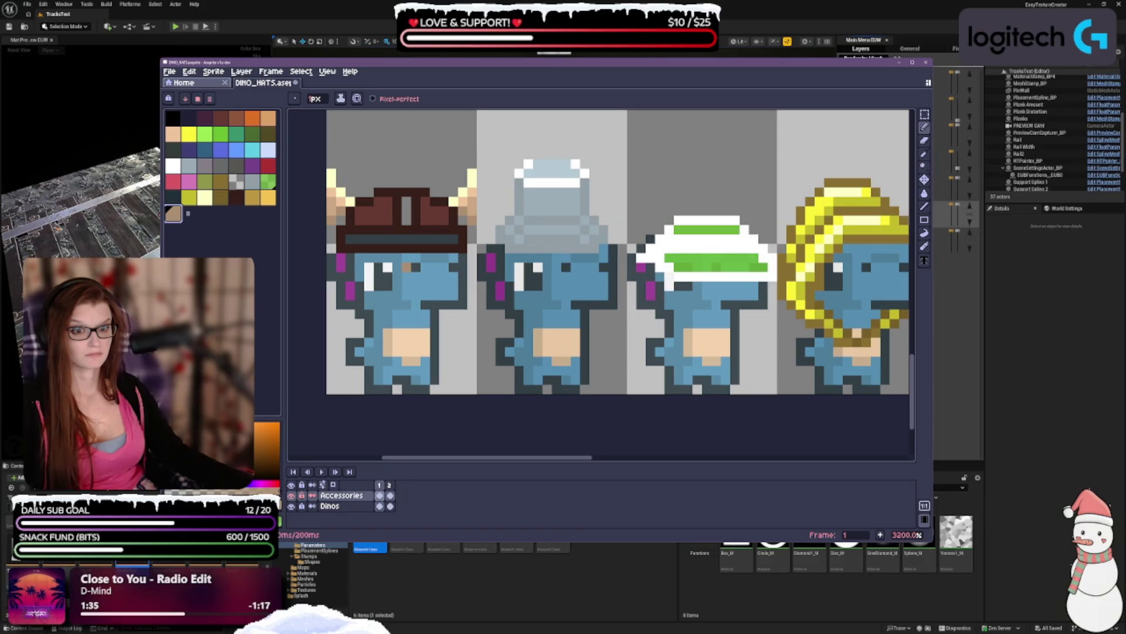
scroll(391, 138, "down", 2)
scroll(390, 139, "up", 1)
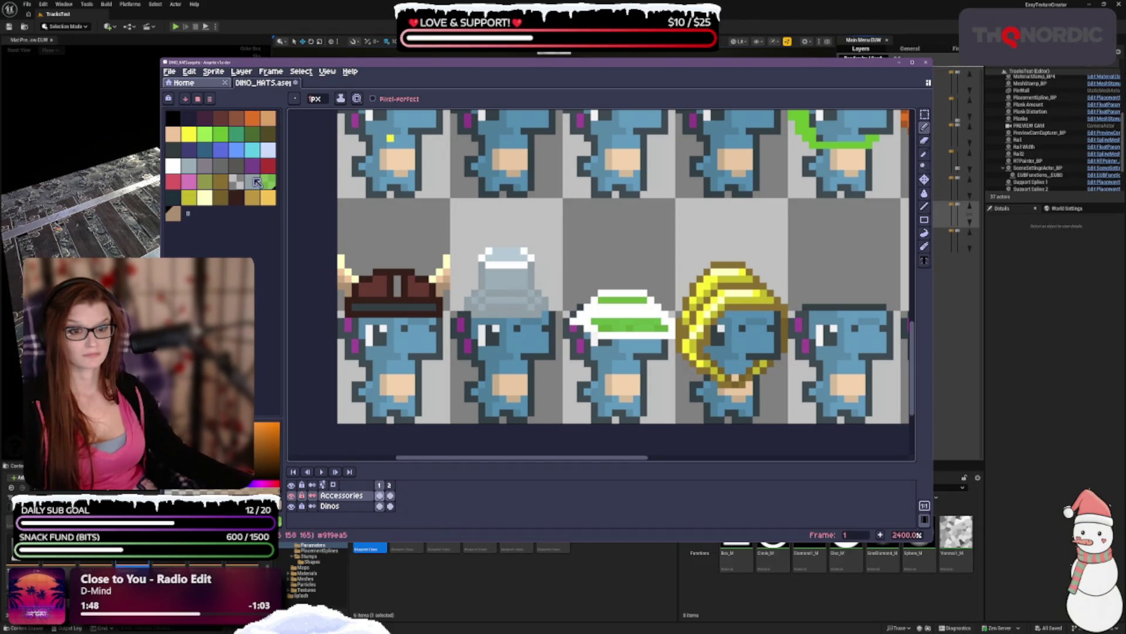
scroll(390, 336, "up", 1)
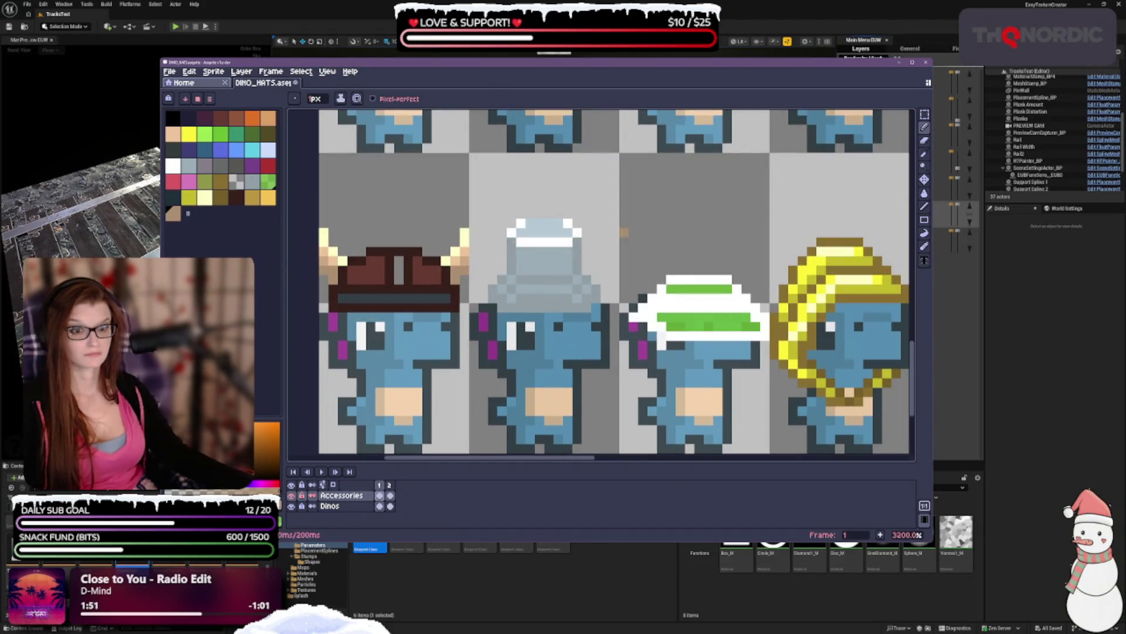
key("i")
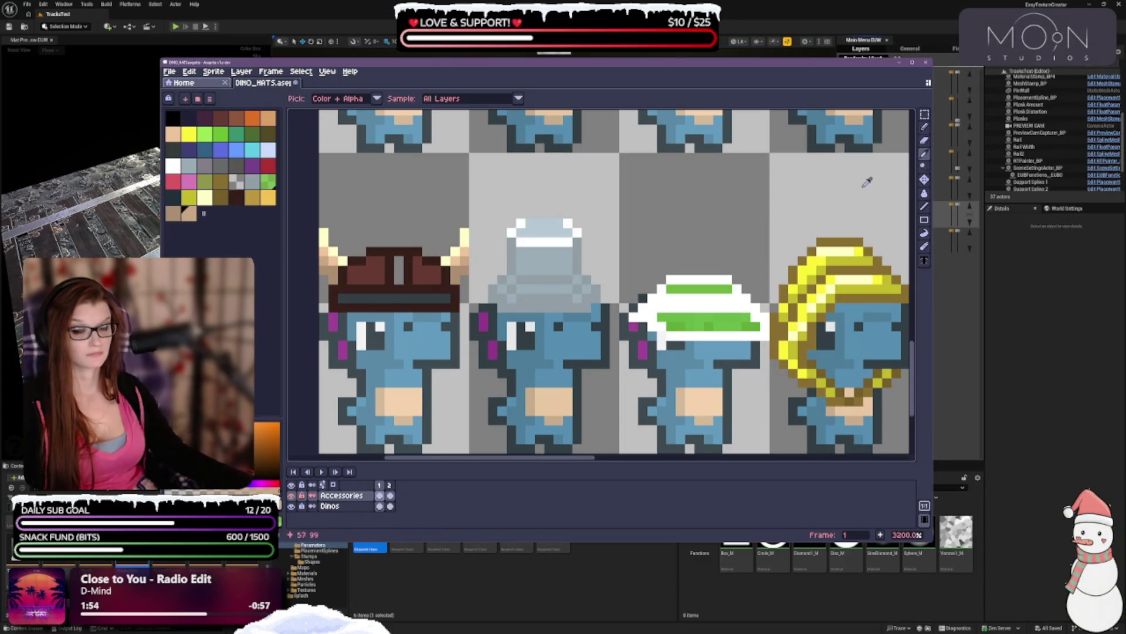
left_click(924, 125)
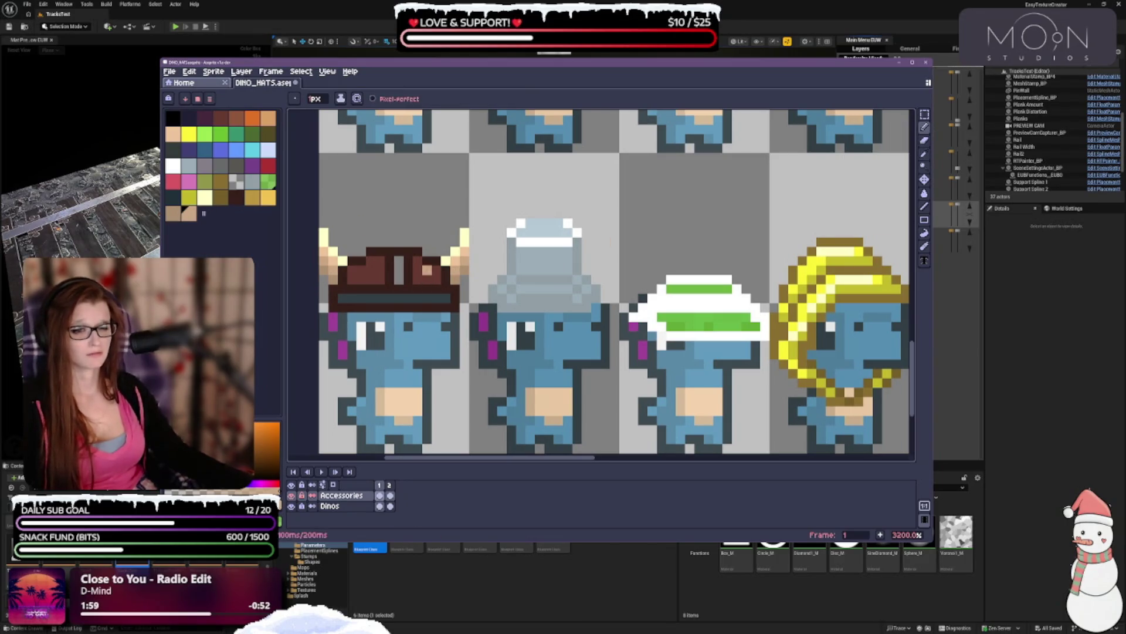
scroll(423, 269, "down", 2)
scroll(423, 268, "down", 1)
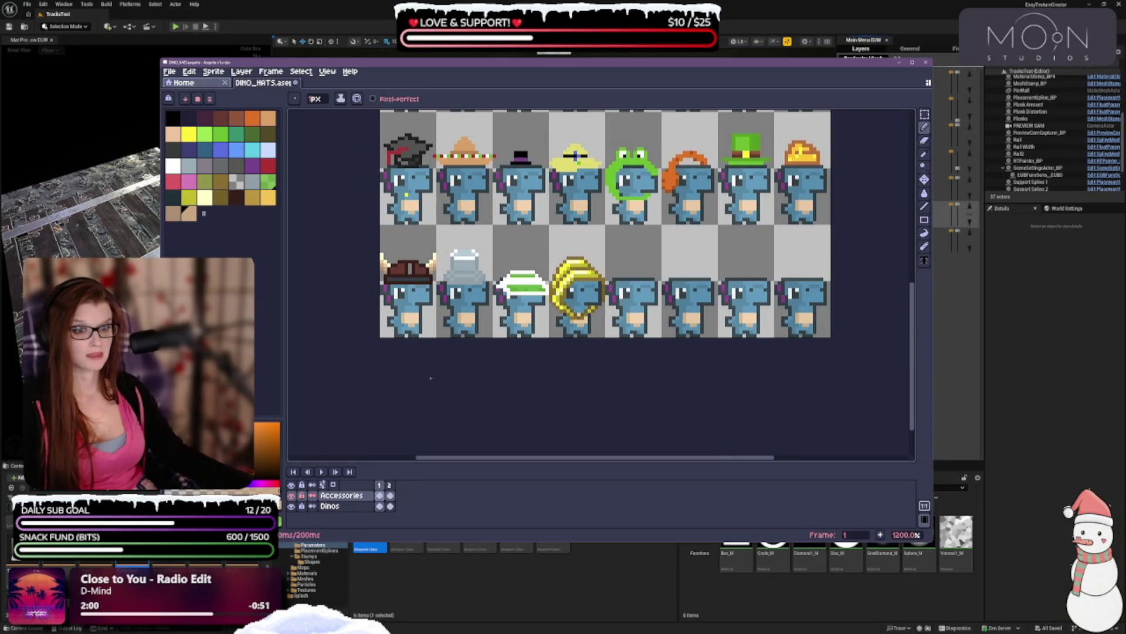
scroll(400, 303, "up", 1)
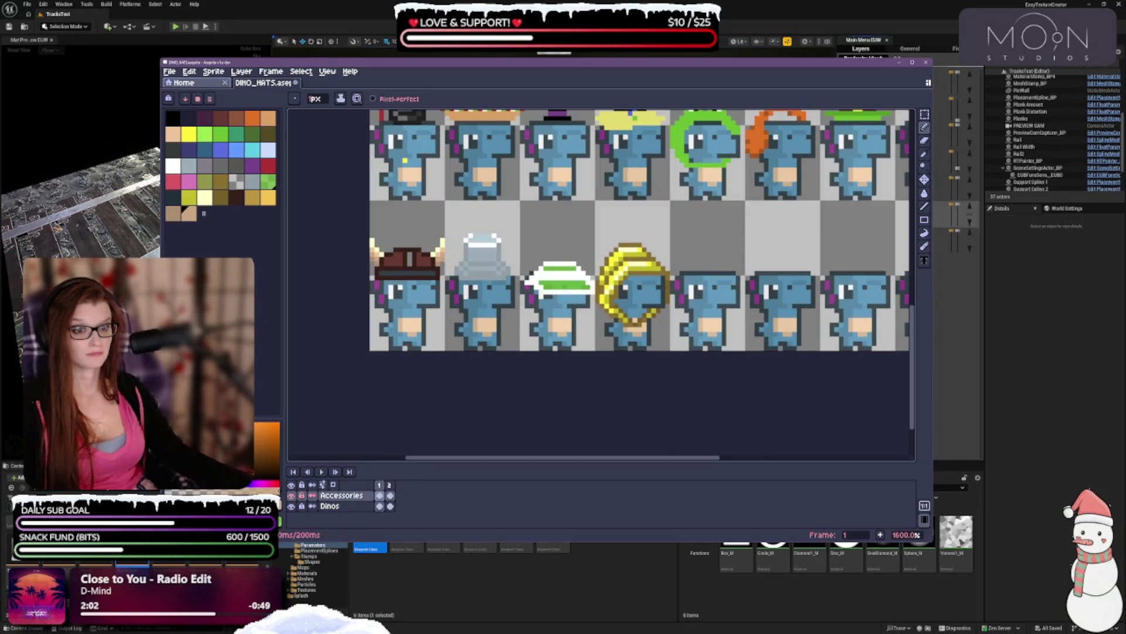
scroll(423, 275, "up", 3)
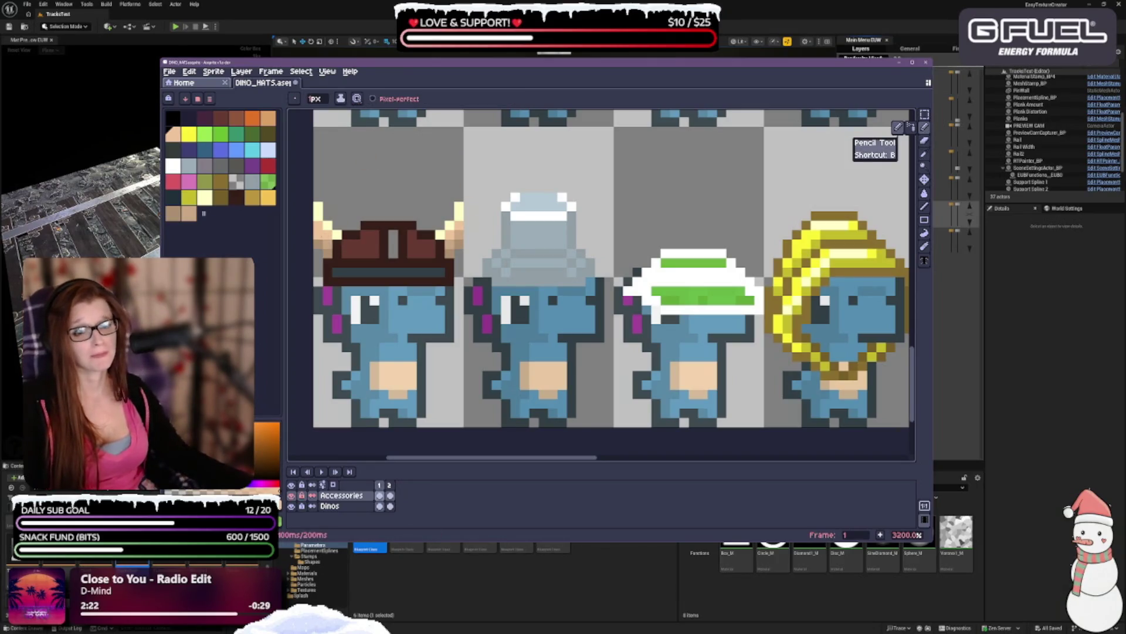
scroll(912, 126, "down", 3)
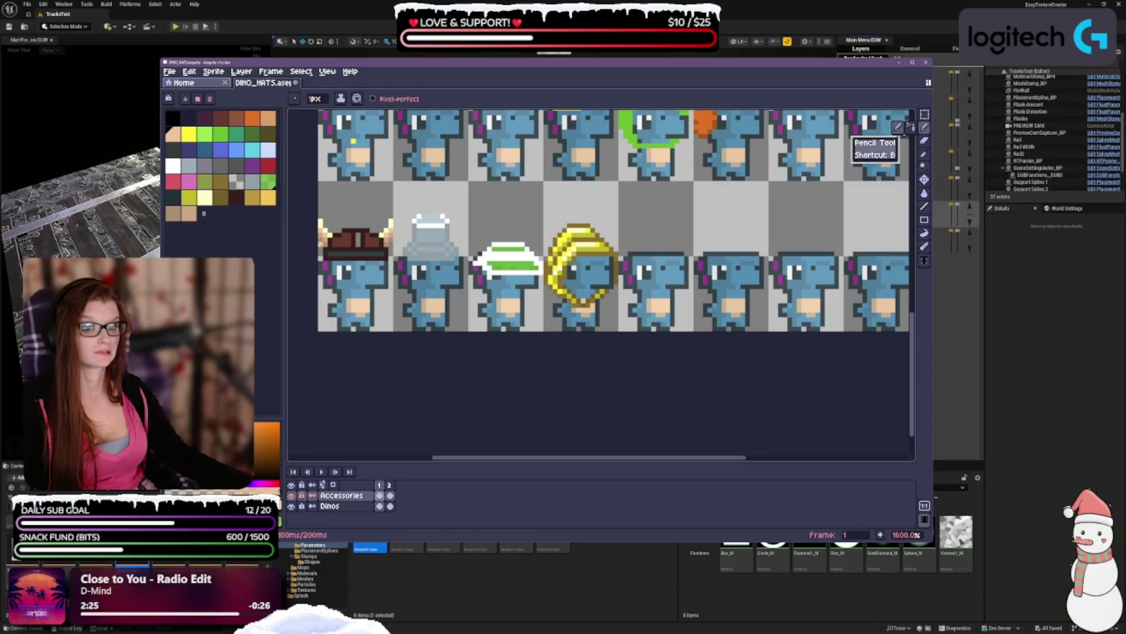
scroll(912, 126, "up", 3)
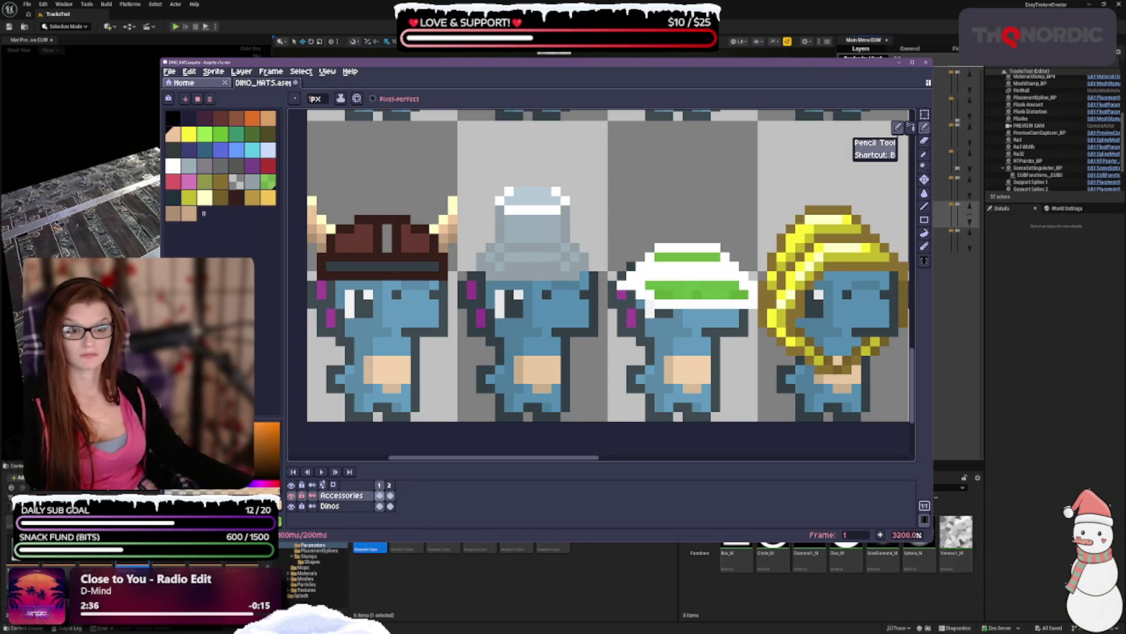
key("minus")
key("minus")
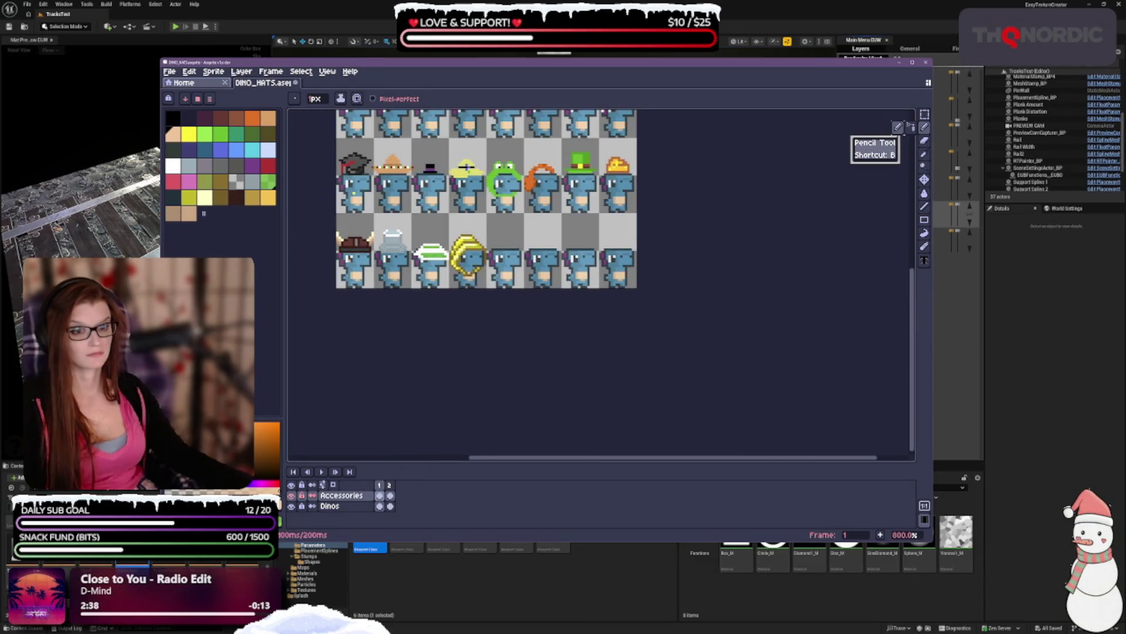
key("plus")
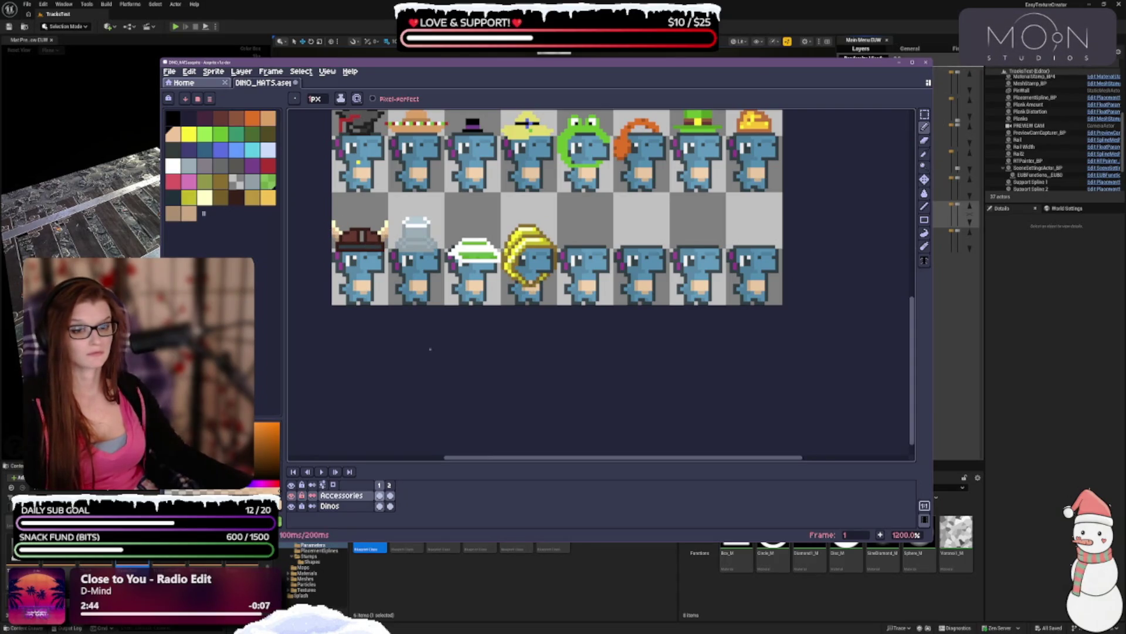
scroll(388, 296, "up", 1)
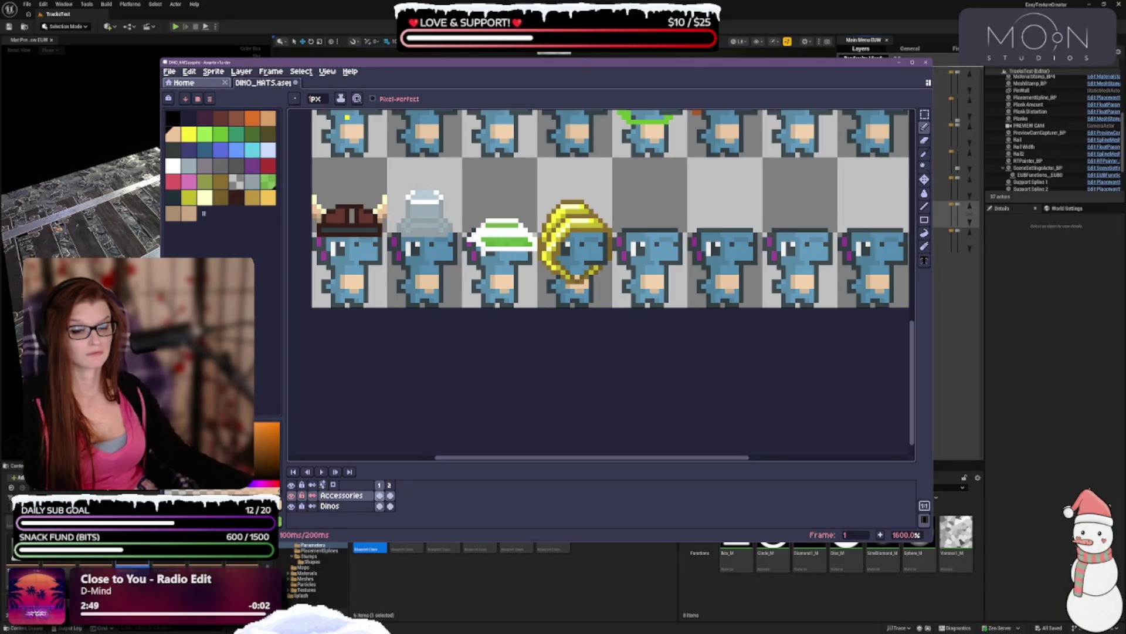
scroll(424, 218, "down", 1)
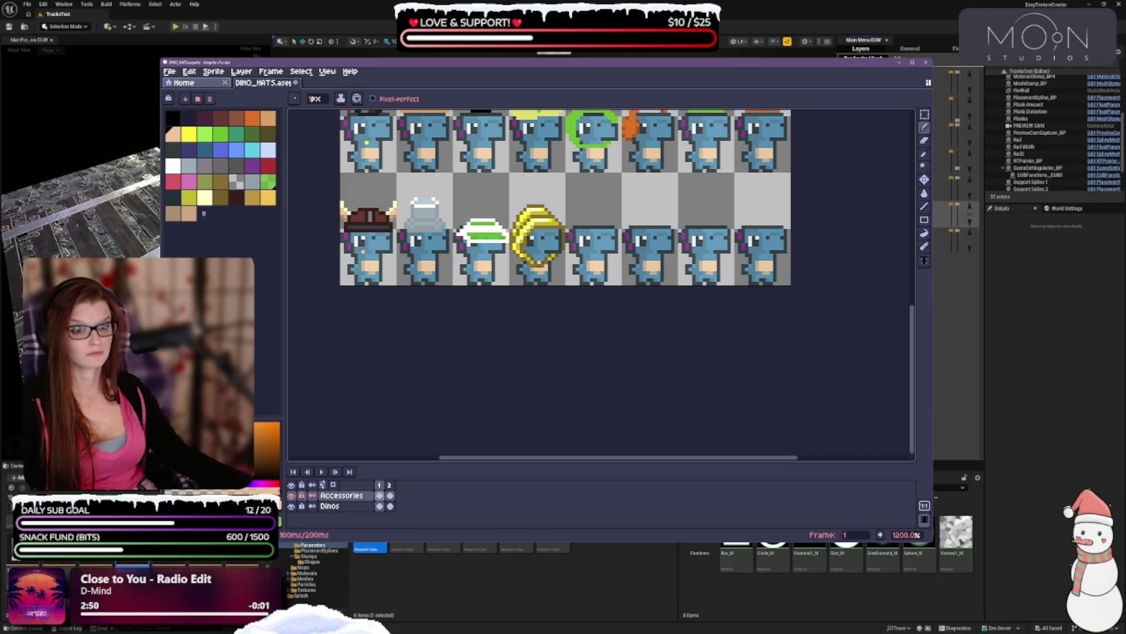
left_click_drag(536, 102, 547, 147)
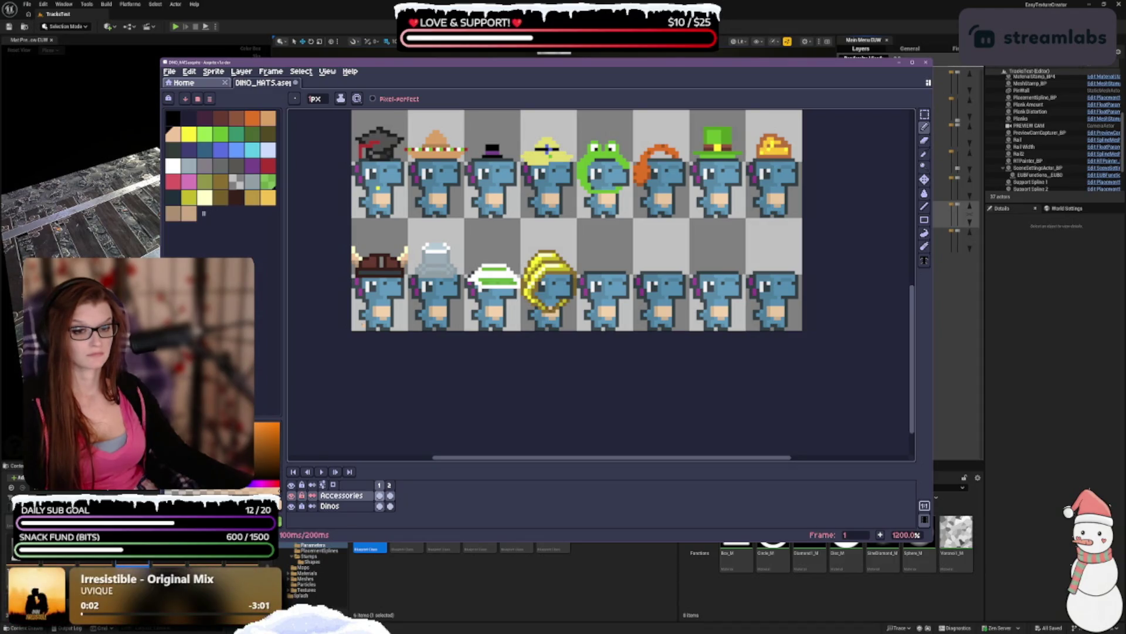
- Undo a pencil stroke, return to the pencil and choose the neighbouring tan swatch
key("v")
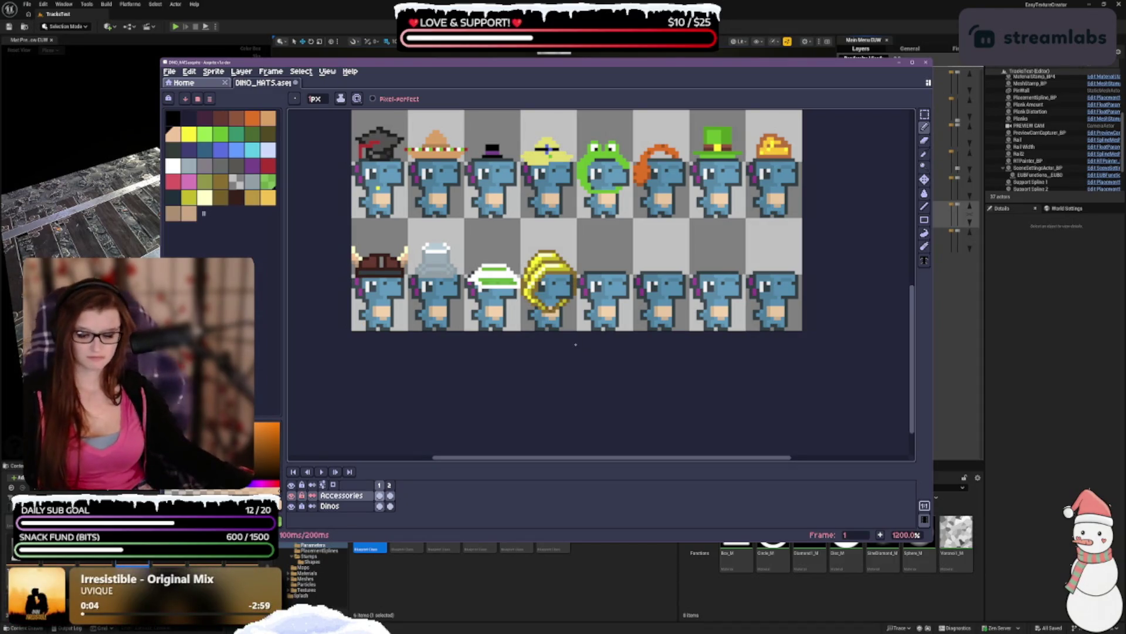
key("ctrl+z")
key("b")
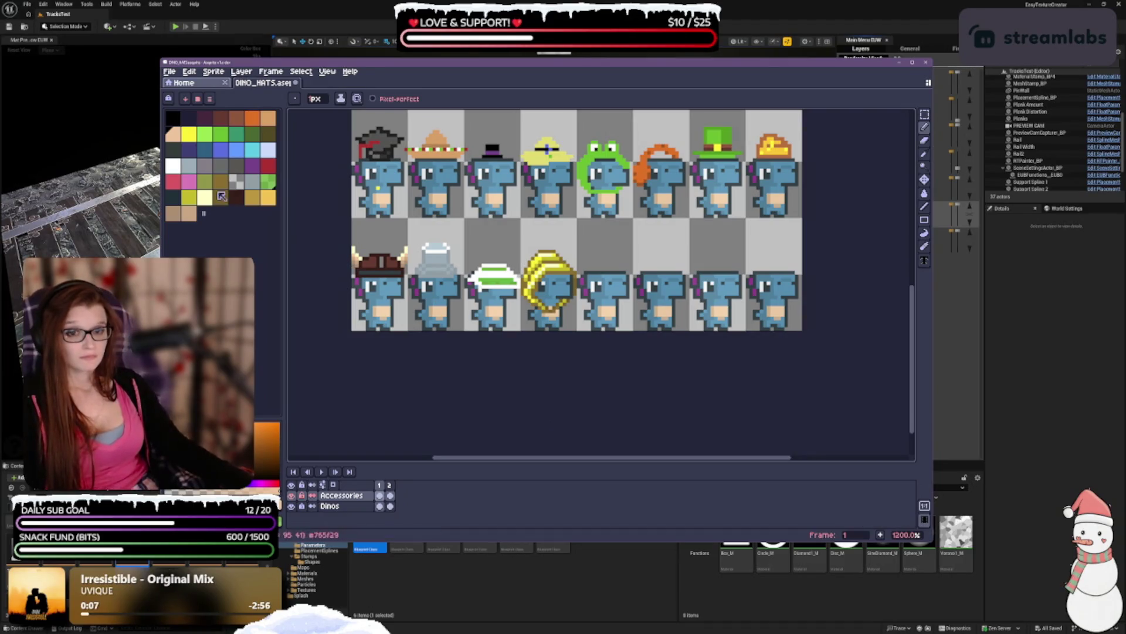
left_click(174, 213)
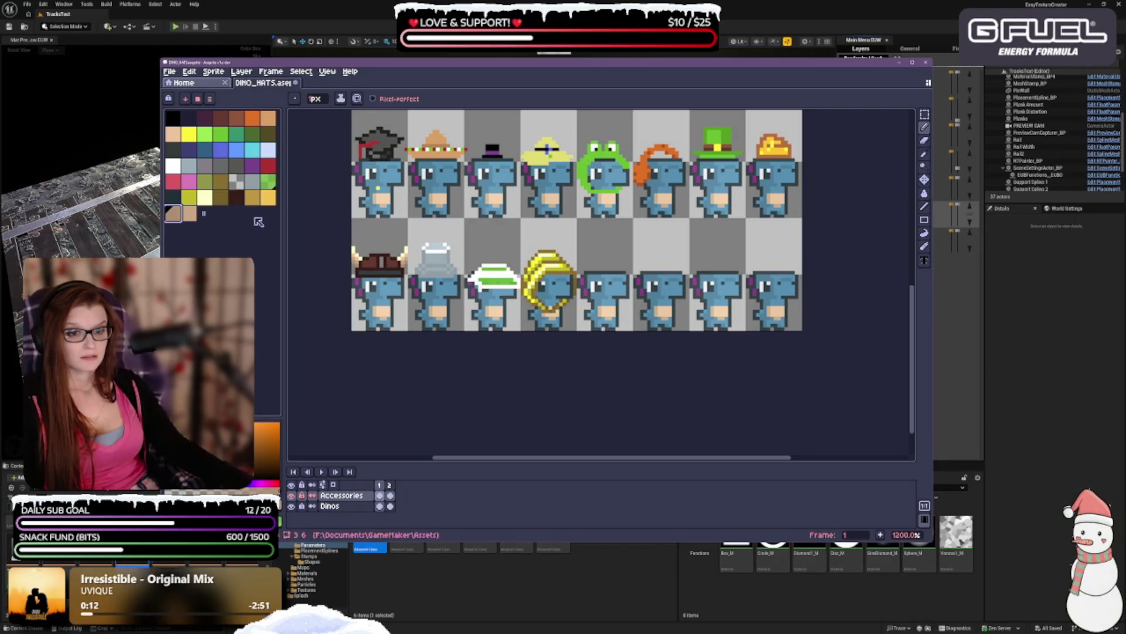
left_click(190, 215)
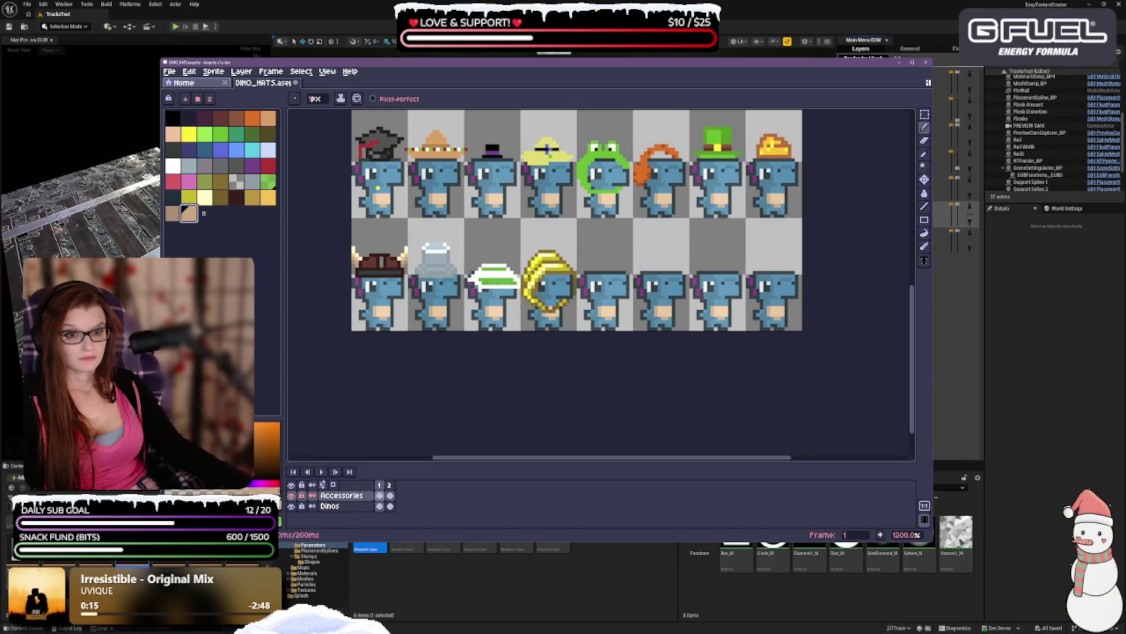
scroll(366, 284, "up", 5)
scroll(366, 283, "down", 2)
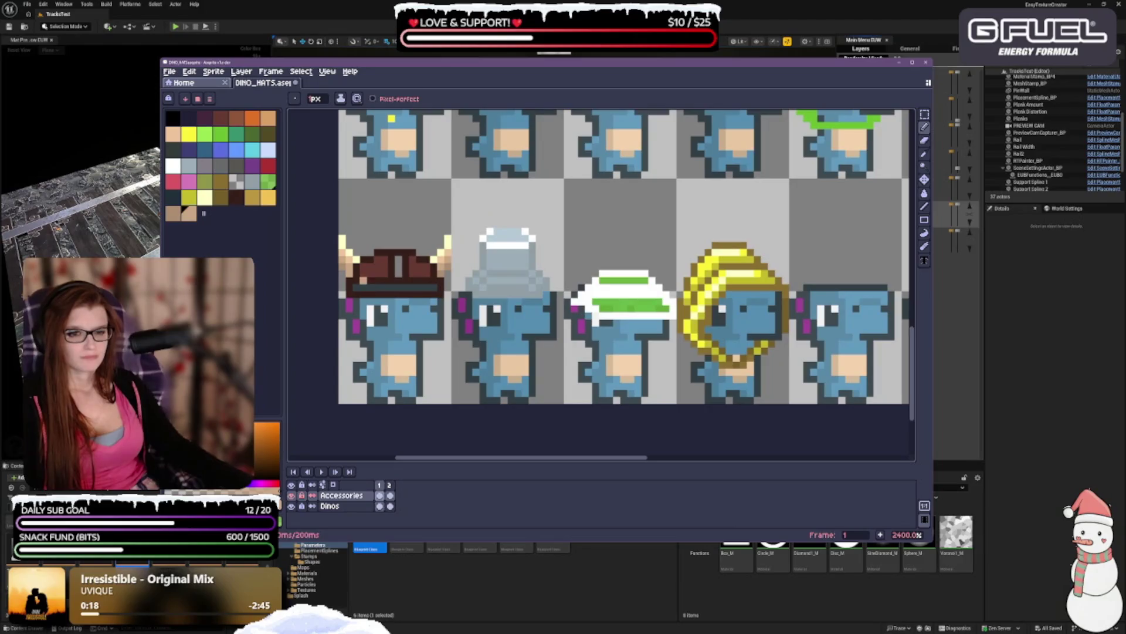
scroll(355, 278, "down", 2)
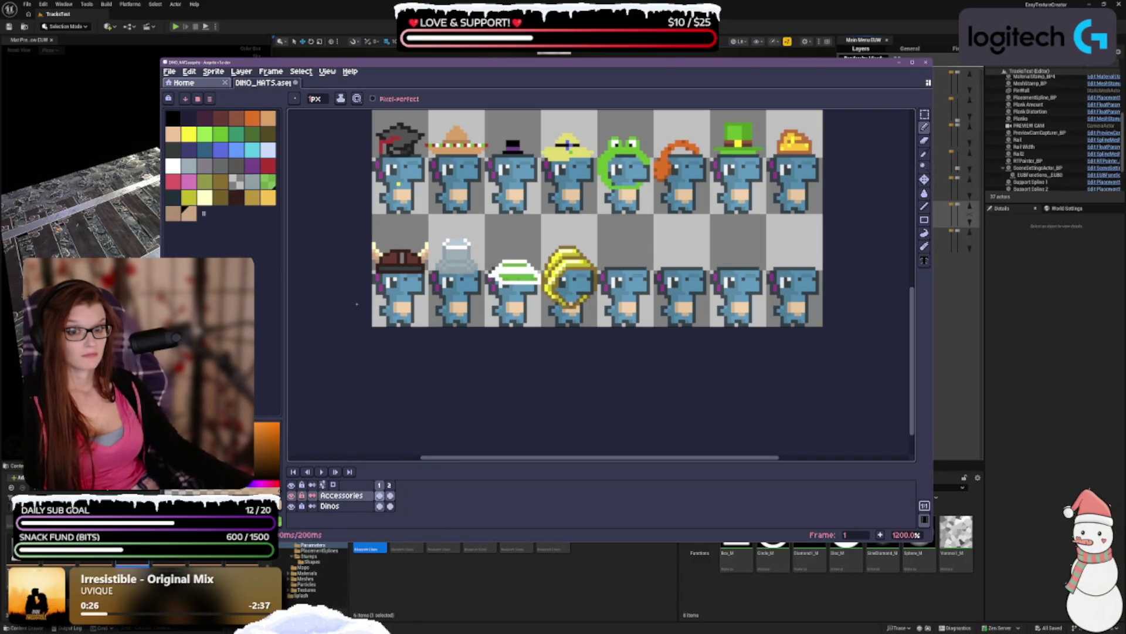
scroll(414, 255, "up", 3)
scroll(413, 256, "up", 2)
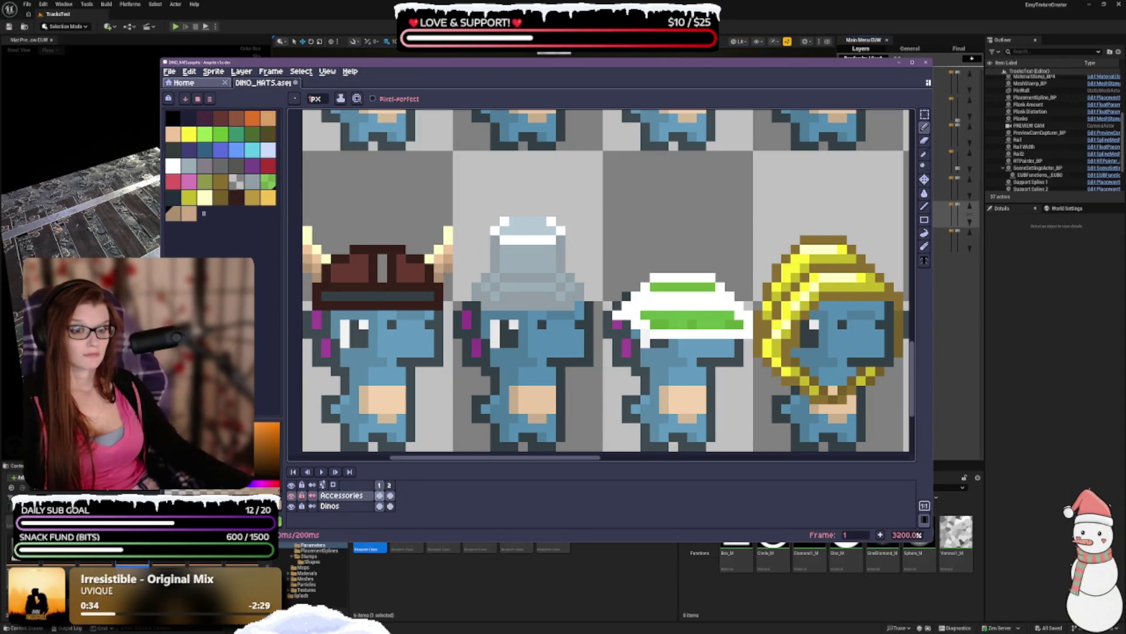
scroll(655, 430, "down", 4)
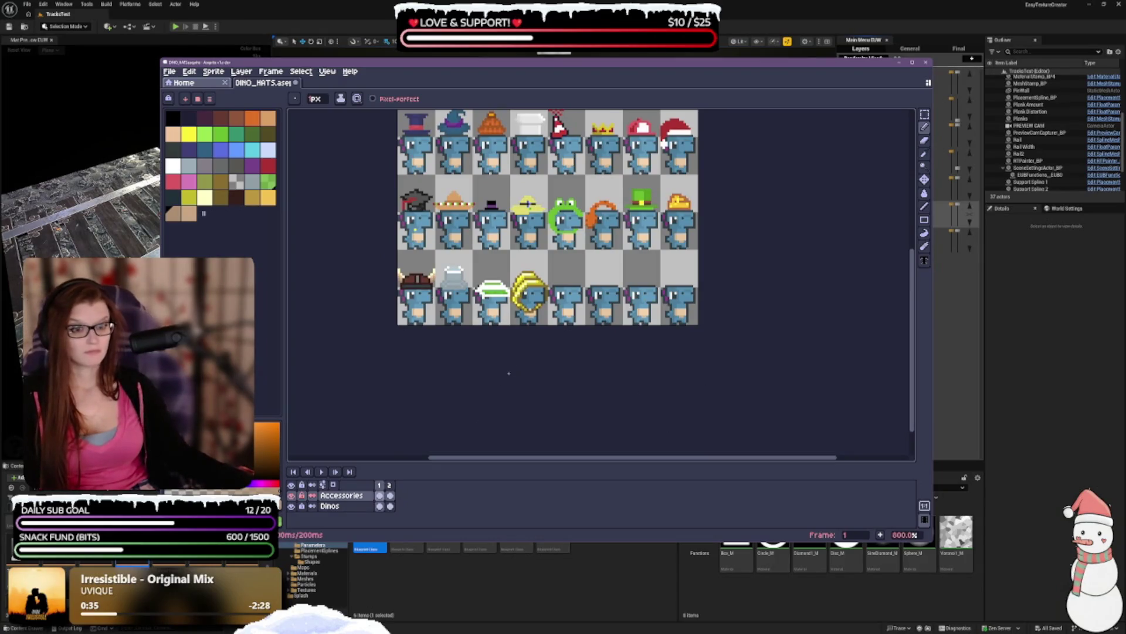
scroll(380, 288, "up", 1)
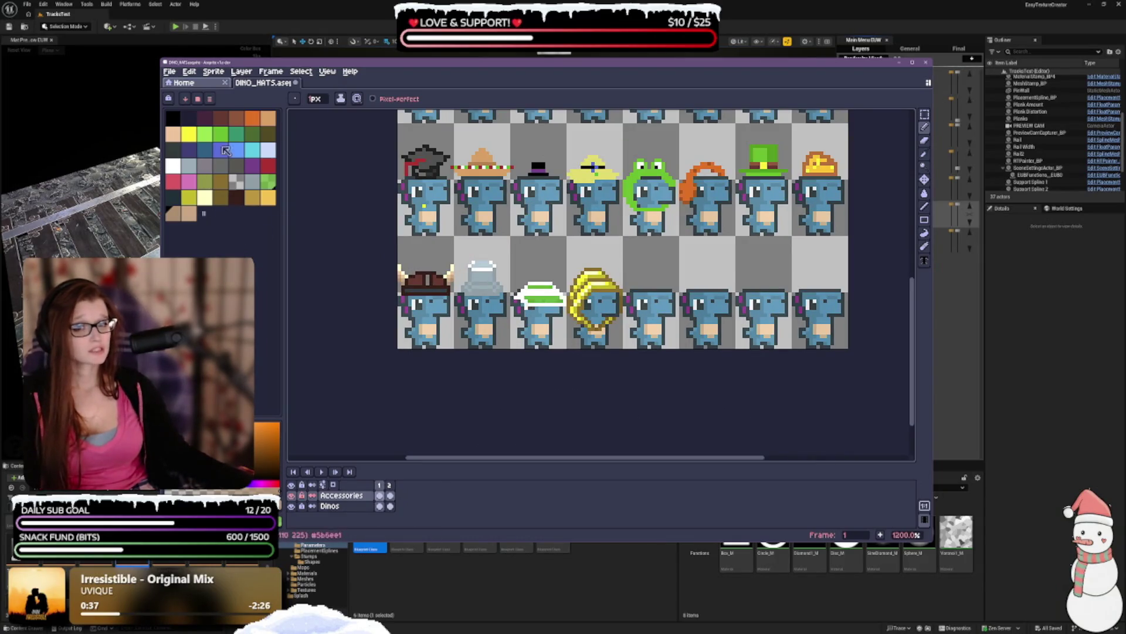
left_click(205, 197)
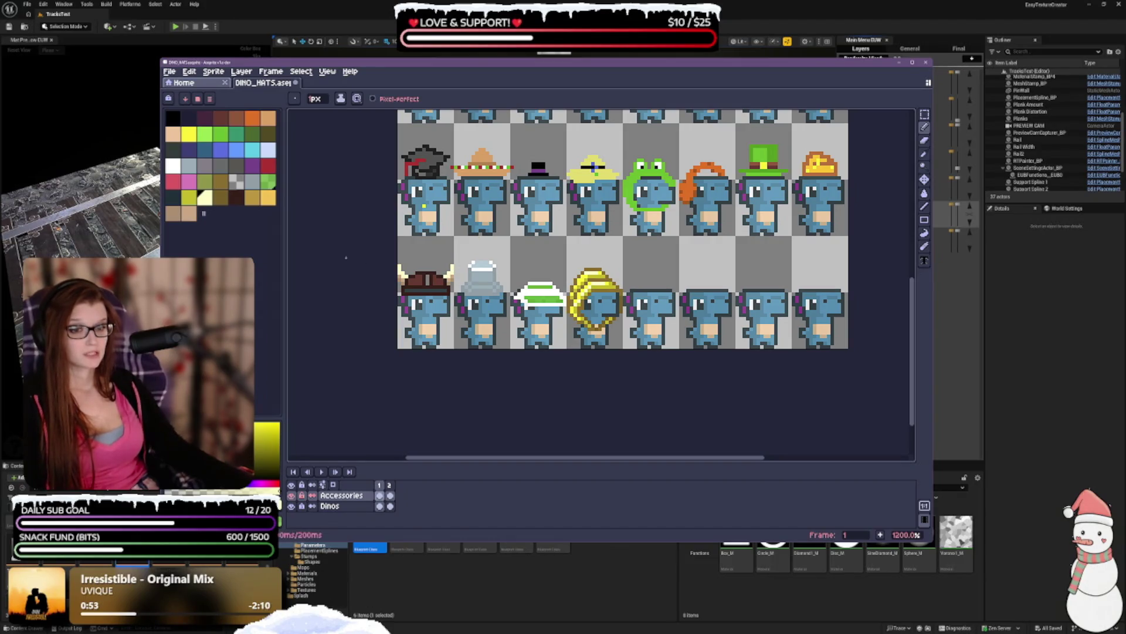
left_click(189, 215)
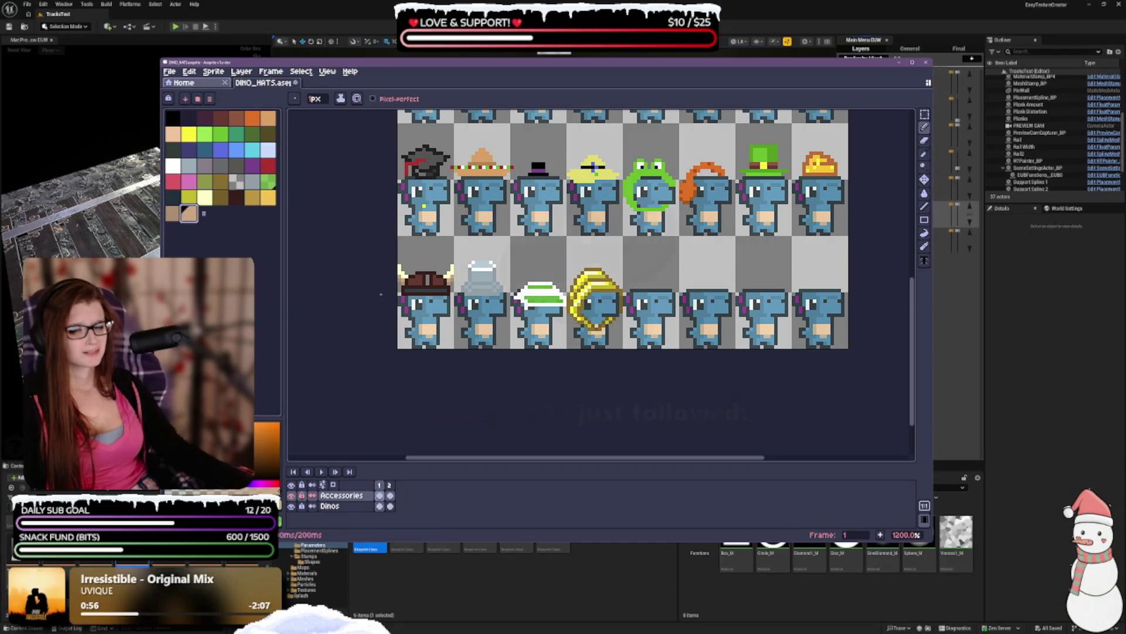
scroll(366, 355, "up", 1)
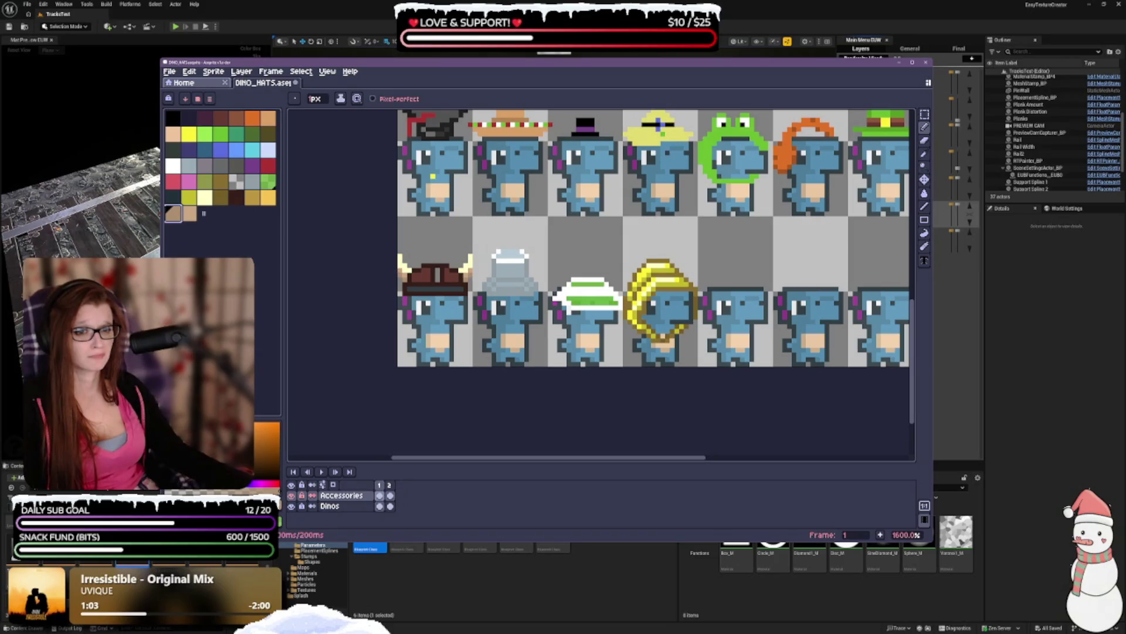
left_click(190, 212)
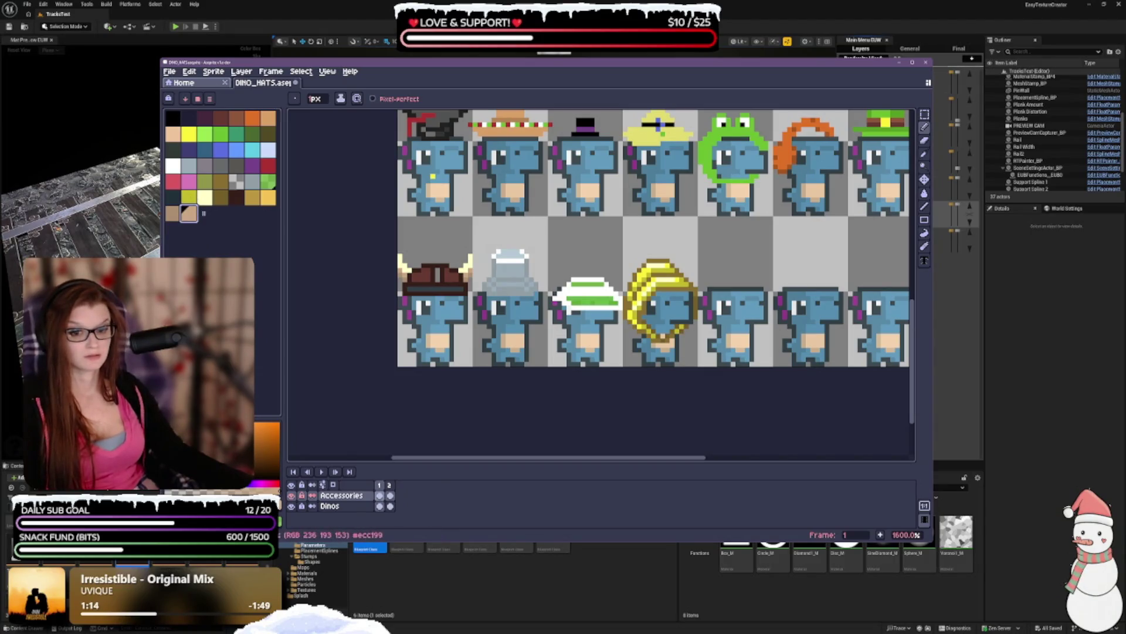
scroll(444, 291, "up", 2)
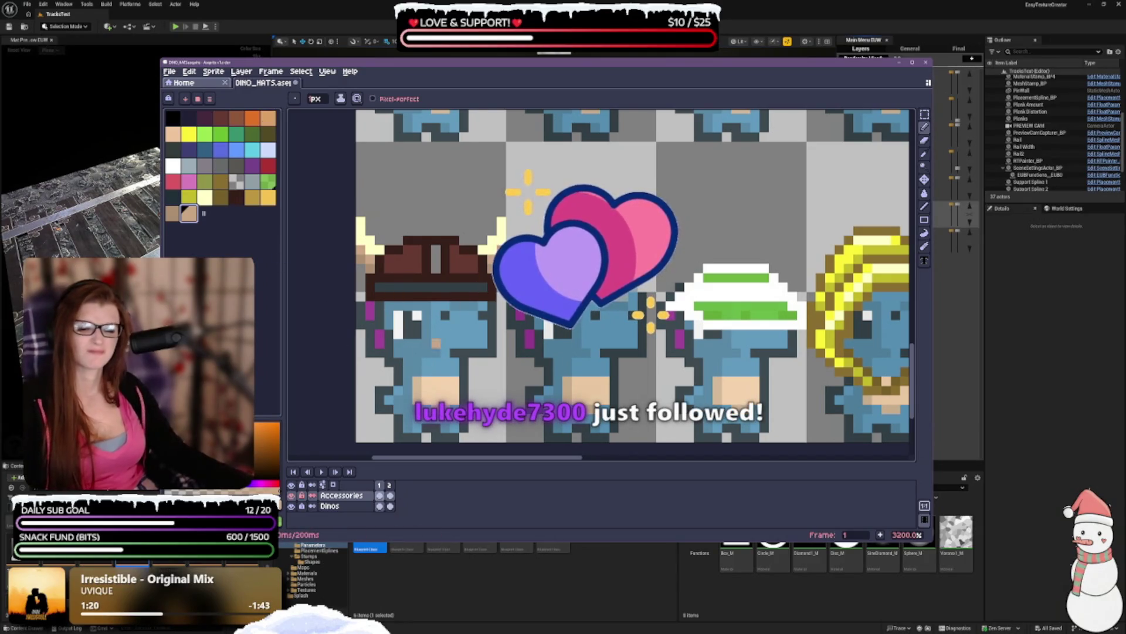
key("v")
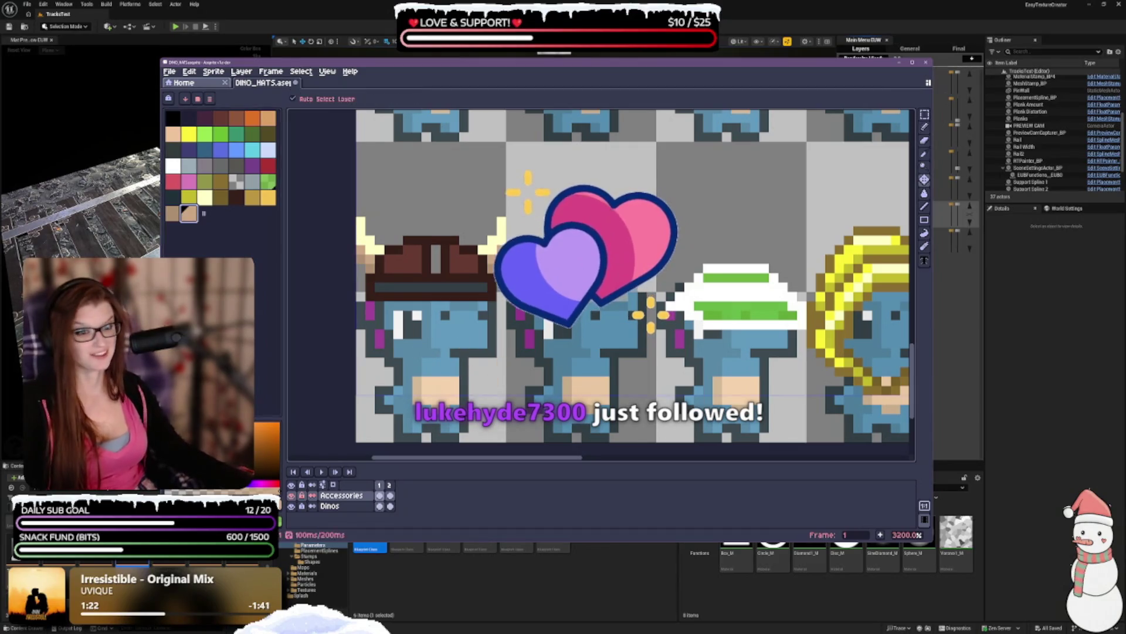
key("b")
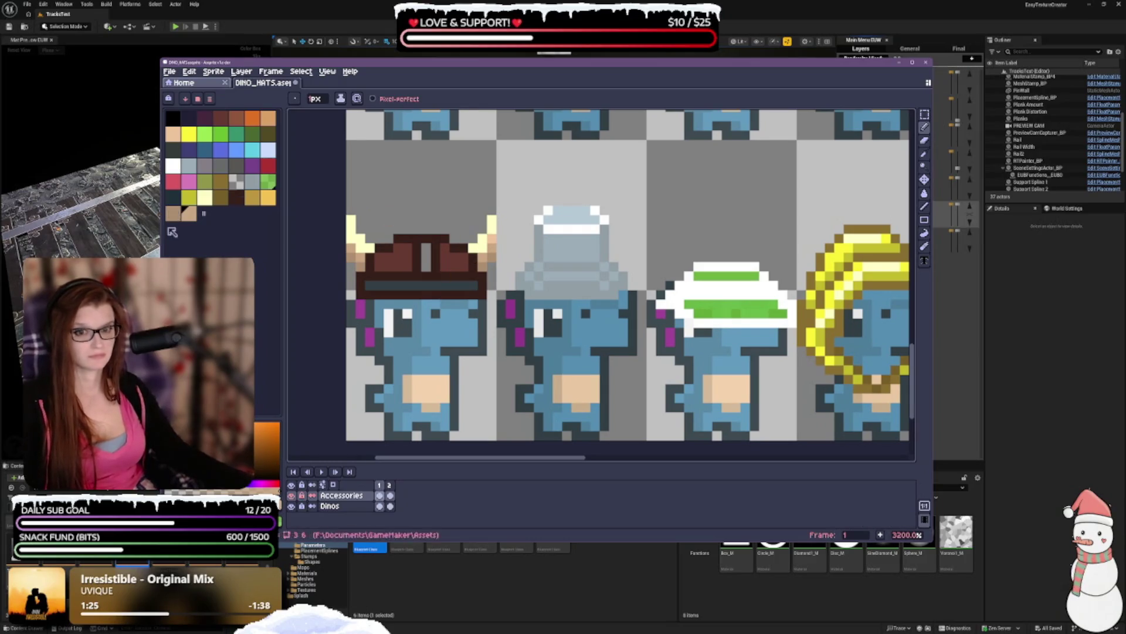
left_click(925, 154)
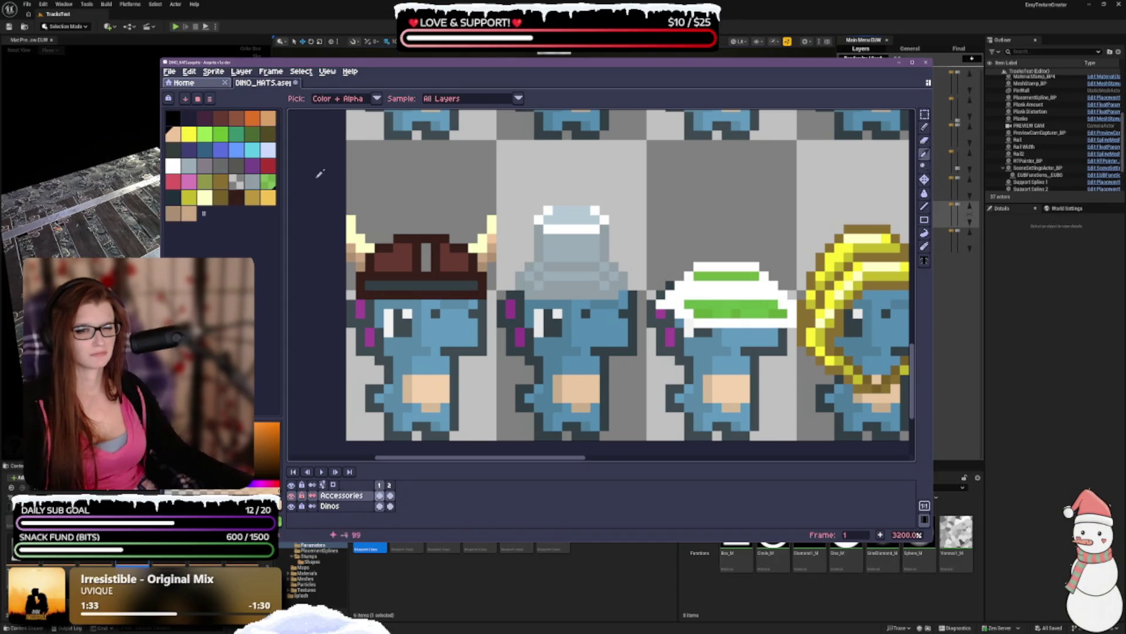
left_click(925, 126)
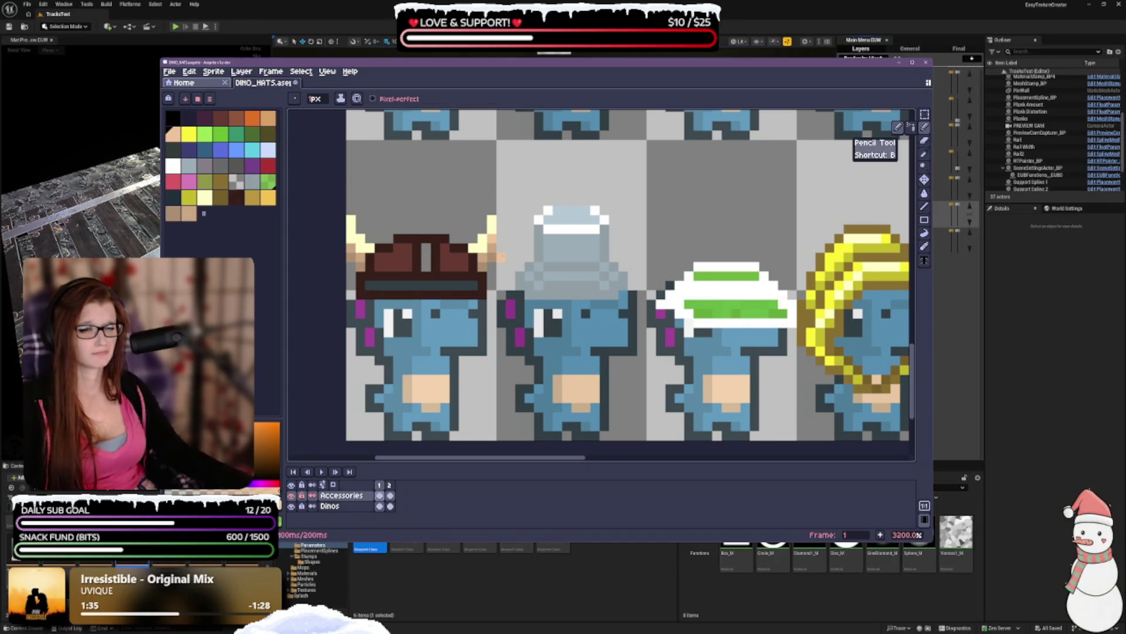
left_click(204, 196)
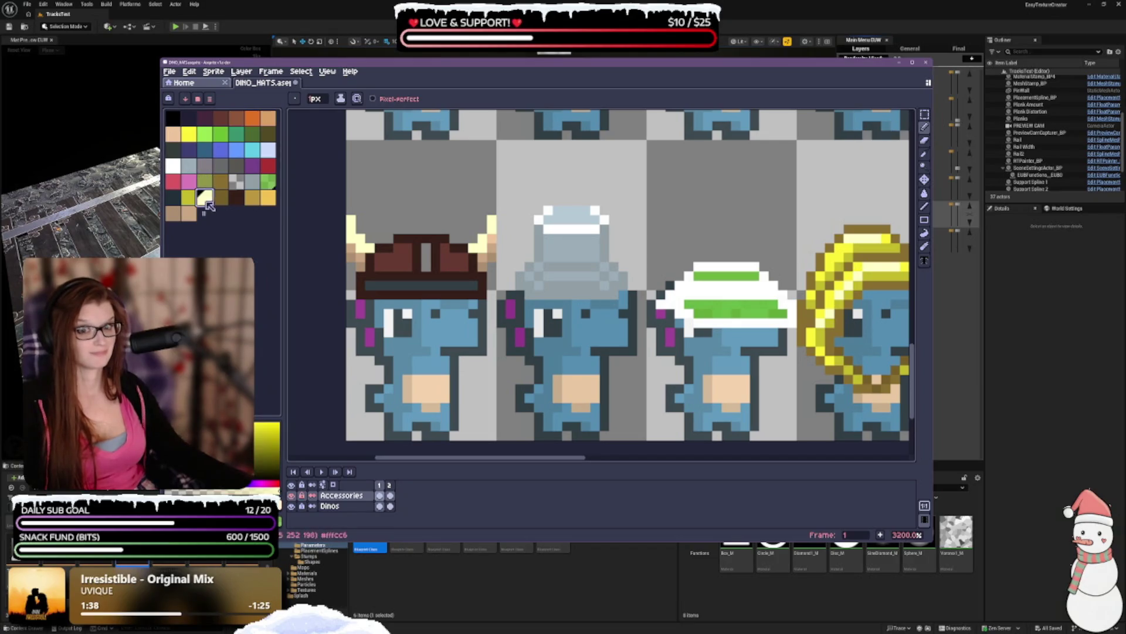
left_click(173, 133)
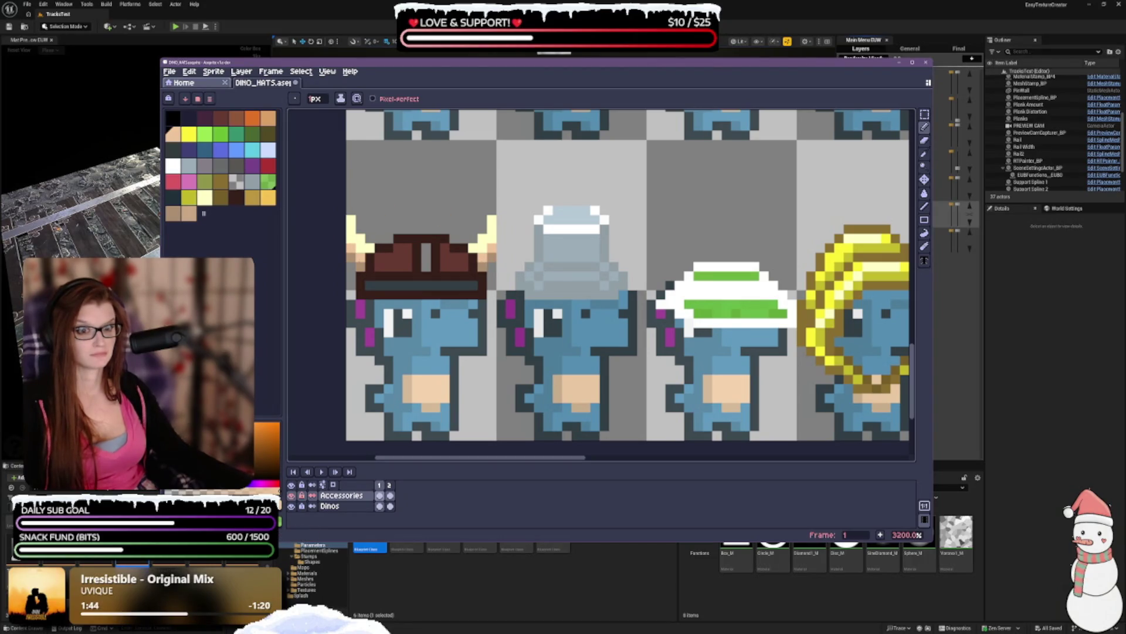
scroll(456, 261, "down", 1)
scroll(454, 261, "down", 1)
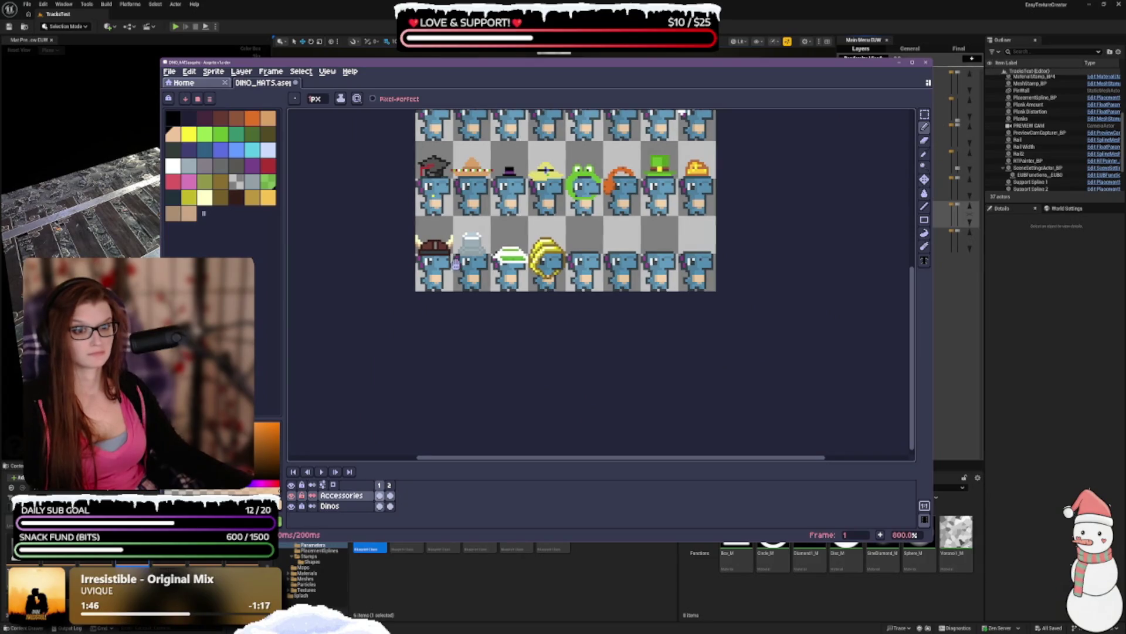
scroll(461, 141, "up", 1)
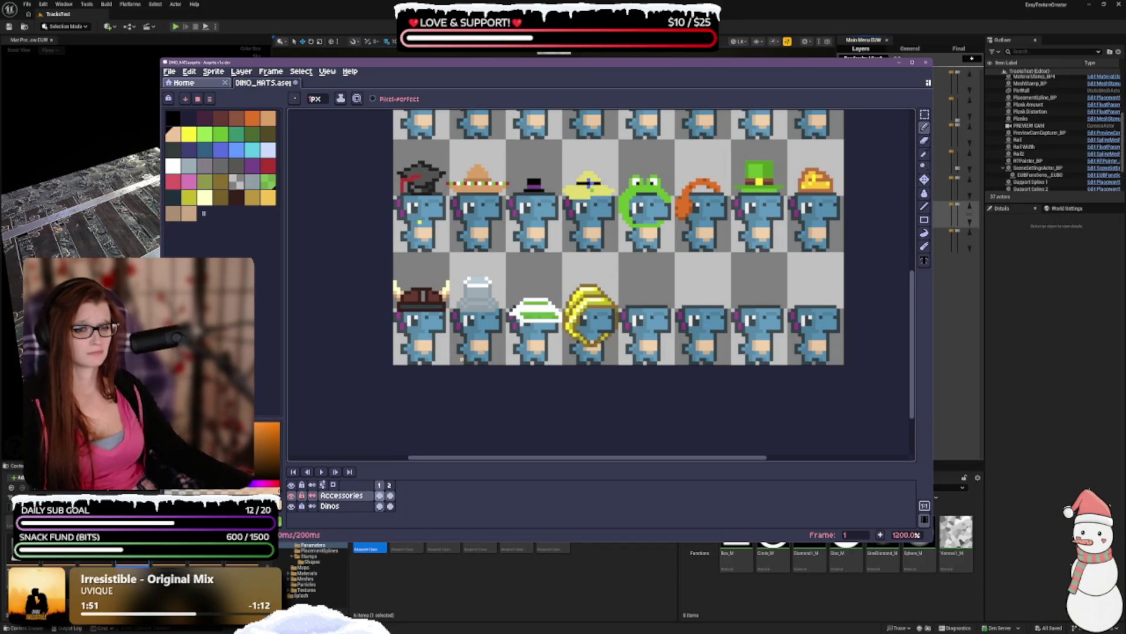
- Try yellow and tan swatches, ending with the other tan shade as the drawing colour
left_click(186, 216)
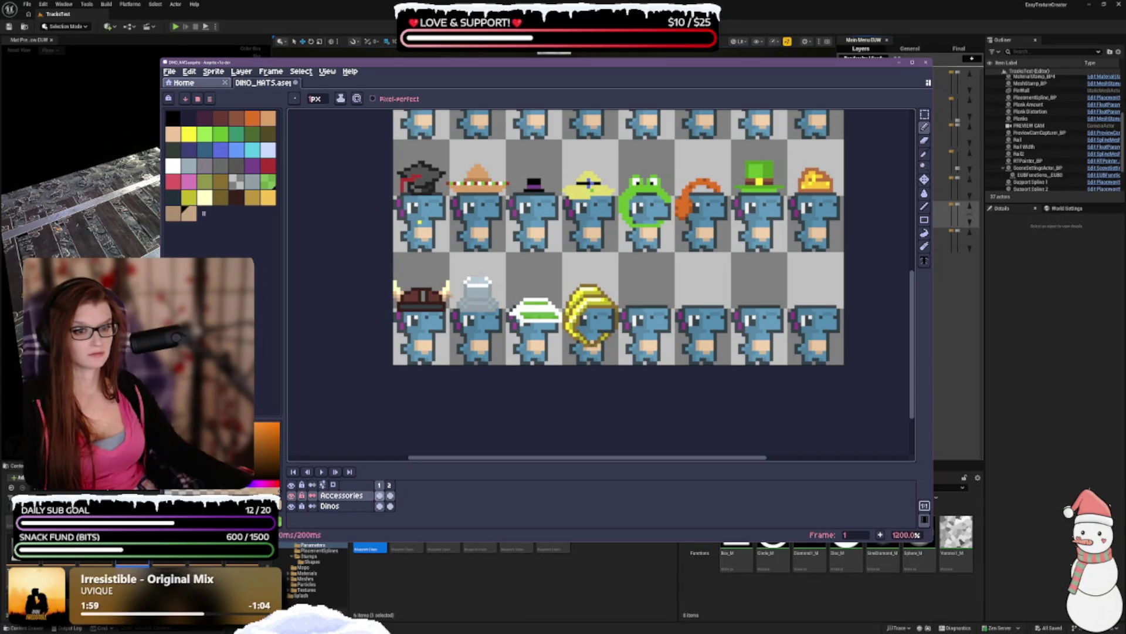
scroll(426, 308, "up", 2)
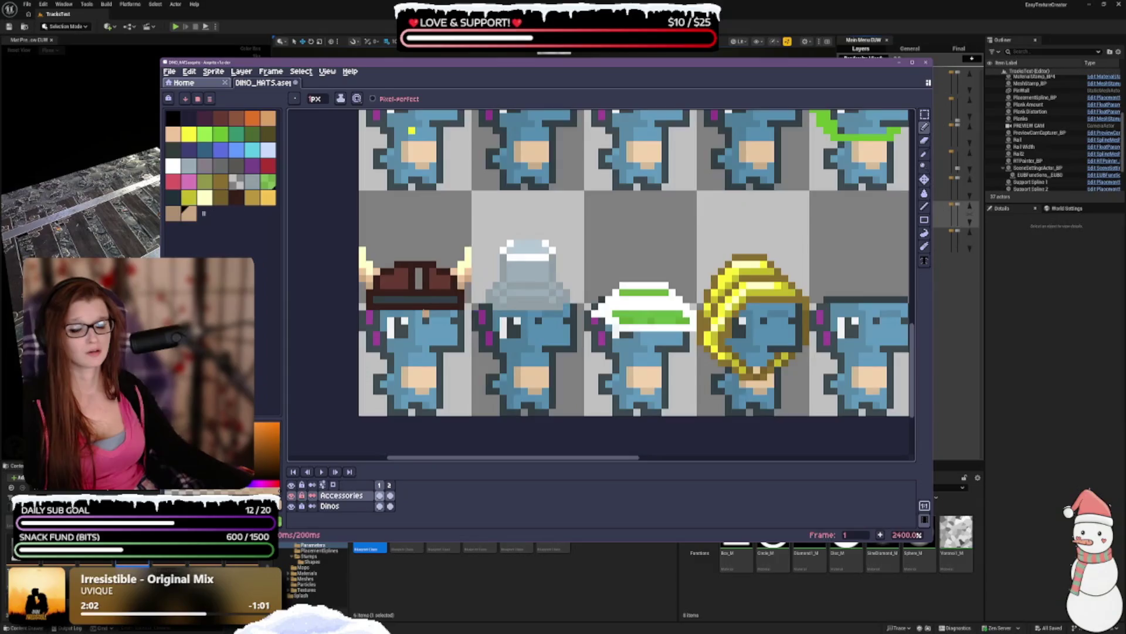
scroll(411, 131, "down", 1)
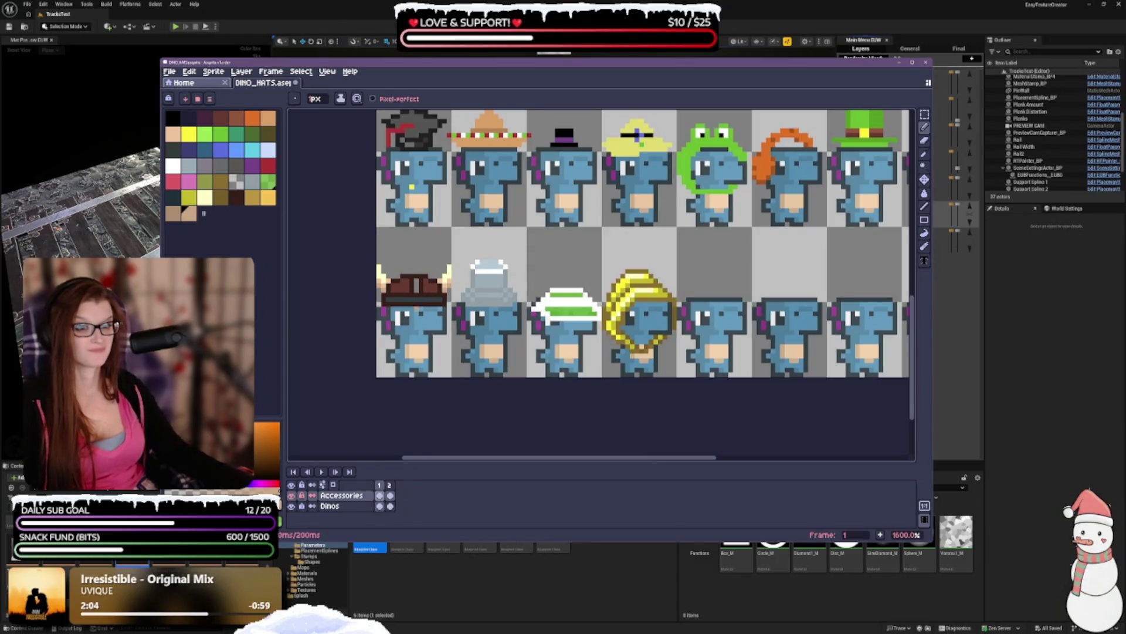
scroll(398, 298, "down", 1)
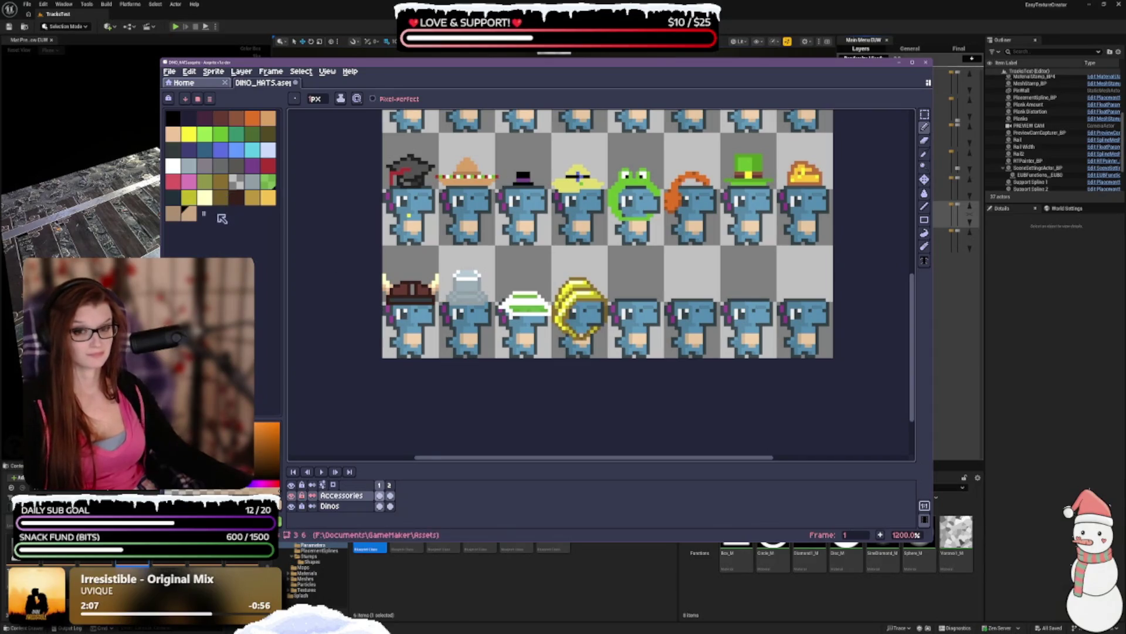
left_click(204, 196)
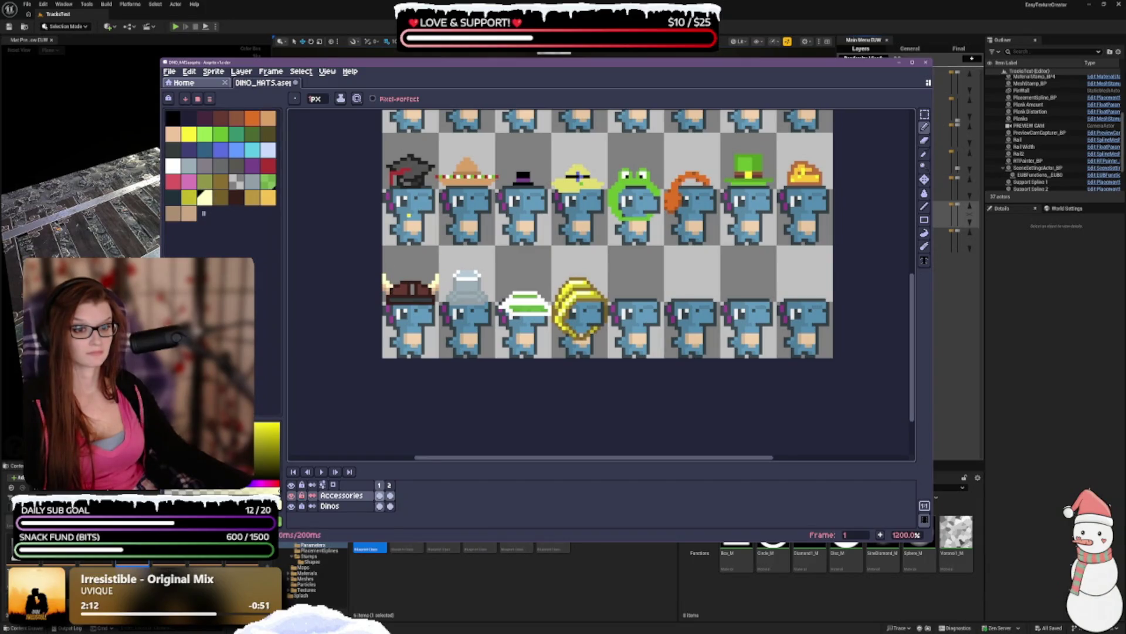
left_click(188, 213)
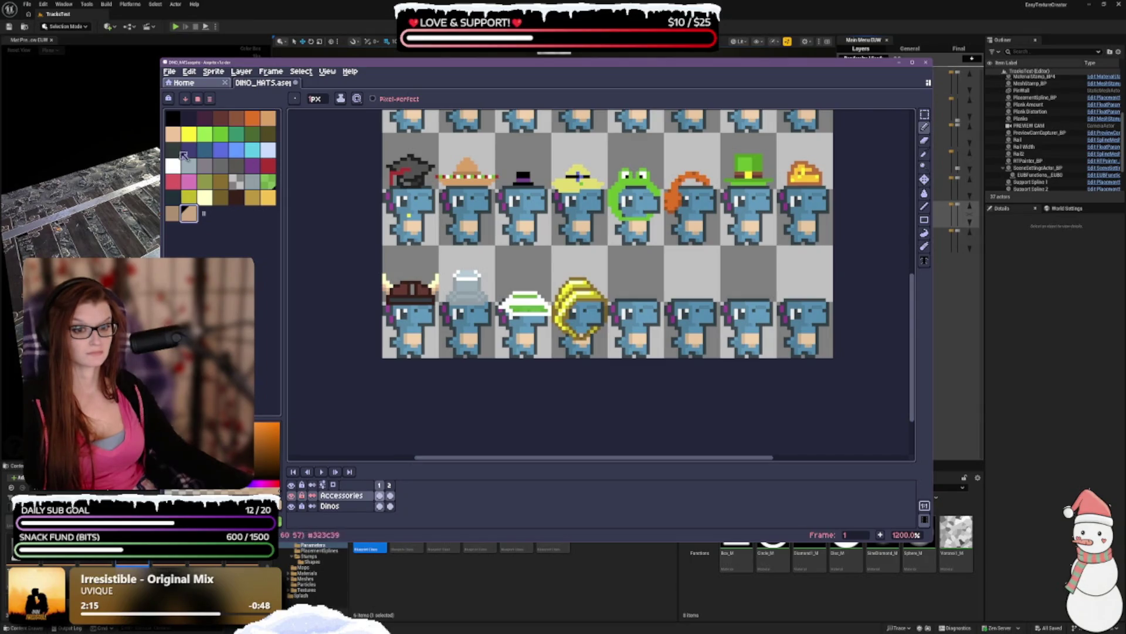
left_click(174, 134)
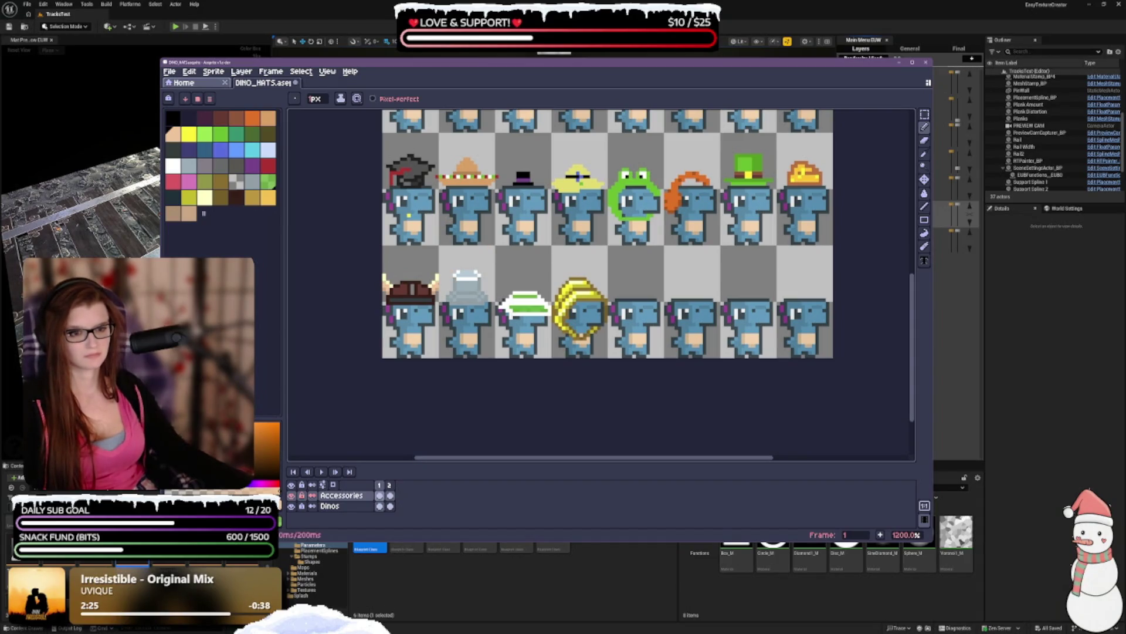
scroll(521, 399, "down", 3)
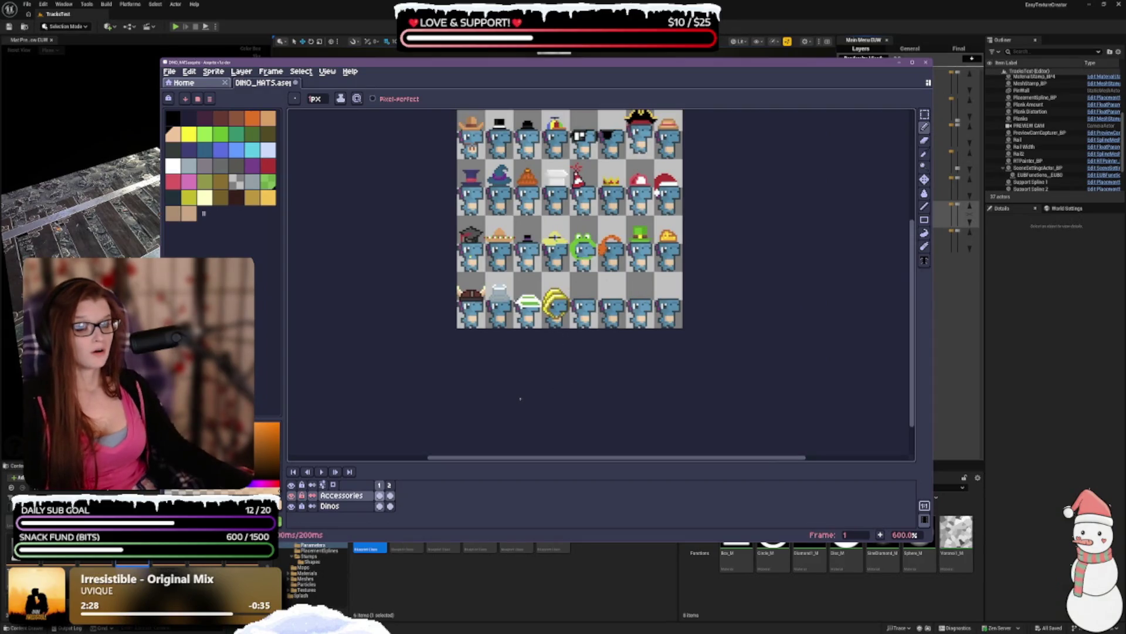
scroll(541, 327, "up", 1)
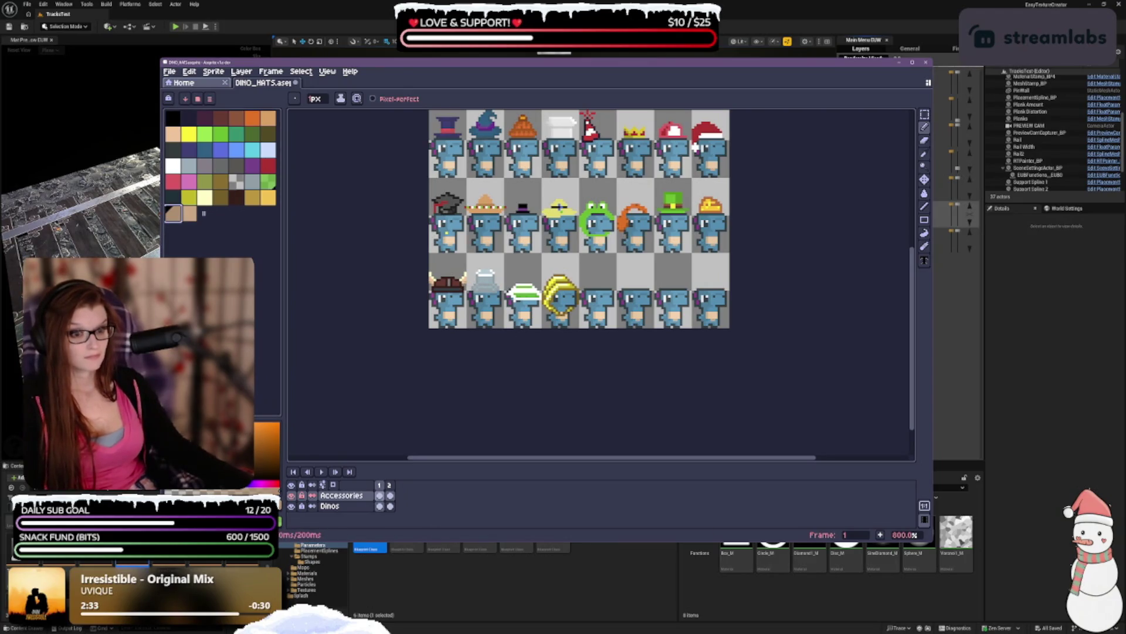
- Undo stray pencil strokes and cycle through yellow and peach to make grey the drawing colour
key("ctrl+z")
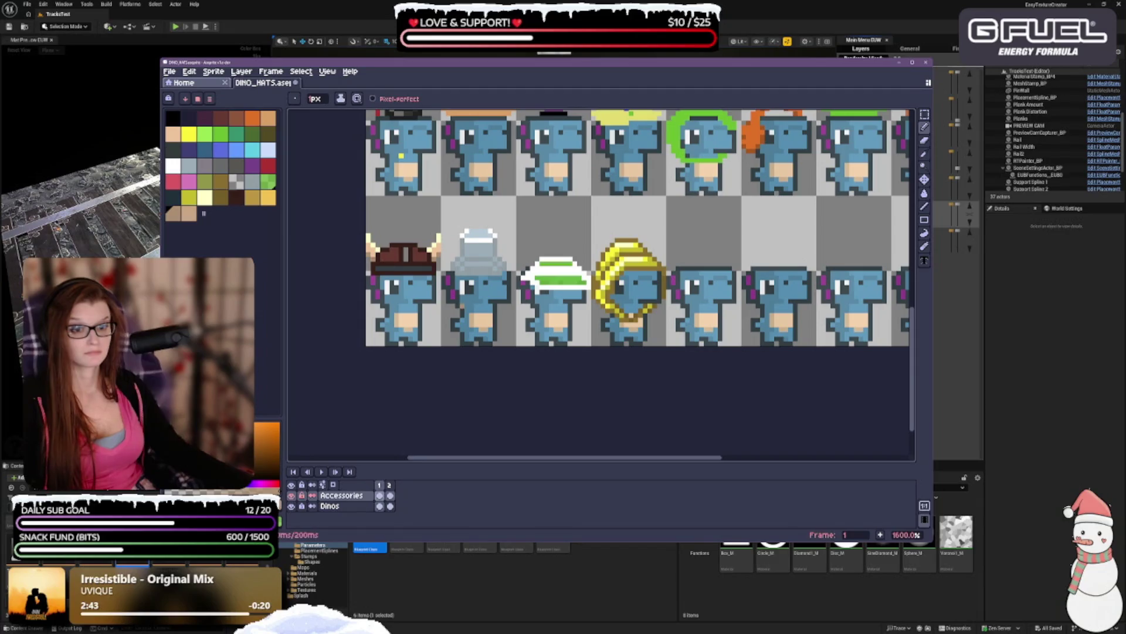
scroll(639, 163, "down", 5)
scroll(639, 163, "up", 2)
scroll(639, 163, "down", 1)
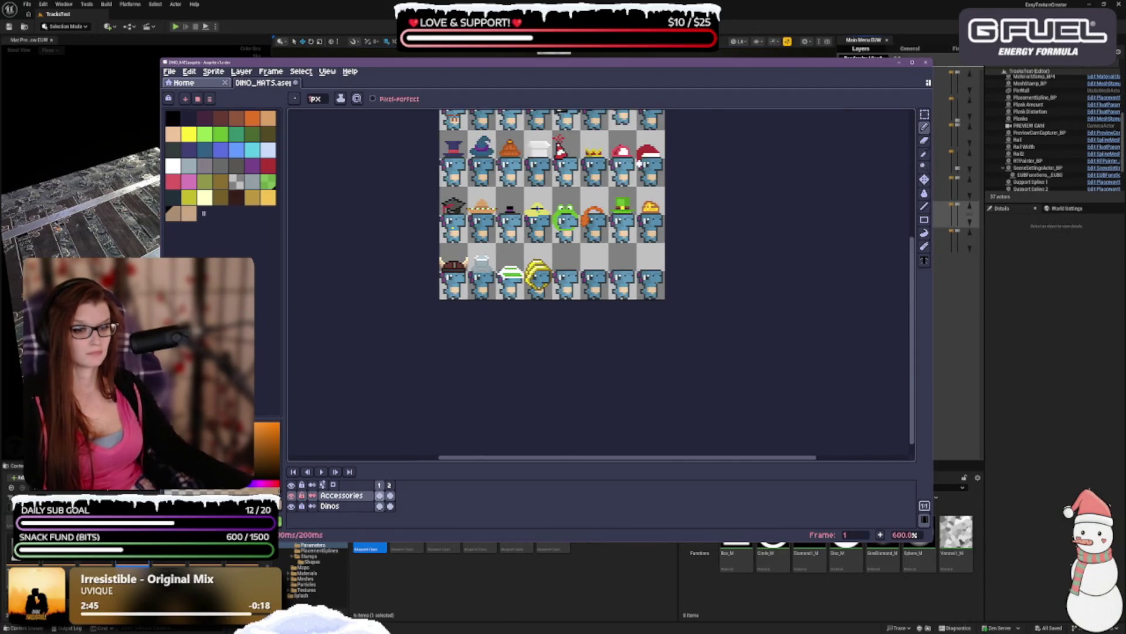
left_click_drag(649, 314, 589, 373)
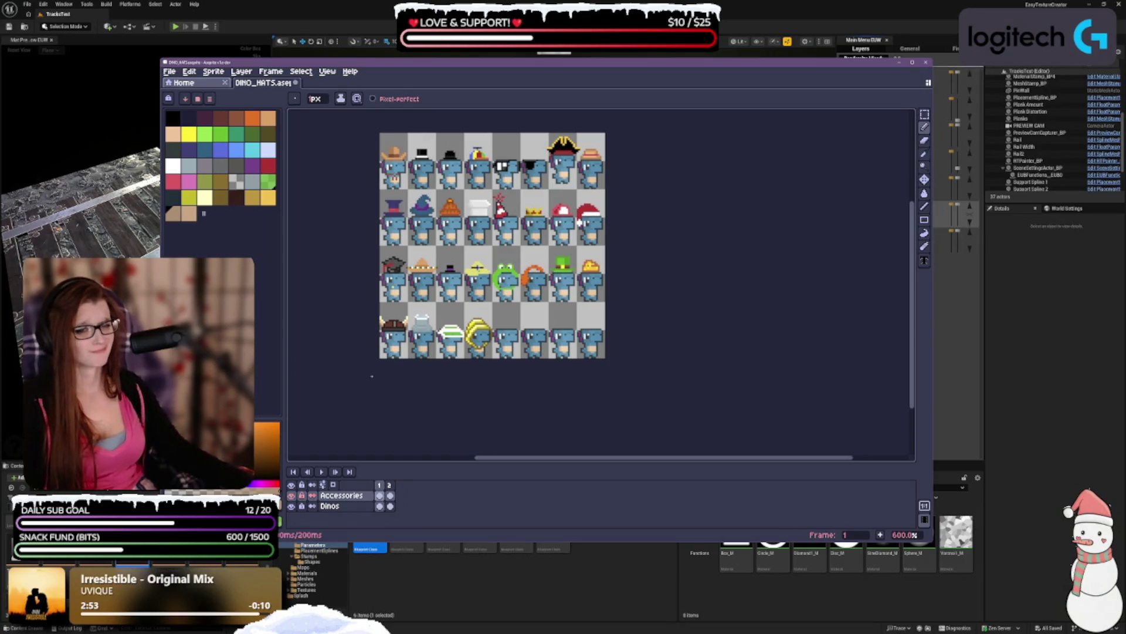
left_click(205, 196)
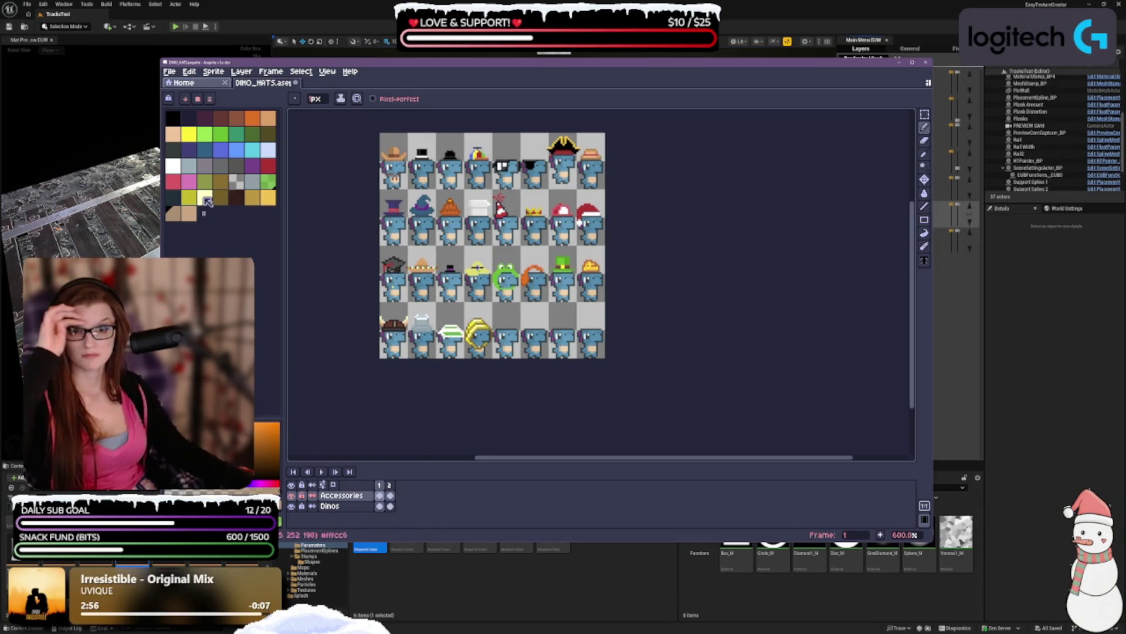
scroll(452, 277, "up", 3)
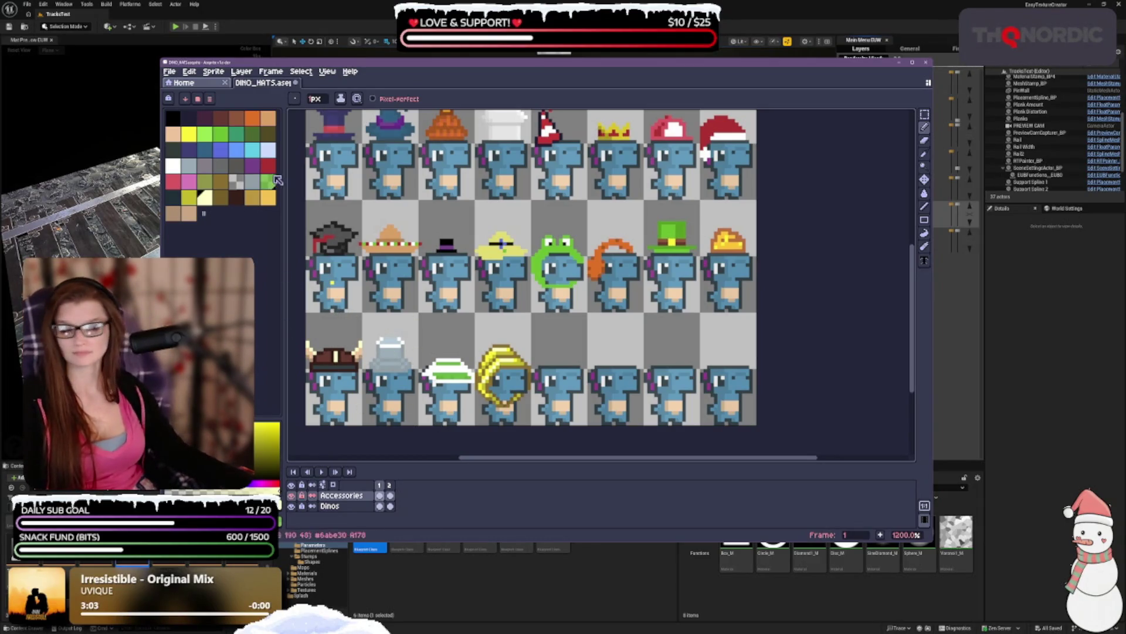
left_click(173, 133)
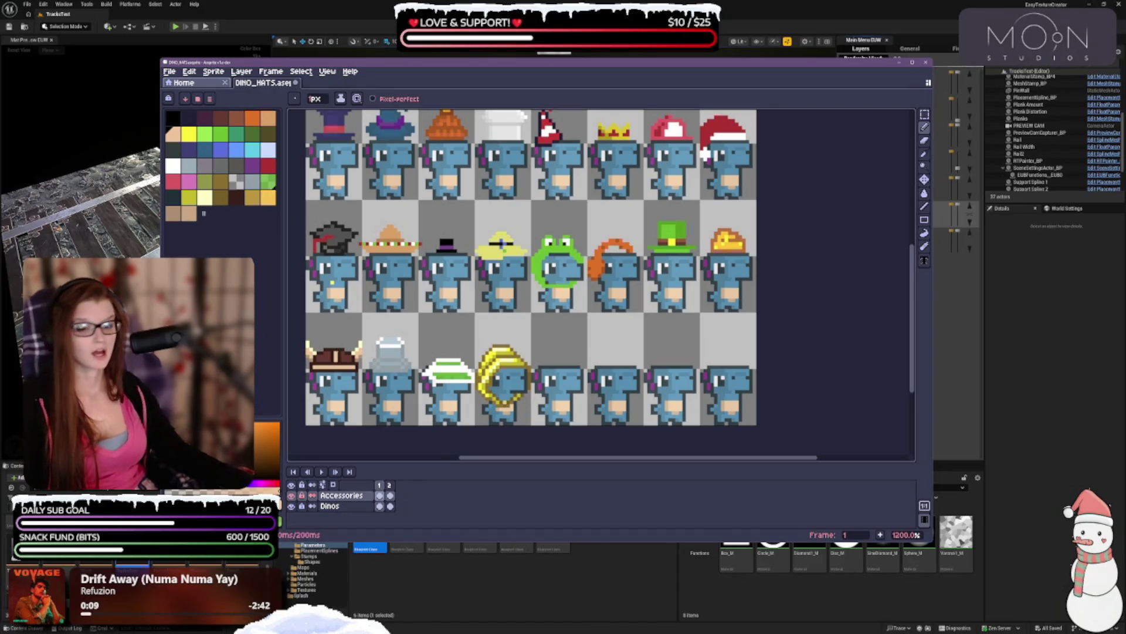
left_click(189, 166)
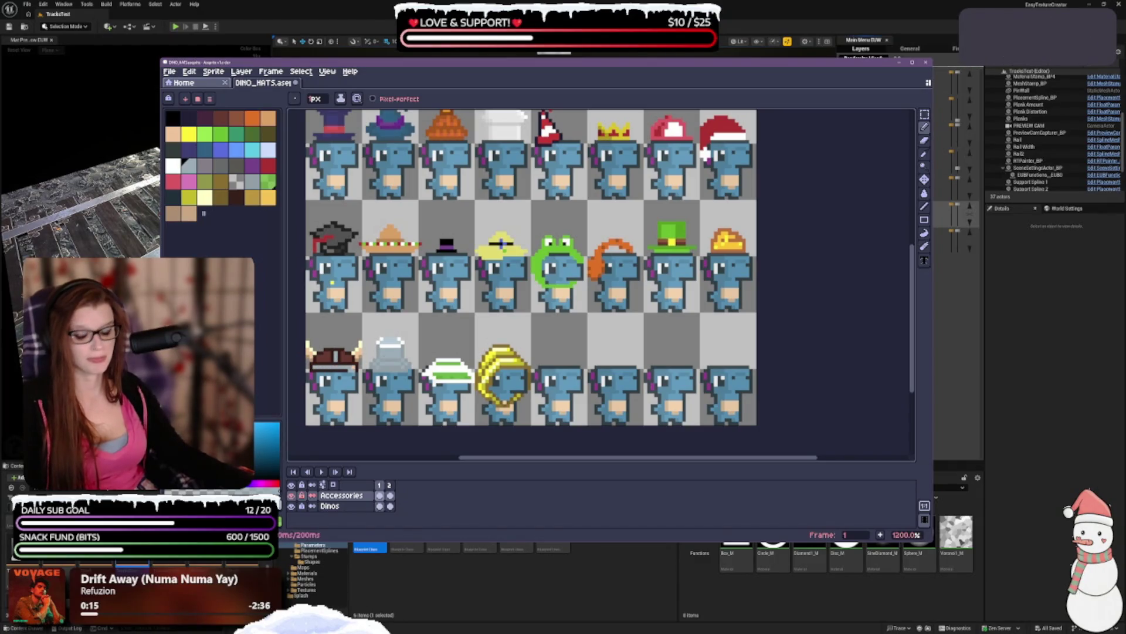
key("ctrl+z")
scroll(342, 293, "up", 2)
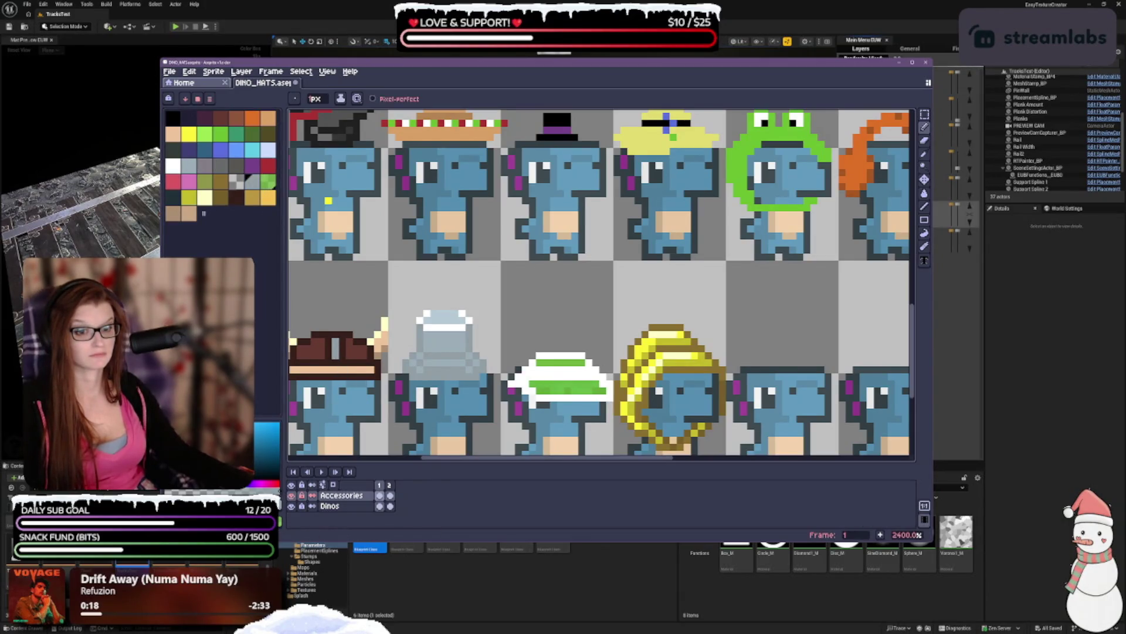
scroll(376, 338, "down", 2)
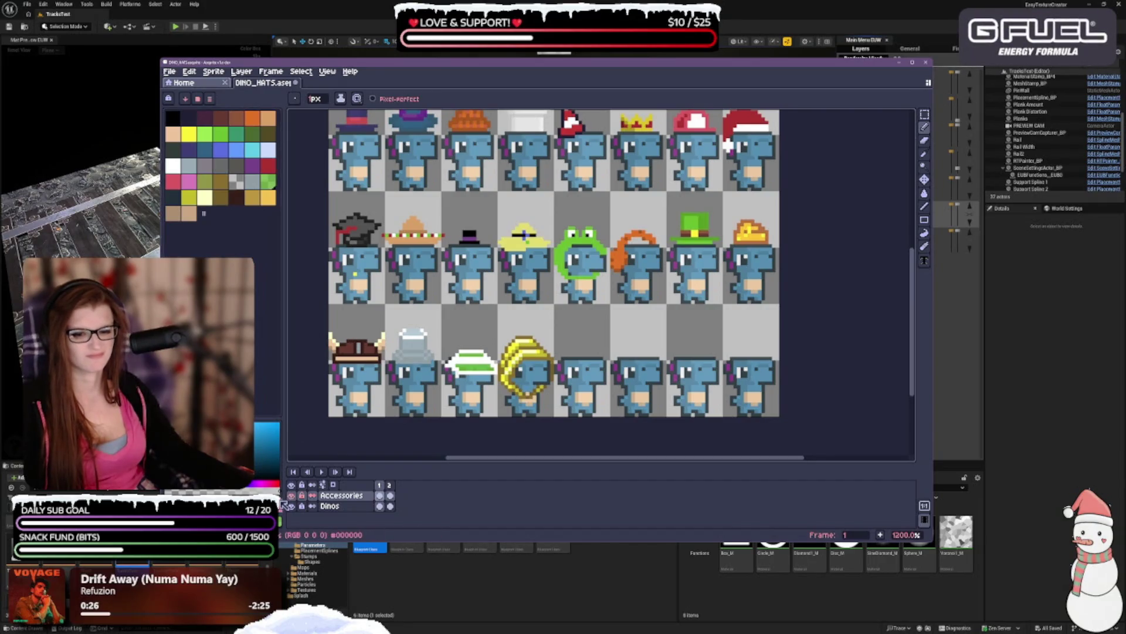
- Add a new palette entry, undo an accidental paint-bucket gradient fill, and return to the pencil
left_click(203, 213)
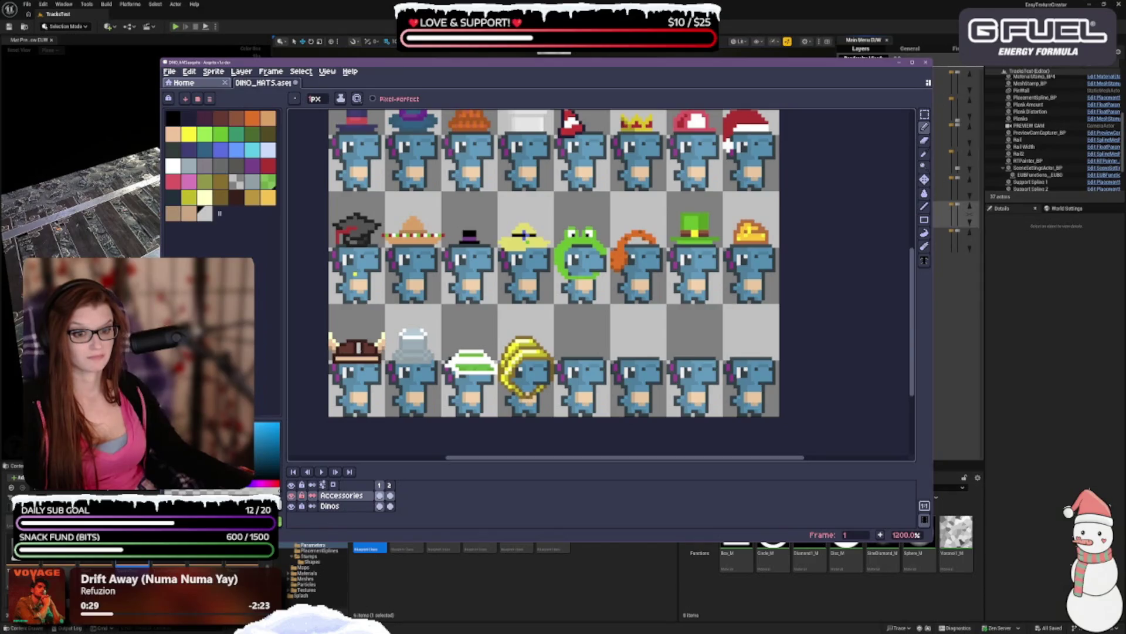
left_click(925, 193)
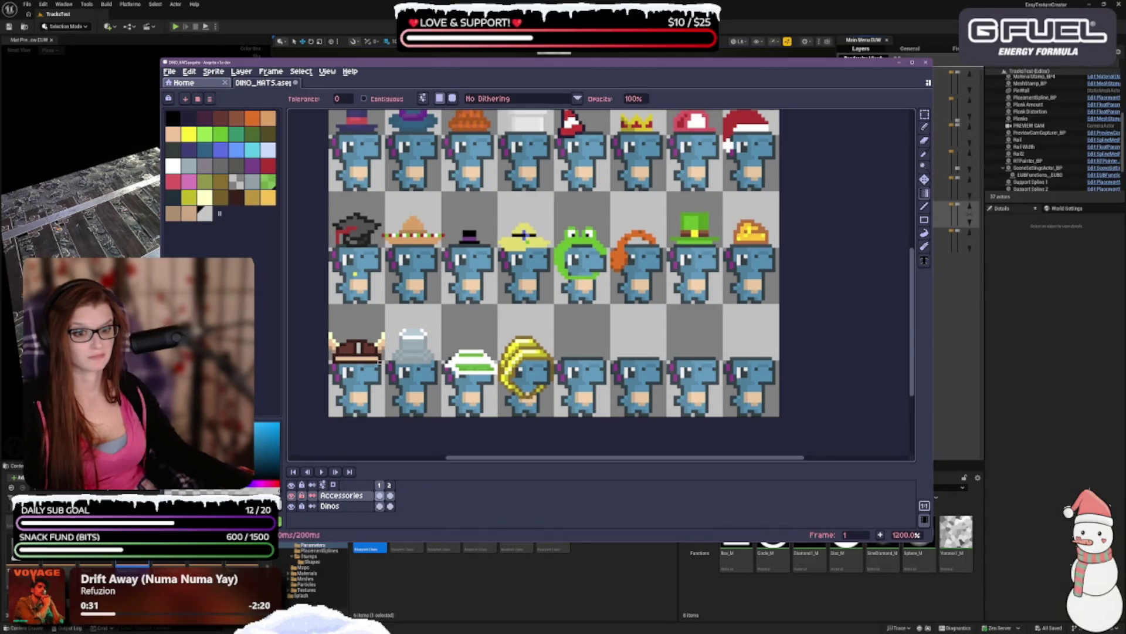
key("ctrl+z")
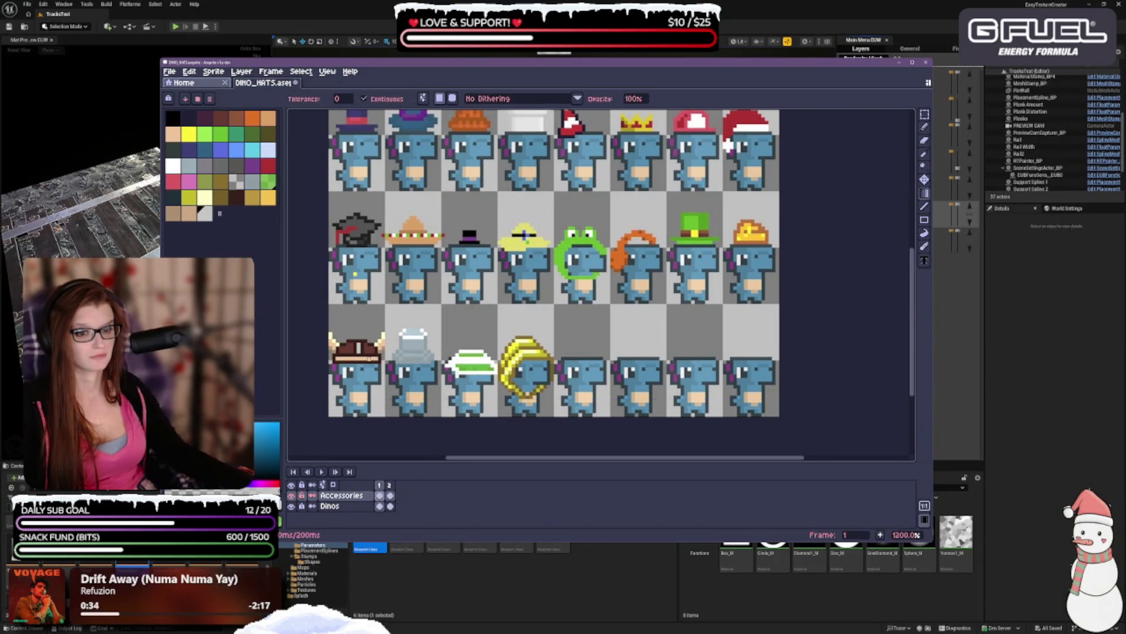
left_click(925, 127)
scroll(668, 113, "up", 1)
scroll(667, 113, "down", 2)
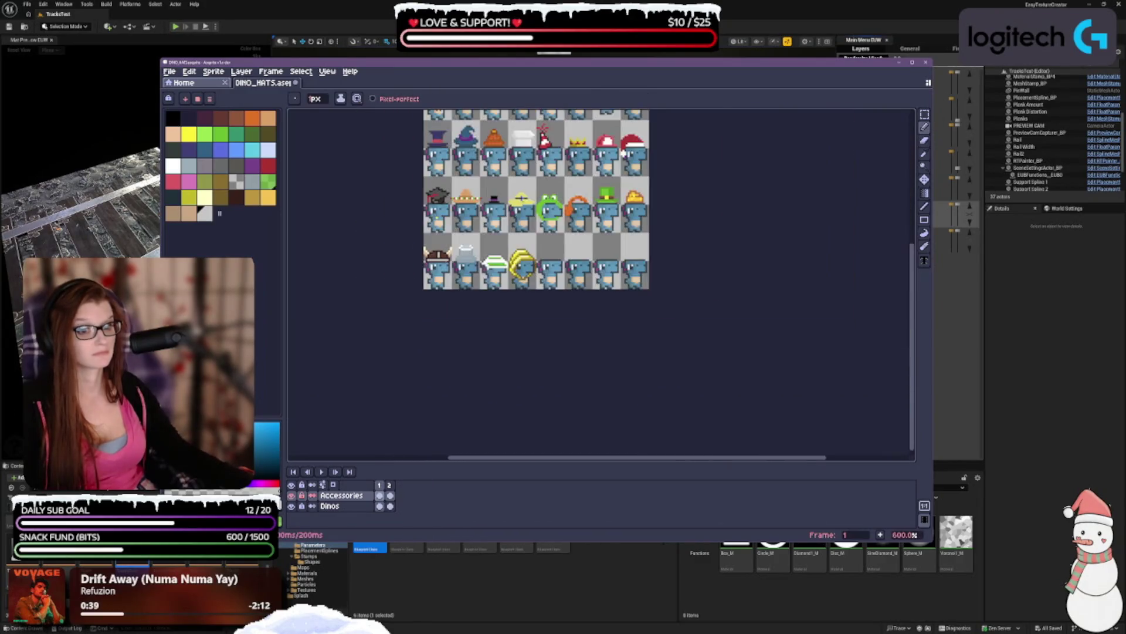
scroll(668, 114, "up", 1)
- Bring the top hat row into view and pick the dark palette swatch as foreground colour
left_click_drag(667, 113, 636, 150)
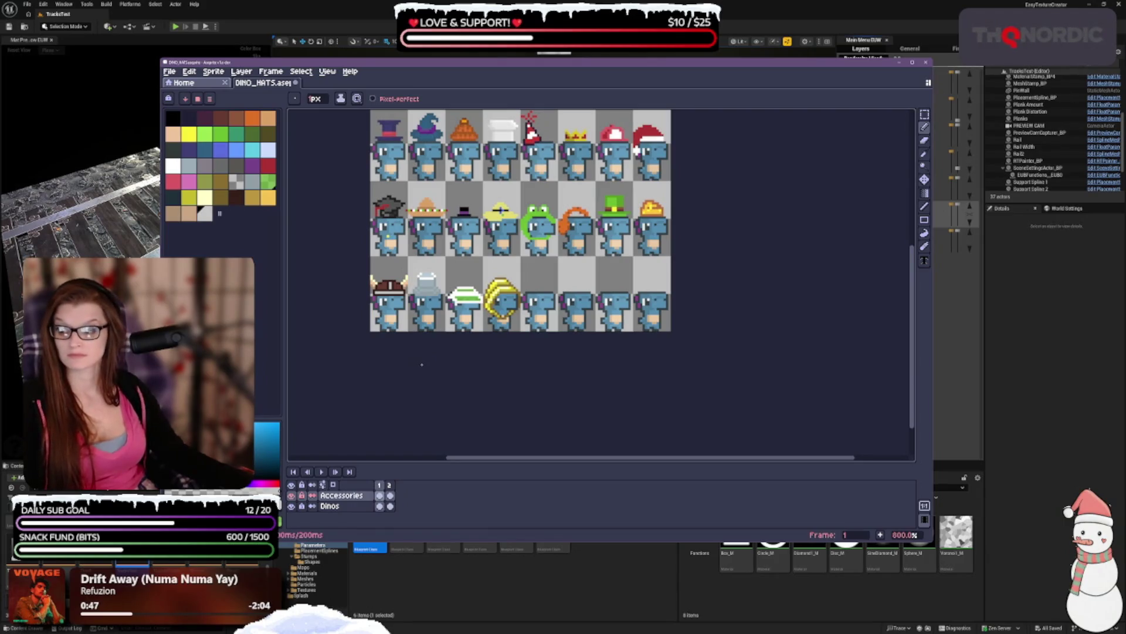
scroll(393, 319, "up", 1)
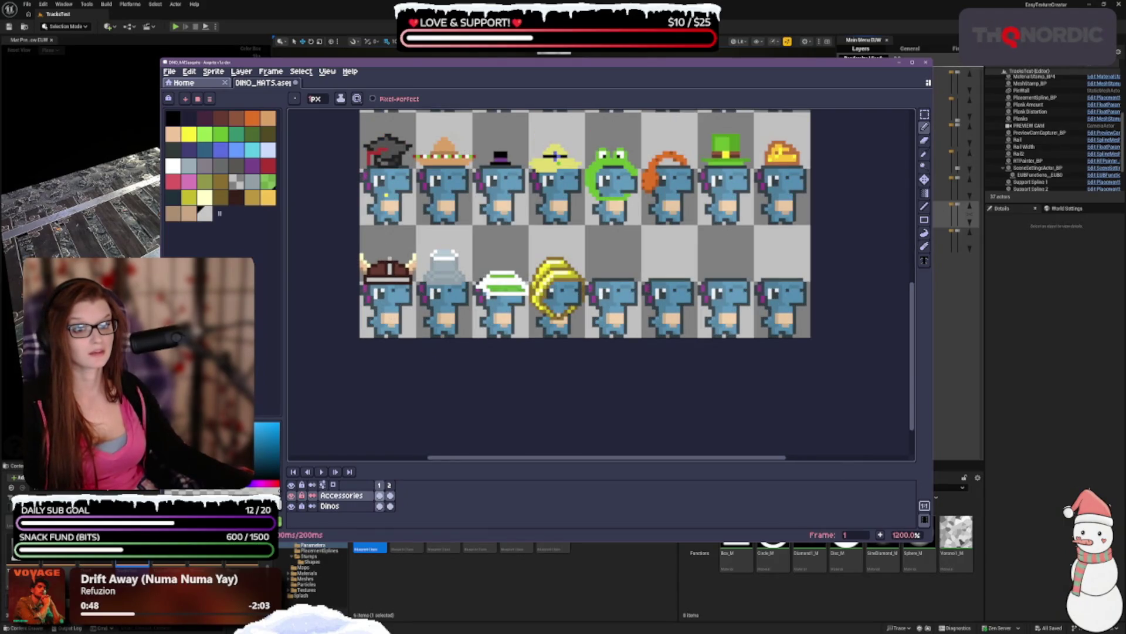
left_click(235, 196)
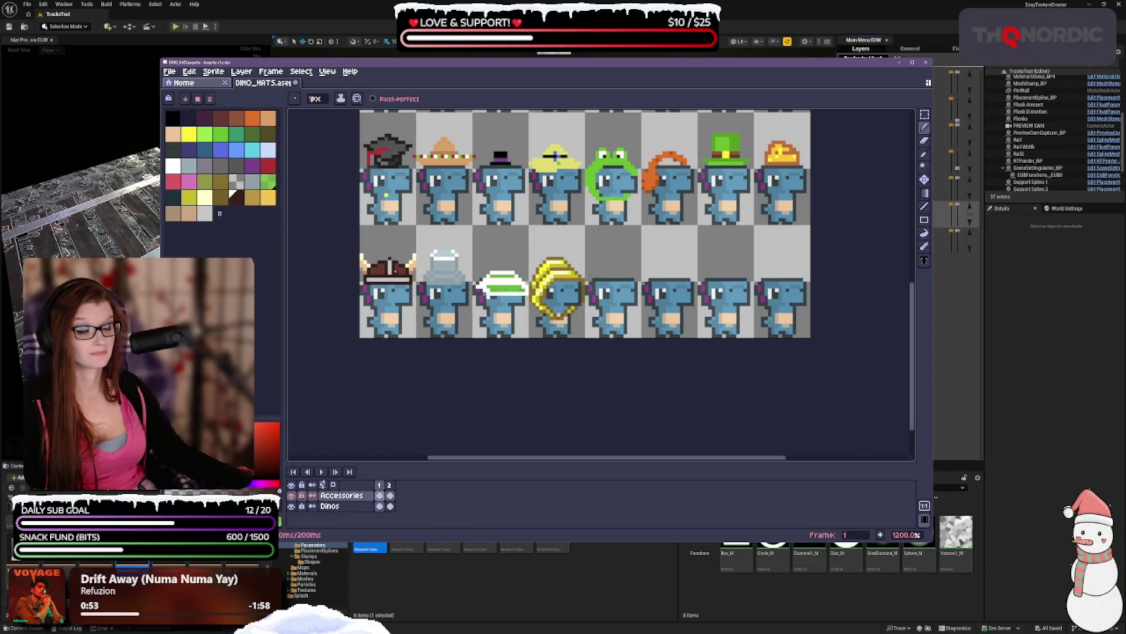
scroll(476, 380, "down", 1)
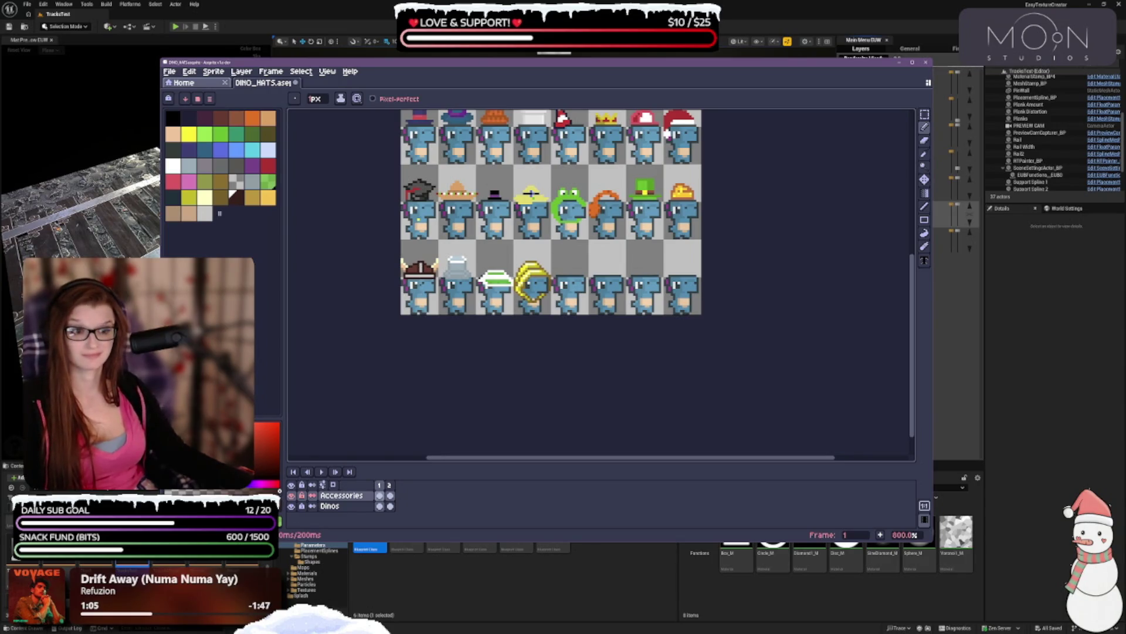
scroll(437, 365, "up", 1)
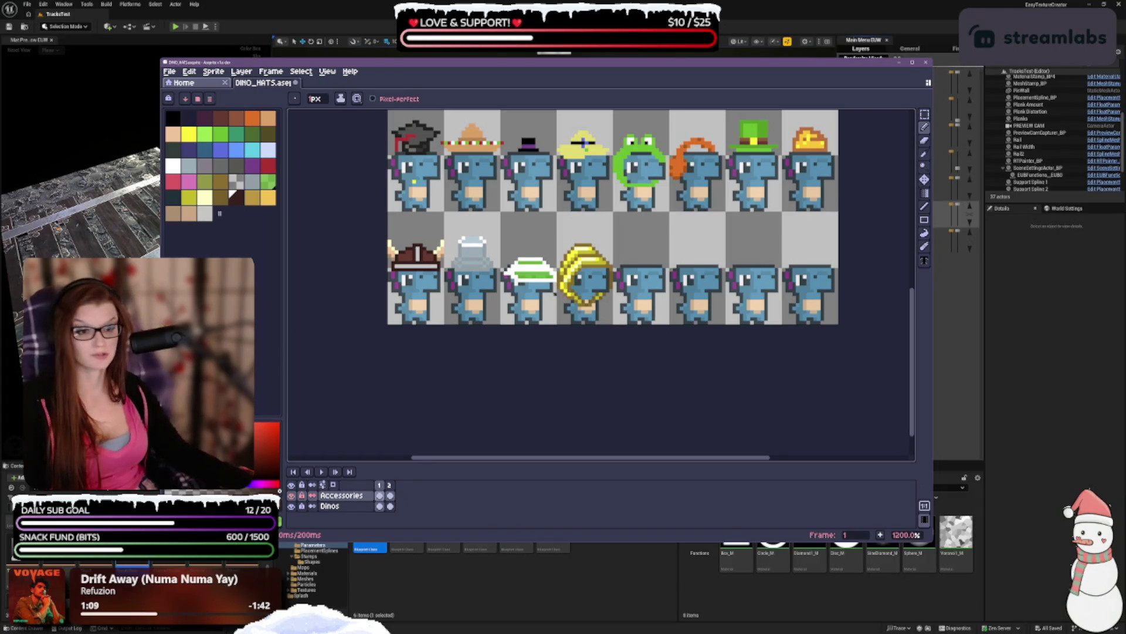
- Add the light grey swatch to the palette and undo the last pencil stroke
left_click(205, 214)
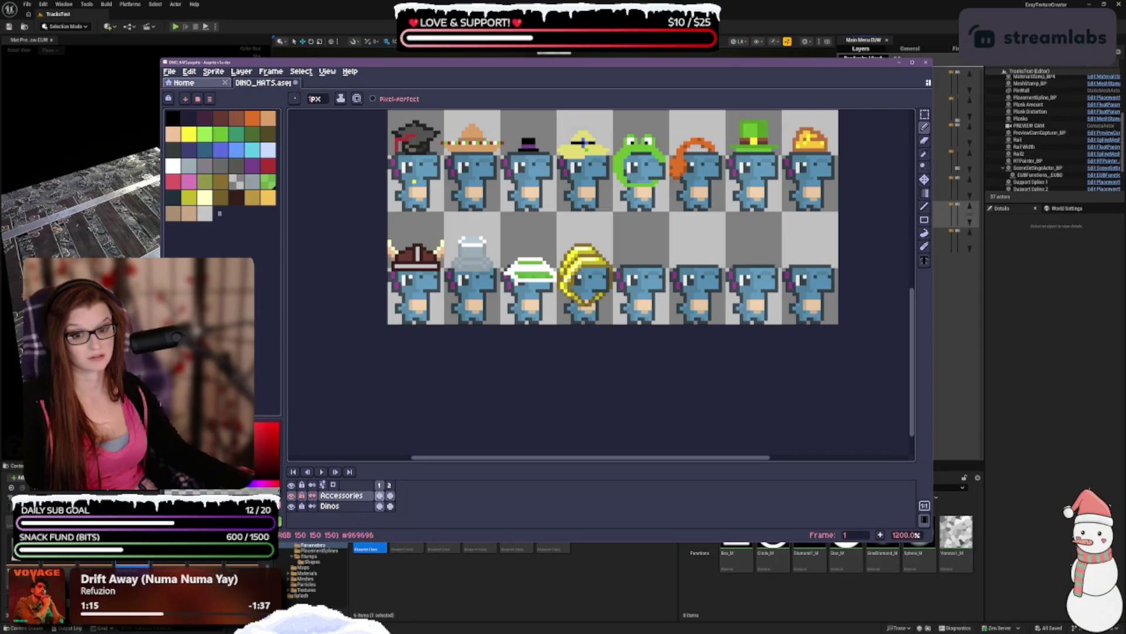
left_click(219, 213)
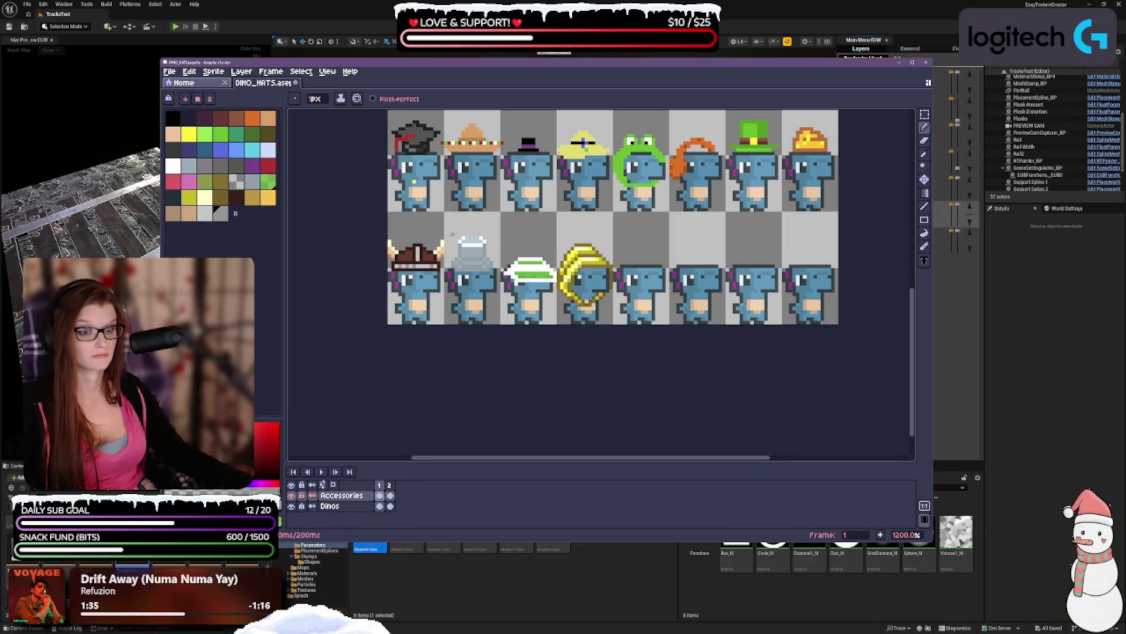
key("ctrl+z")
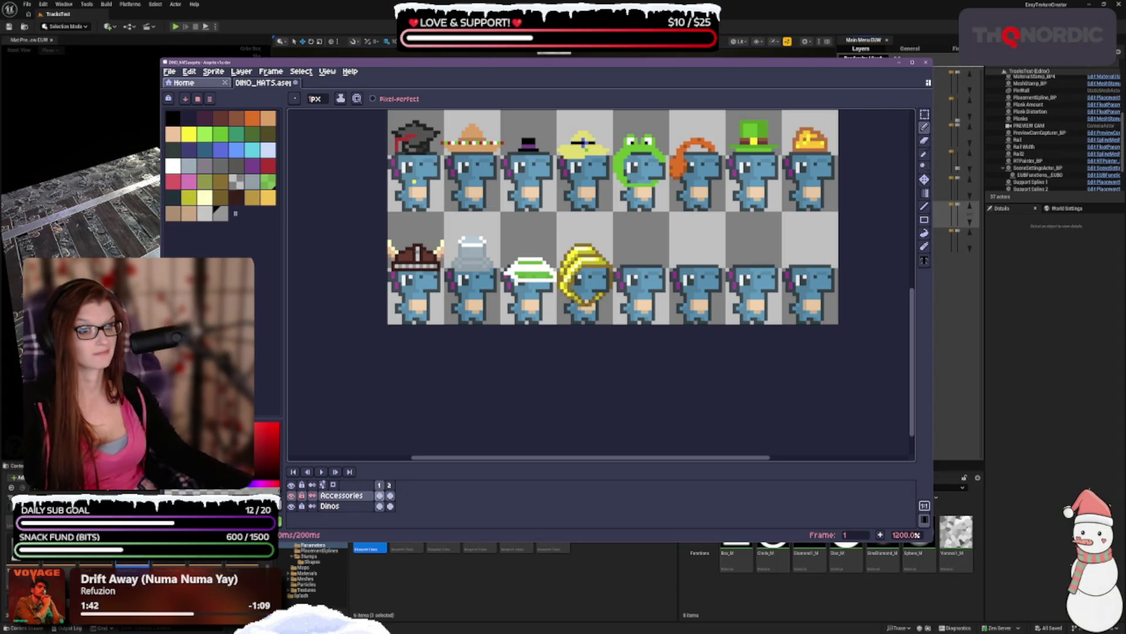
scroll(605, 317, "down", 2)
scroll(605, 317, "down", 1)
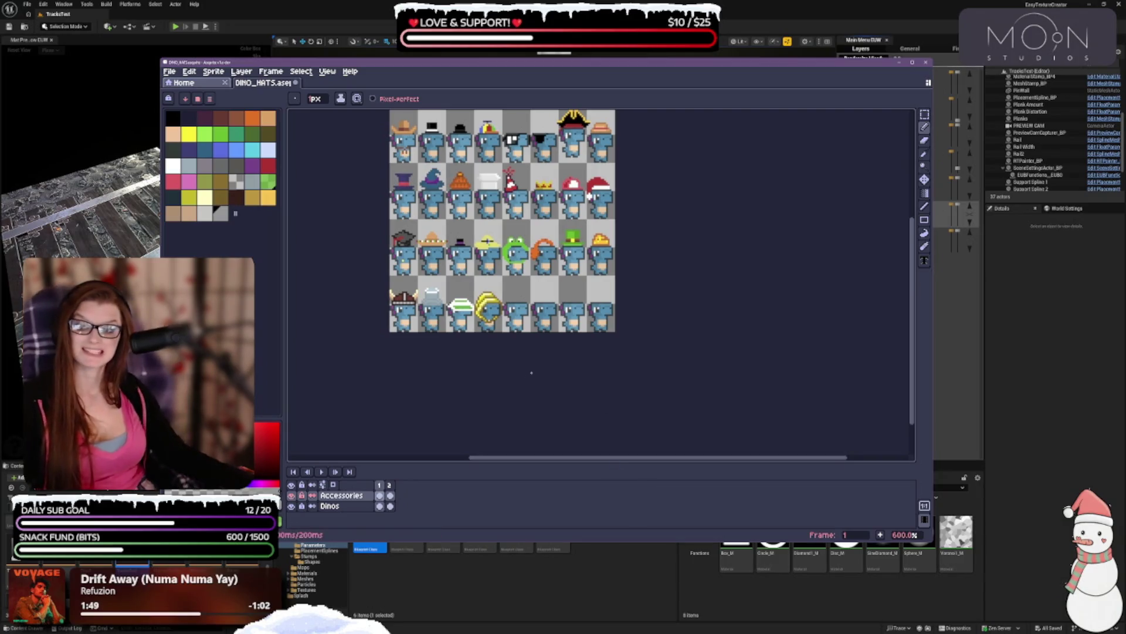
- Undo the last stroke and draw a dark pixel row under the viking helmet
key("v")
key("ctrl+z")
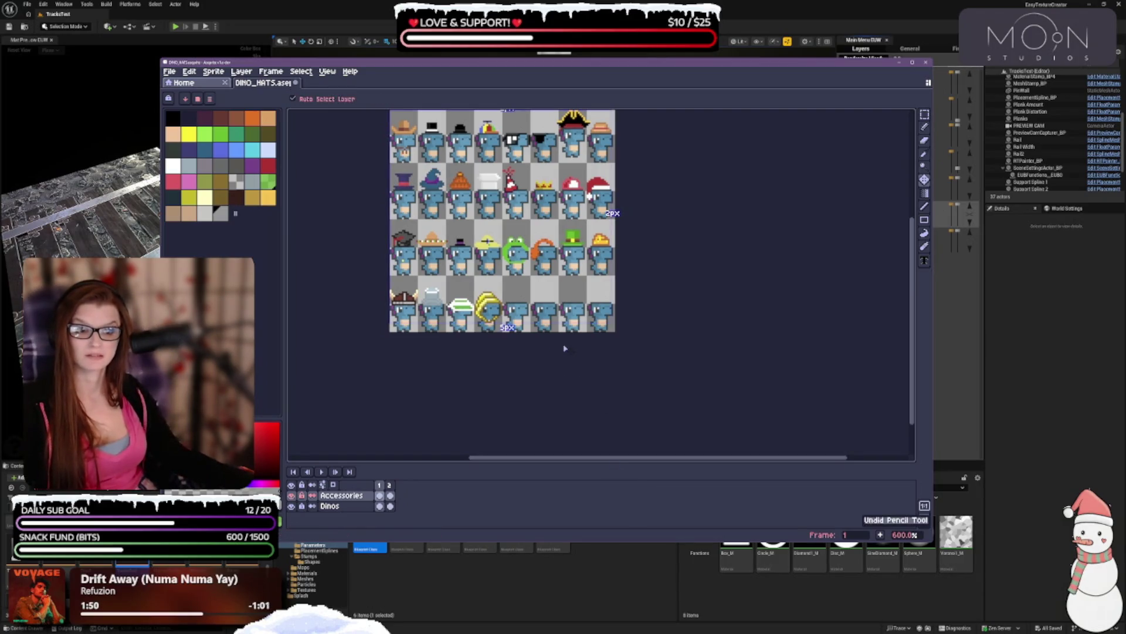
key("b")
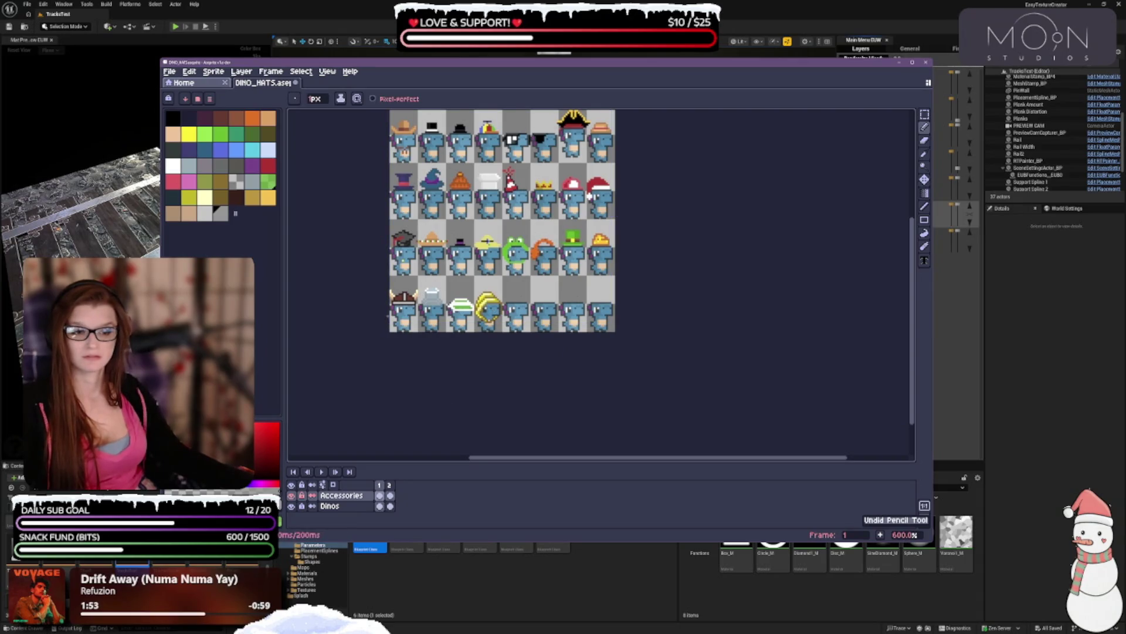
scroll(408, 309, "up", 7)
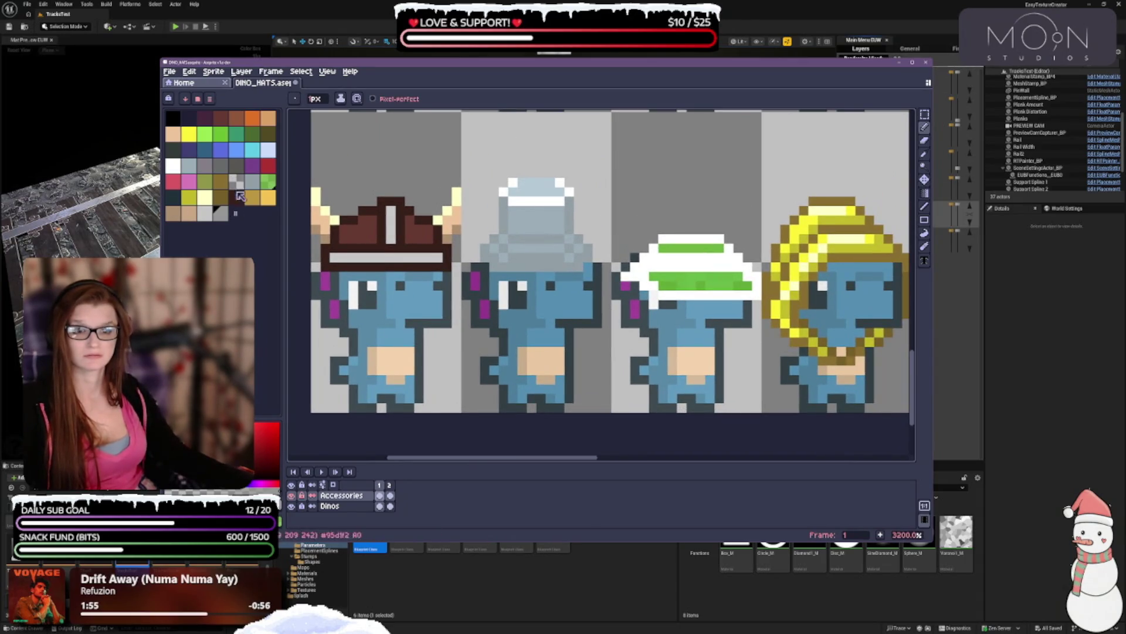
left_click_drag(322, 276, 406, 276)
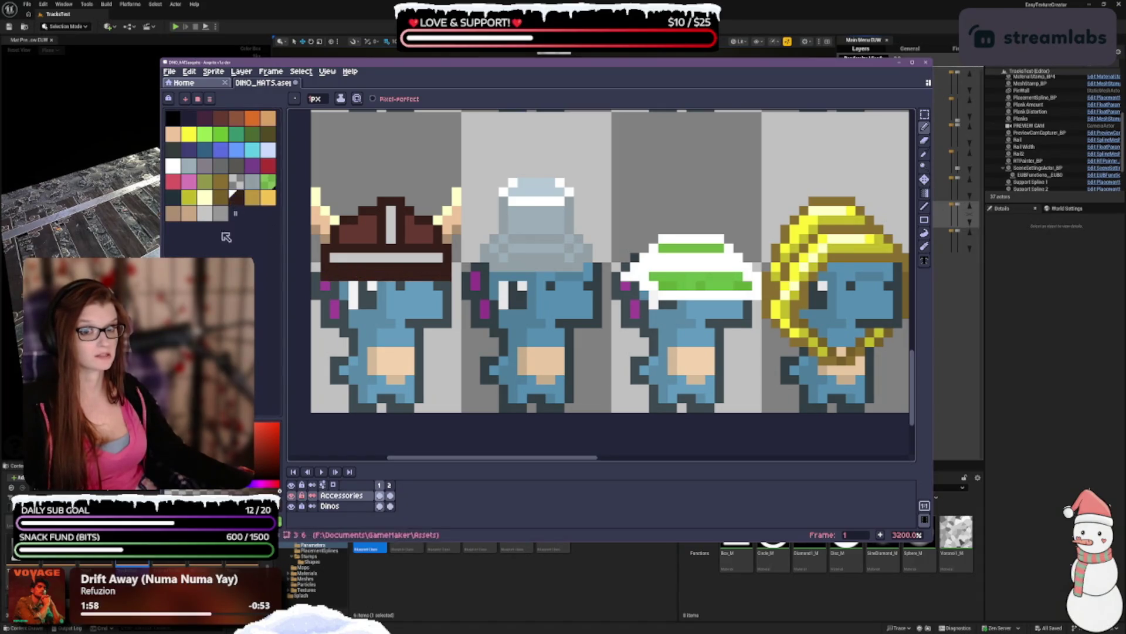
- Repaint that row under the viking helmet in light grey
left_click(204, 215)
left_click_drag(329, 267, 440, 267)
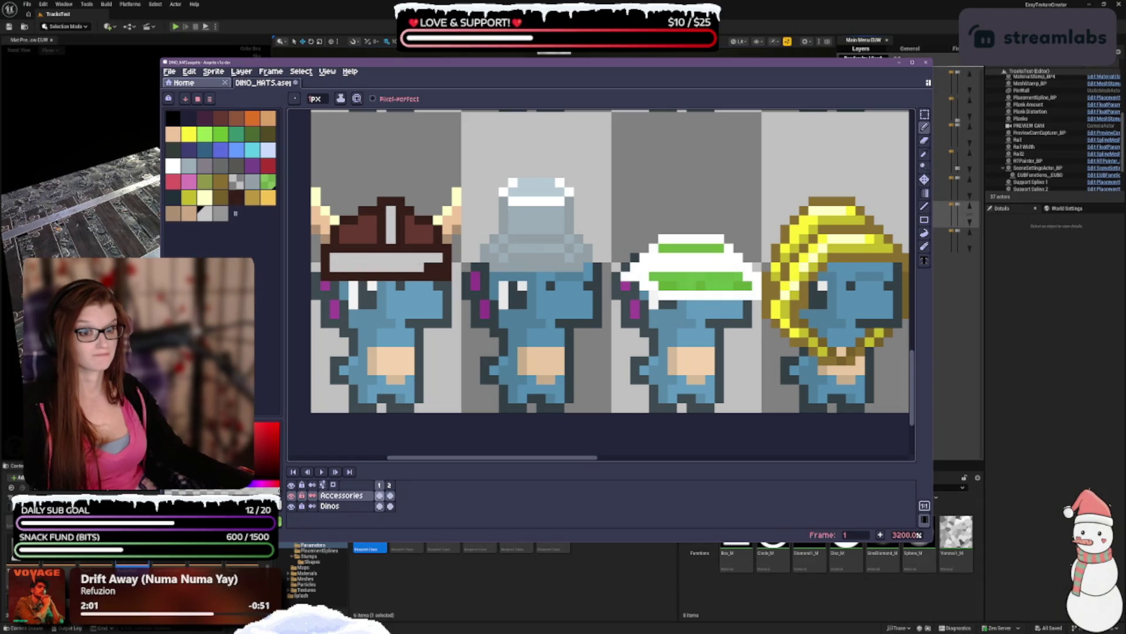
scroll(437, 276, "down", 3)
scroll(471, 306, "down", 3)
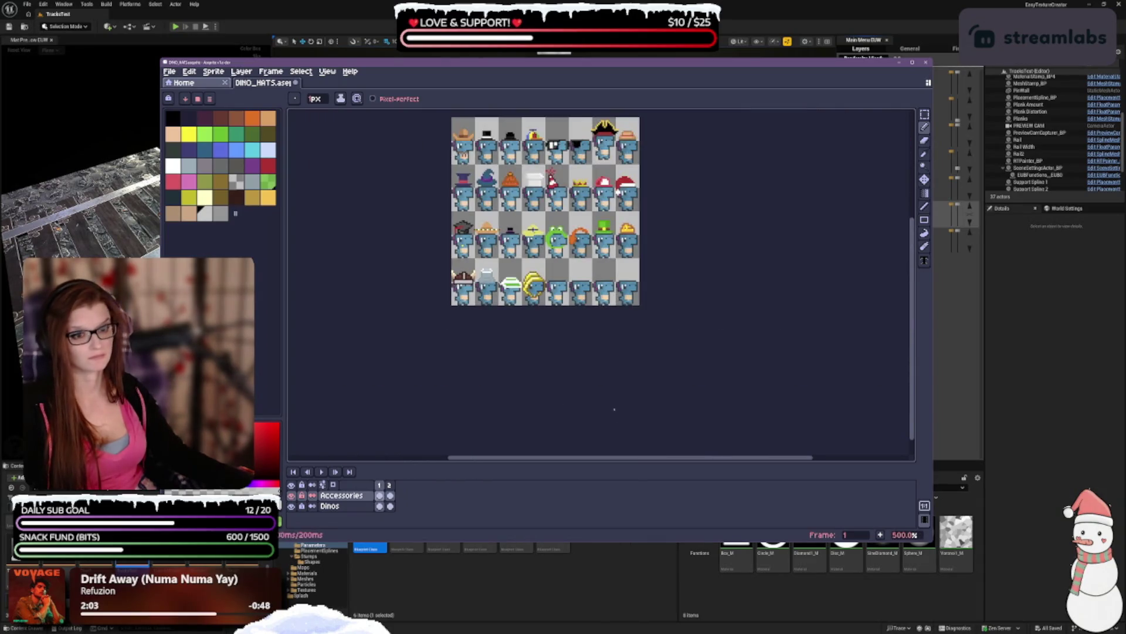
scroll(470, 305, "up", 2)
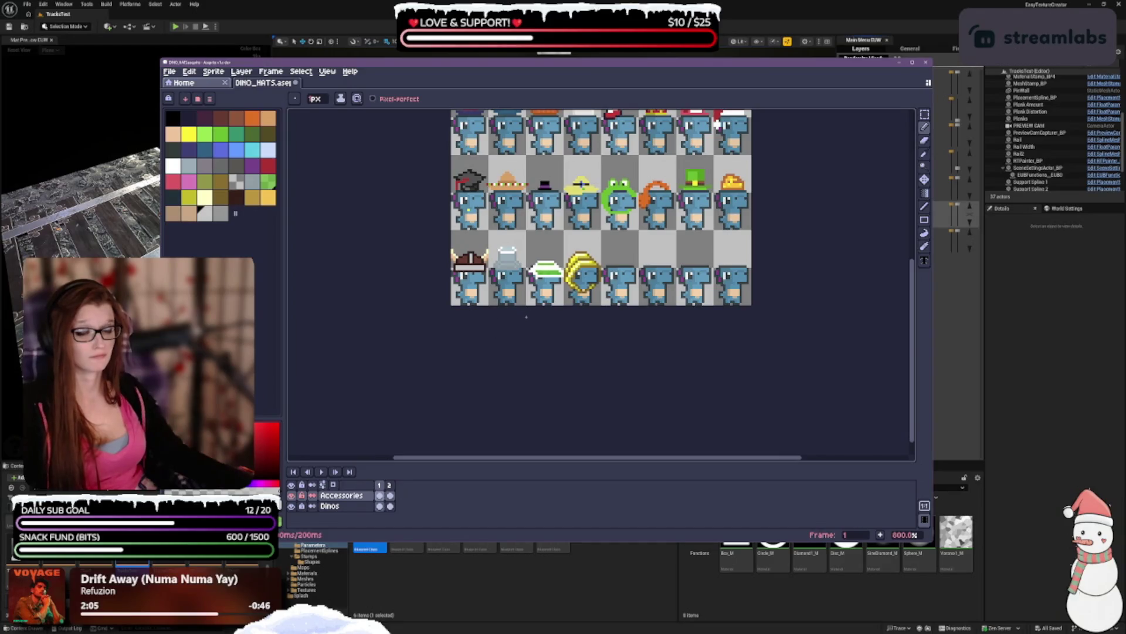
scroll(481, 293, "up", 1)
- Pick dark grey, then undo the last two pencil strokes
left_click(220, 214)
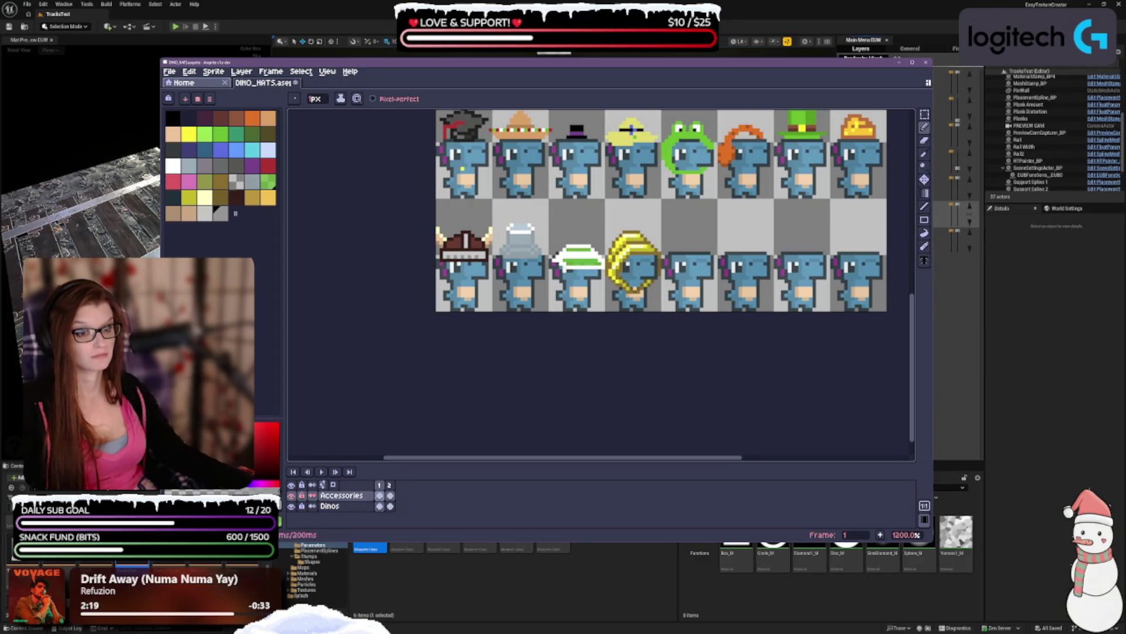
scroll(809, 412, "down", 3)
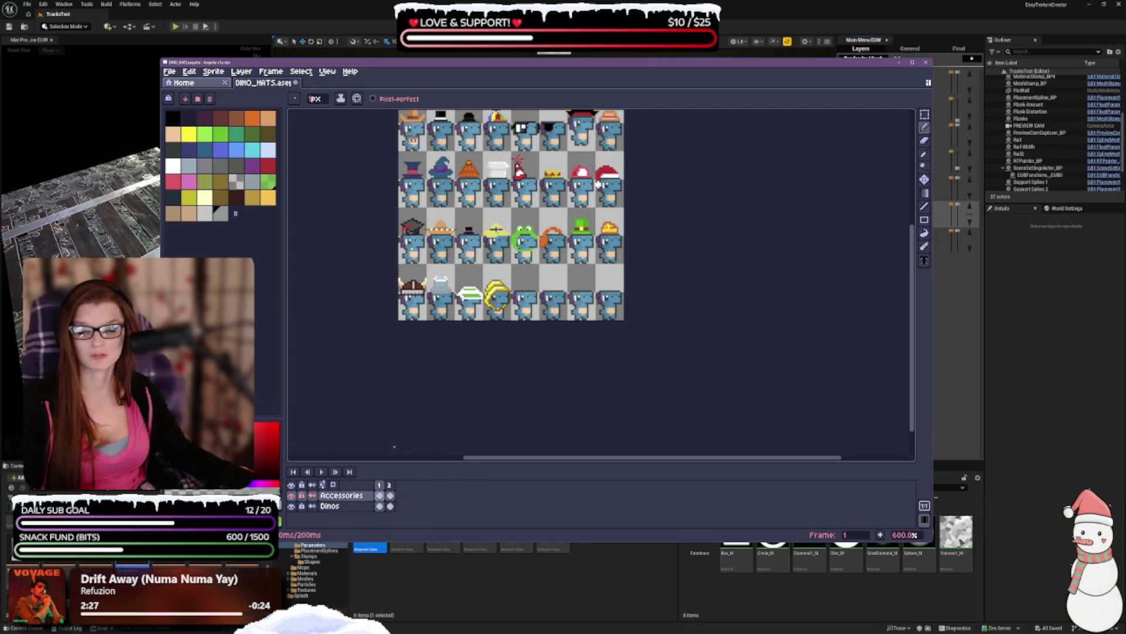
scroll(418, 370, "up", 3)
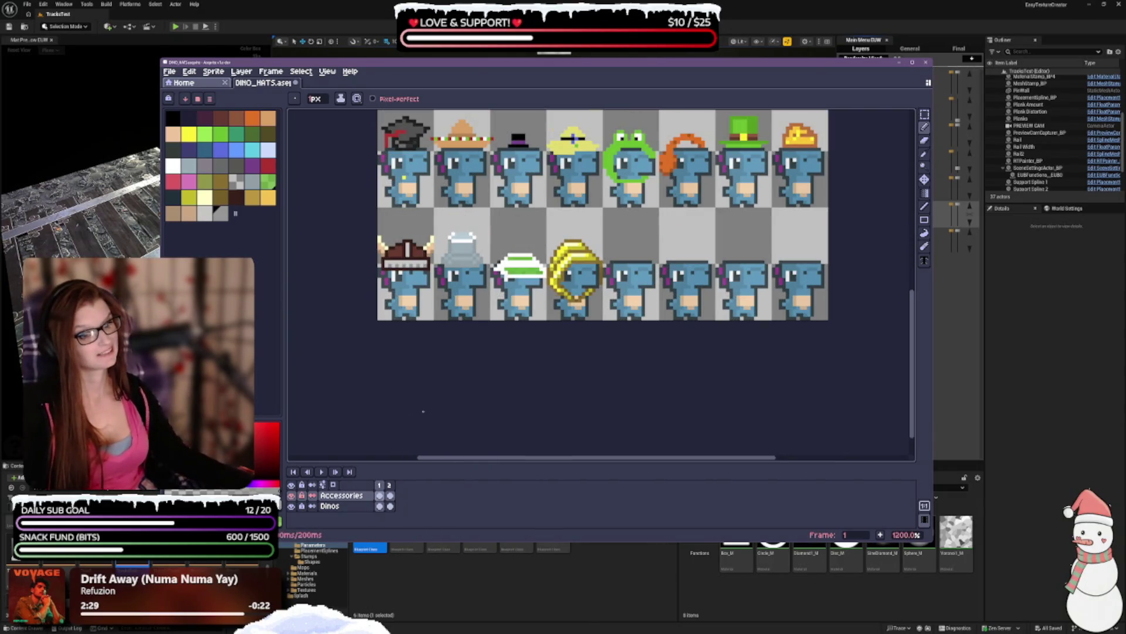
key("ctrl+z")
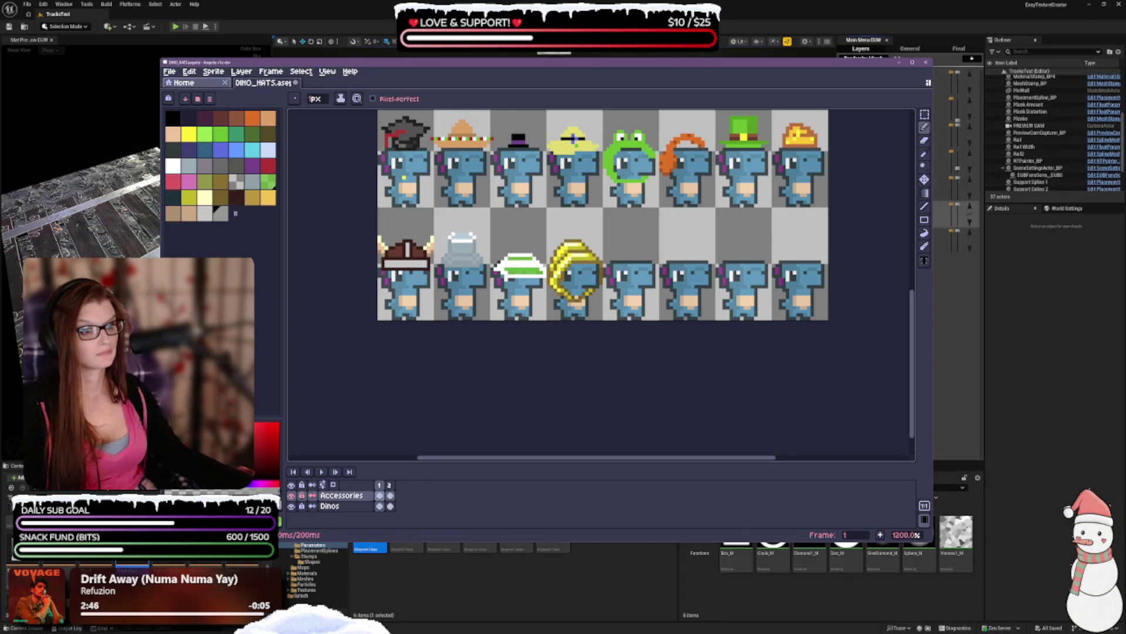
key("ctrl+z")
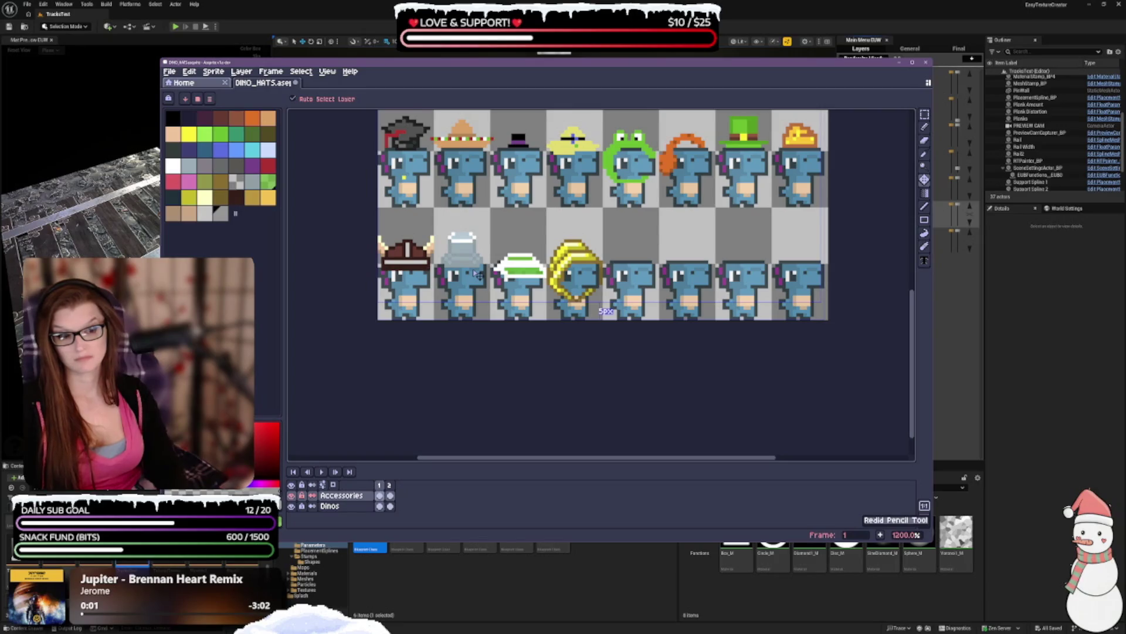
- With the Pencil active, settle on the dark brown swatch as the drawing colour
key("b")
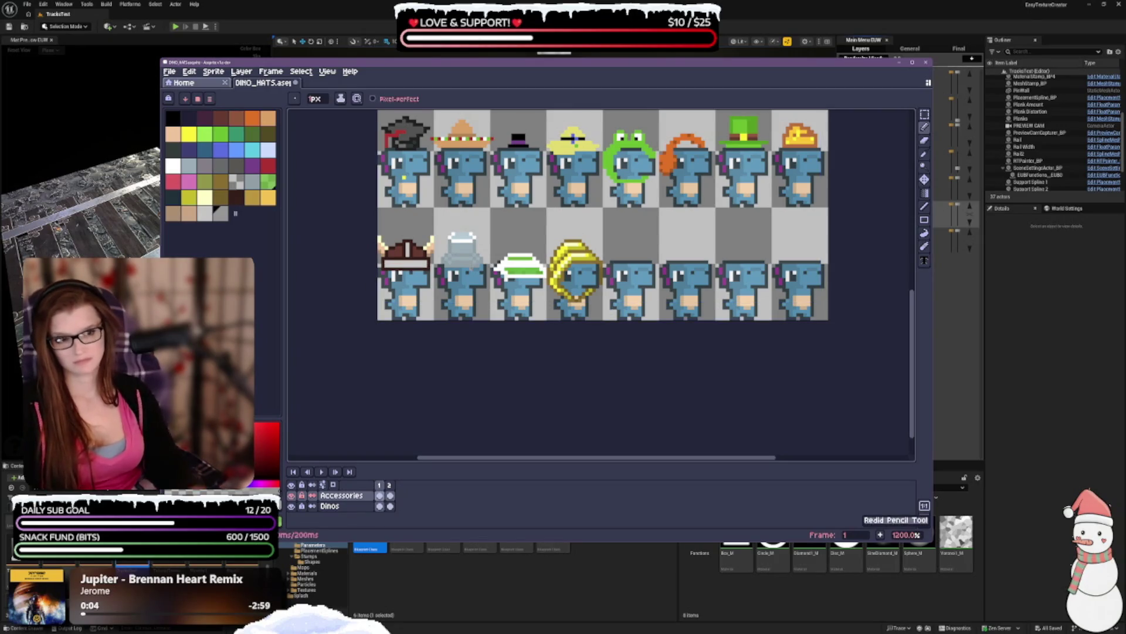
scroll(477, 274, "up", 2)
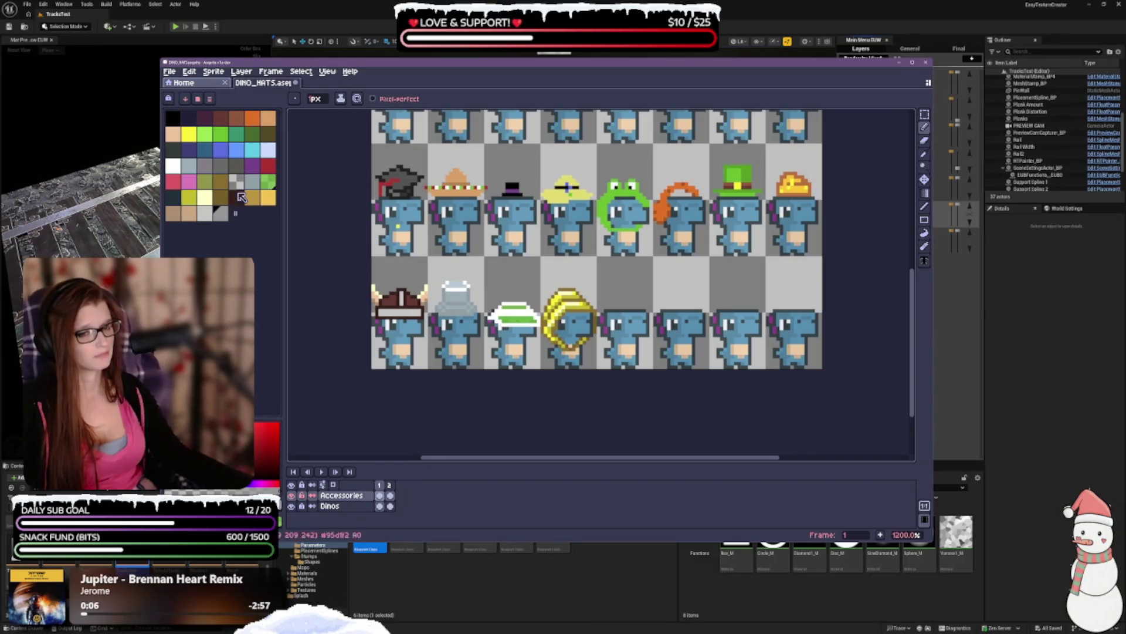
left_click(205, 212)
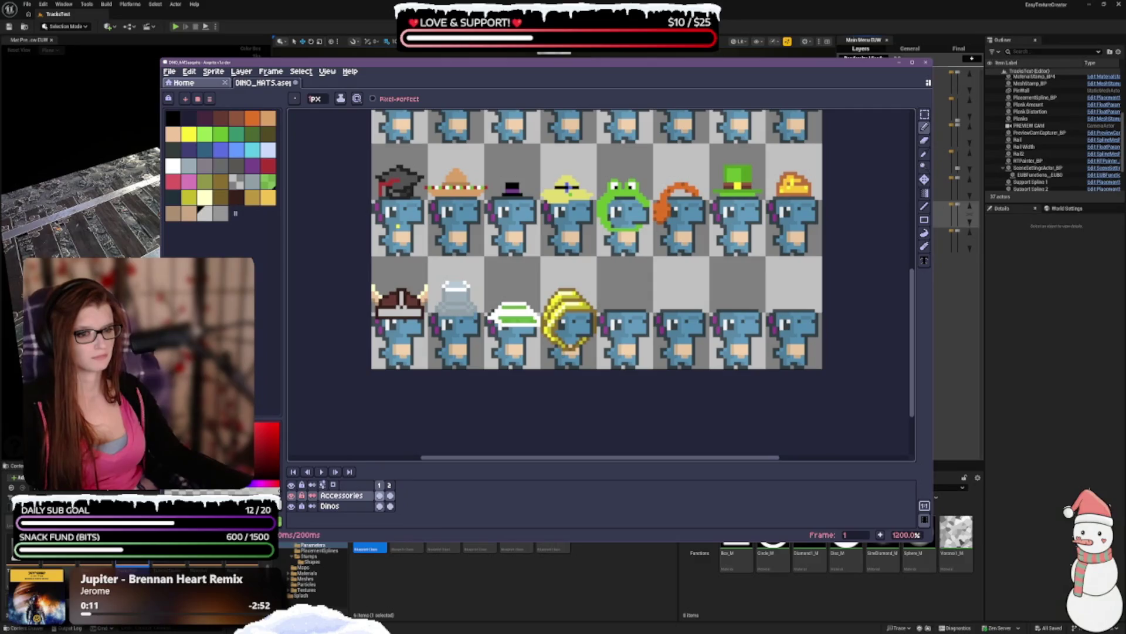
scroll(405, 303, "up", 1)
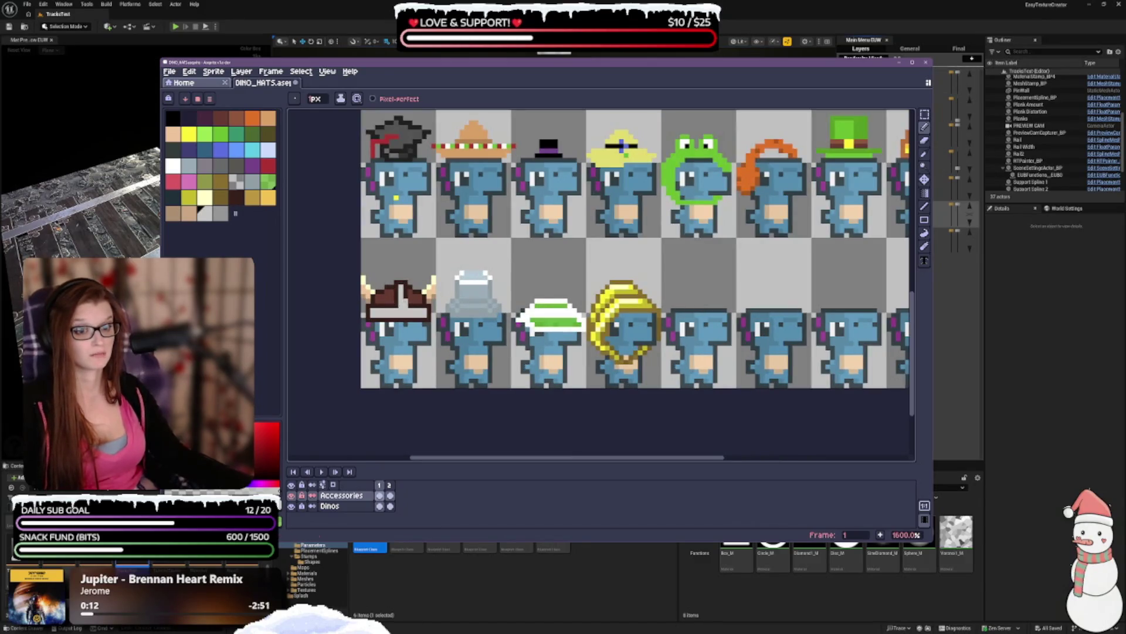
left_click(240, 197)
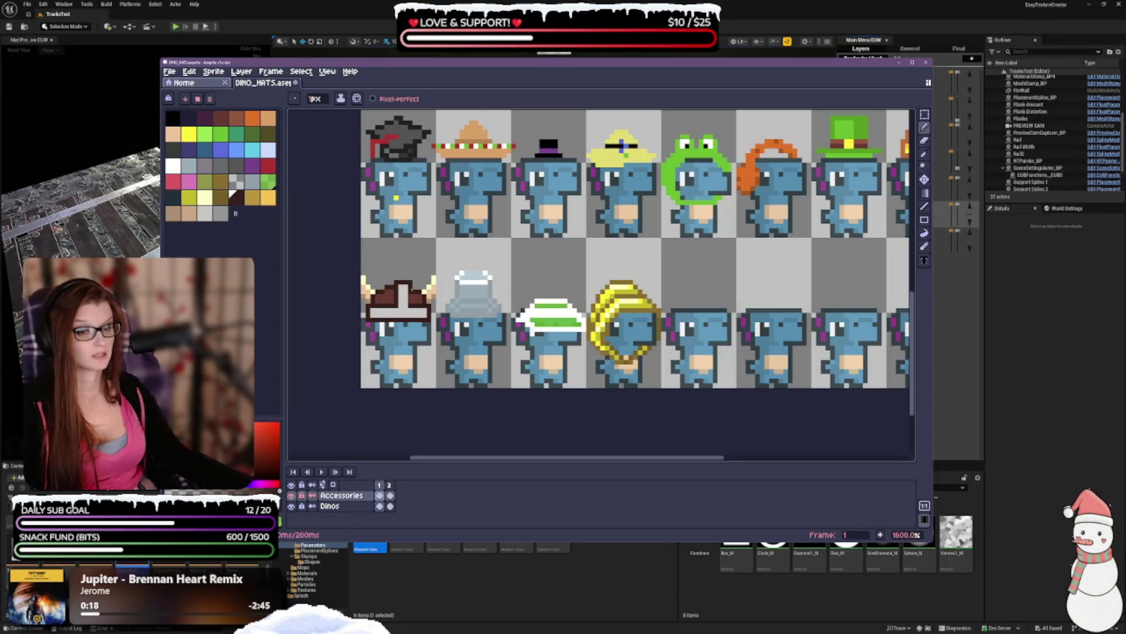
key("minus")
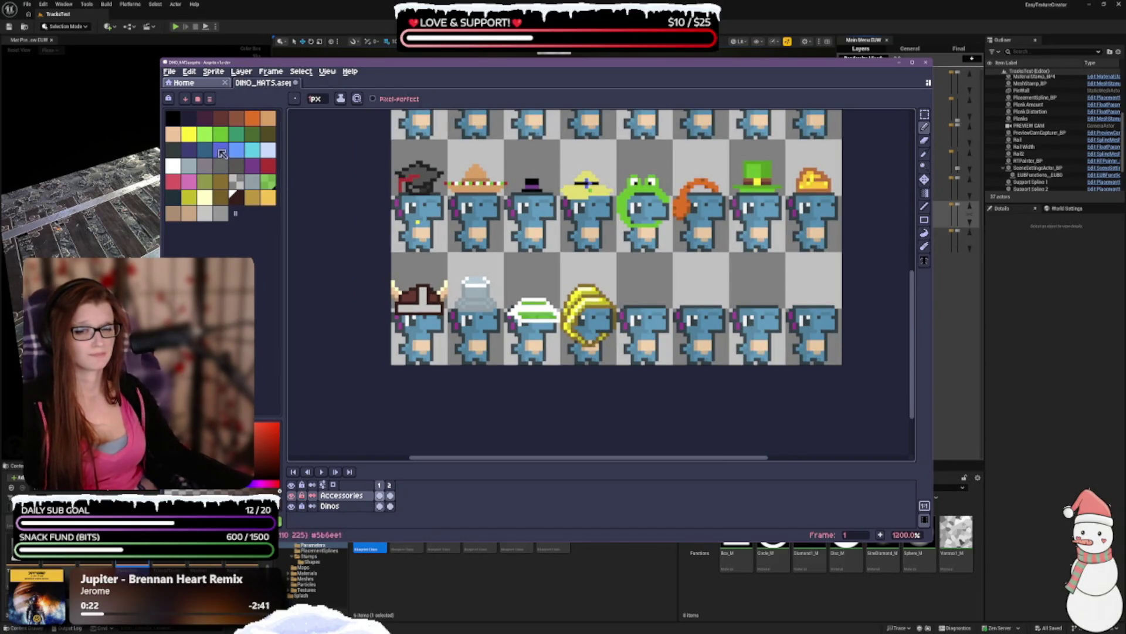
left_click(221, 118)
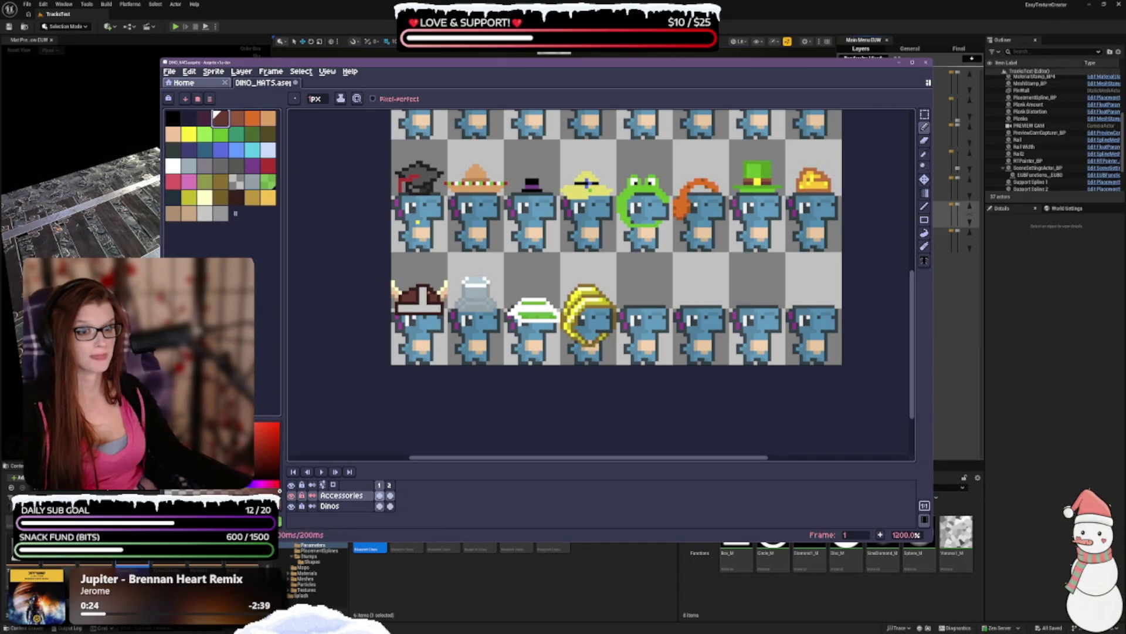
key("minus")
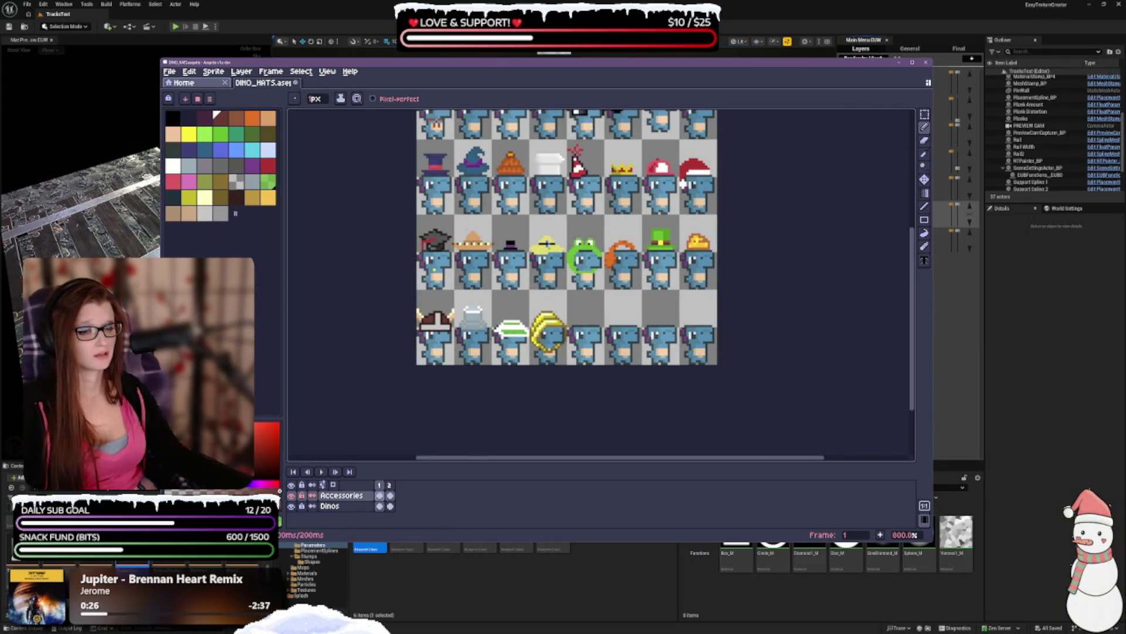
key("plus")
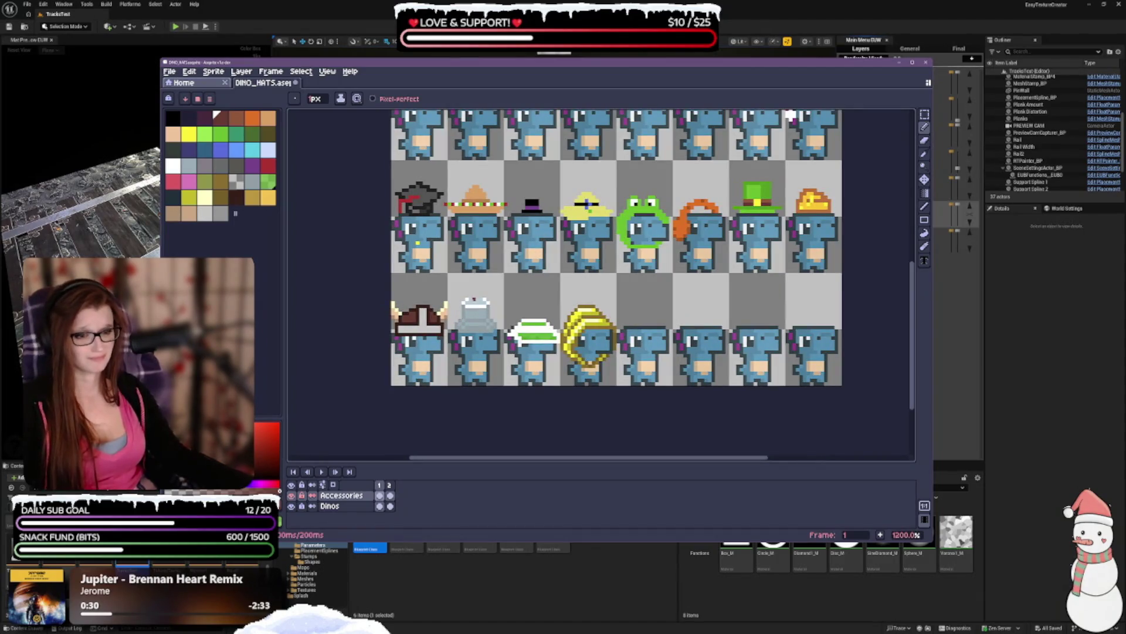
left_click_drag(790, 114, 845, 117)
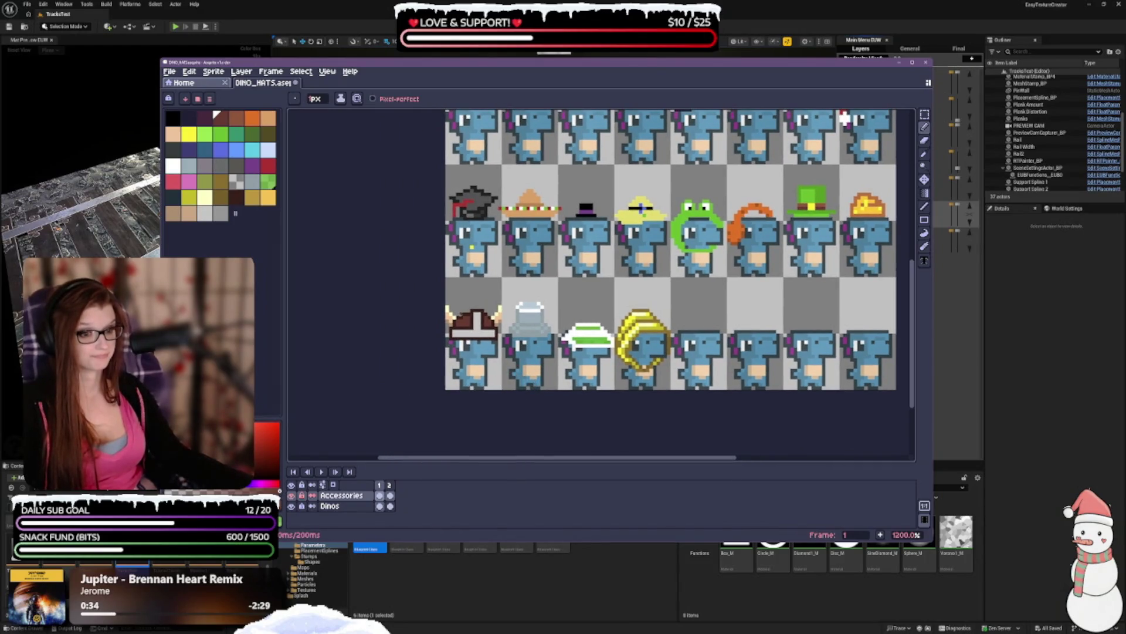
left_click(233, 193)
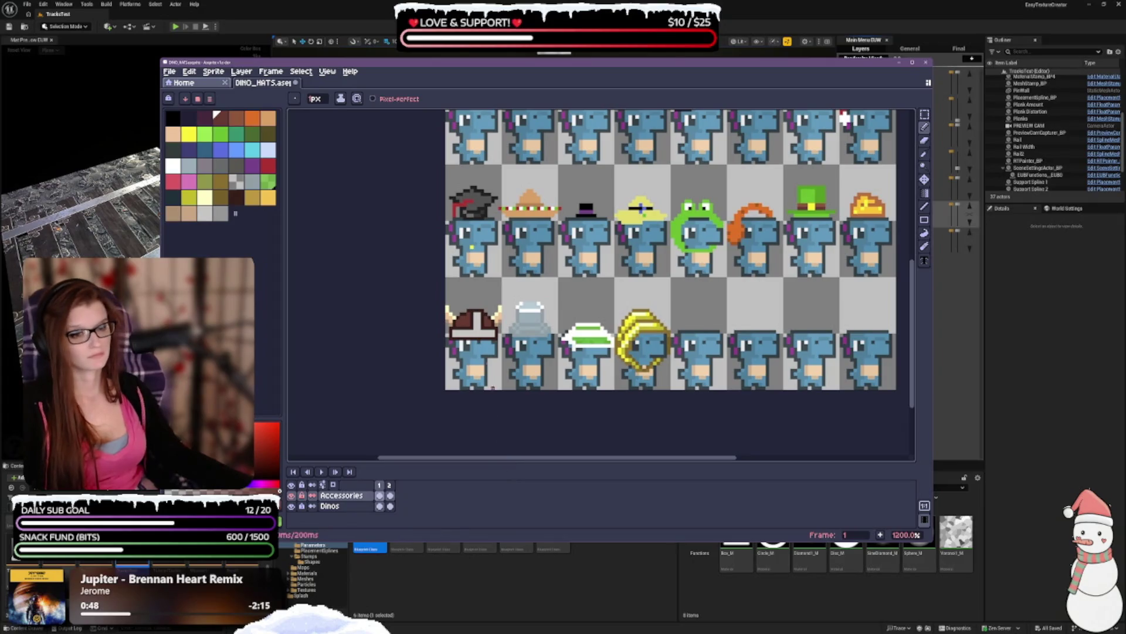
- Pick a dark swatch, step to the next palette colour and return to the Pencil
left_click(220, 196)
key("bracketright")
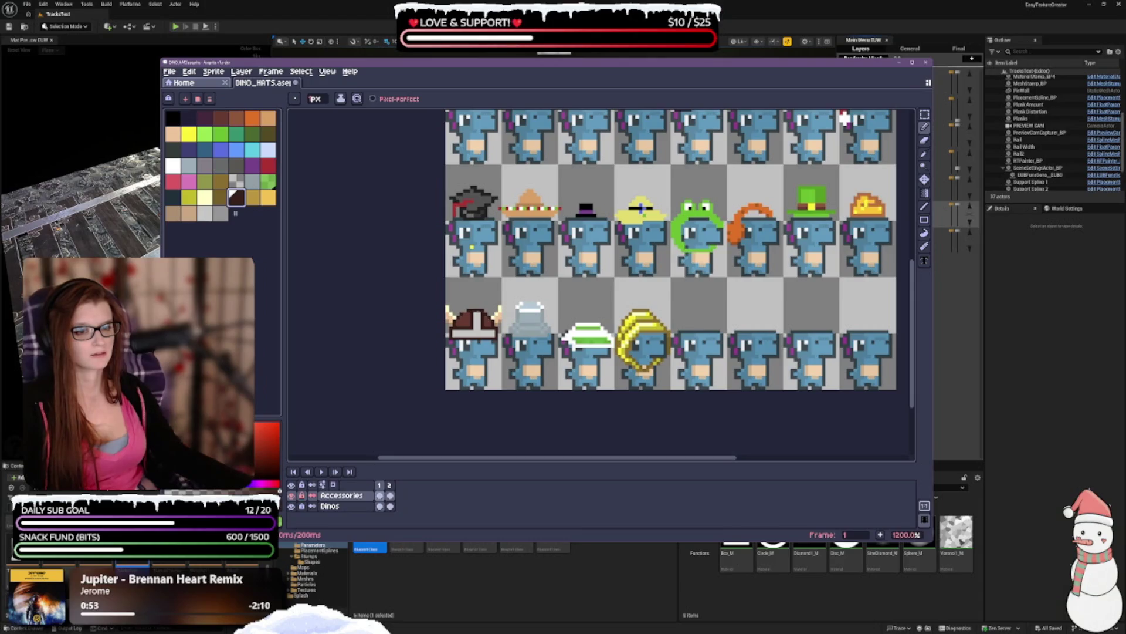
key("v")
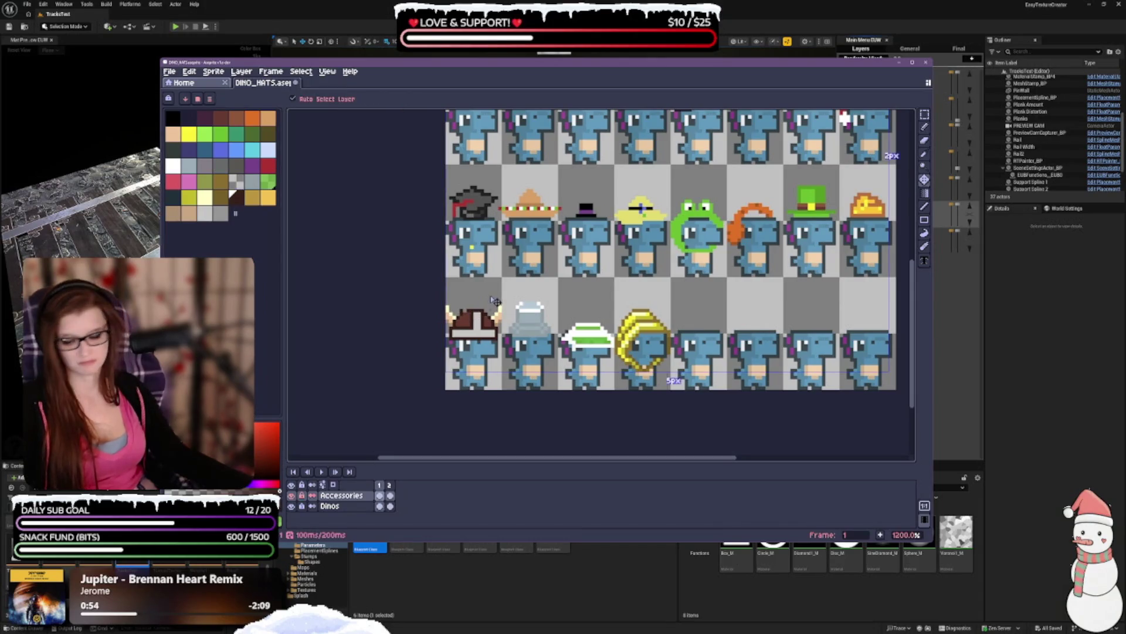
key("b")
scroll(735, 178, "down", 3)
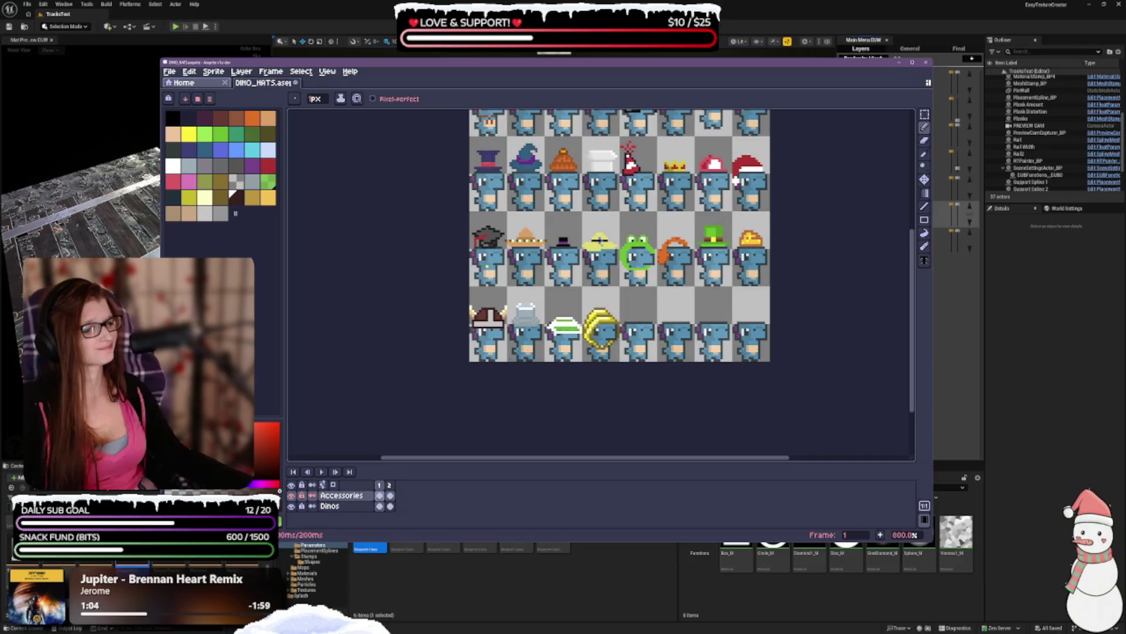
scroll(599, 241, "up", 1)
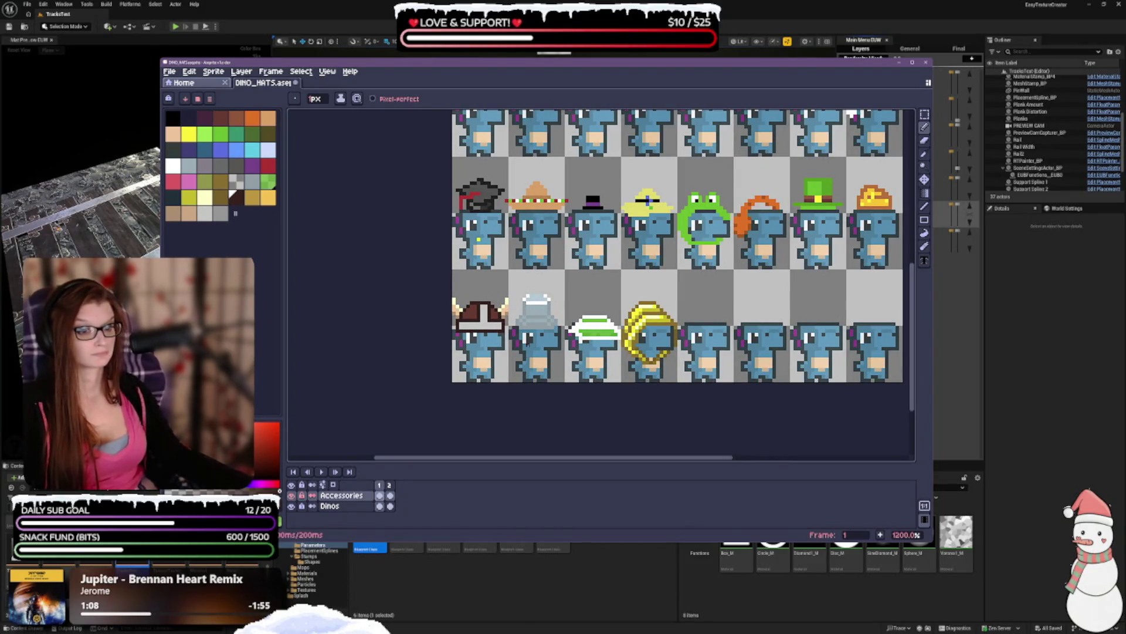
scroll(522, 360, "down", 1)
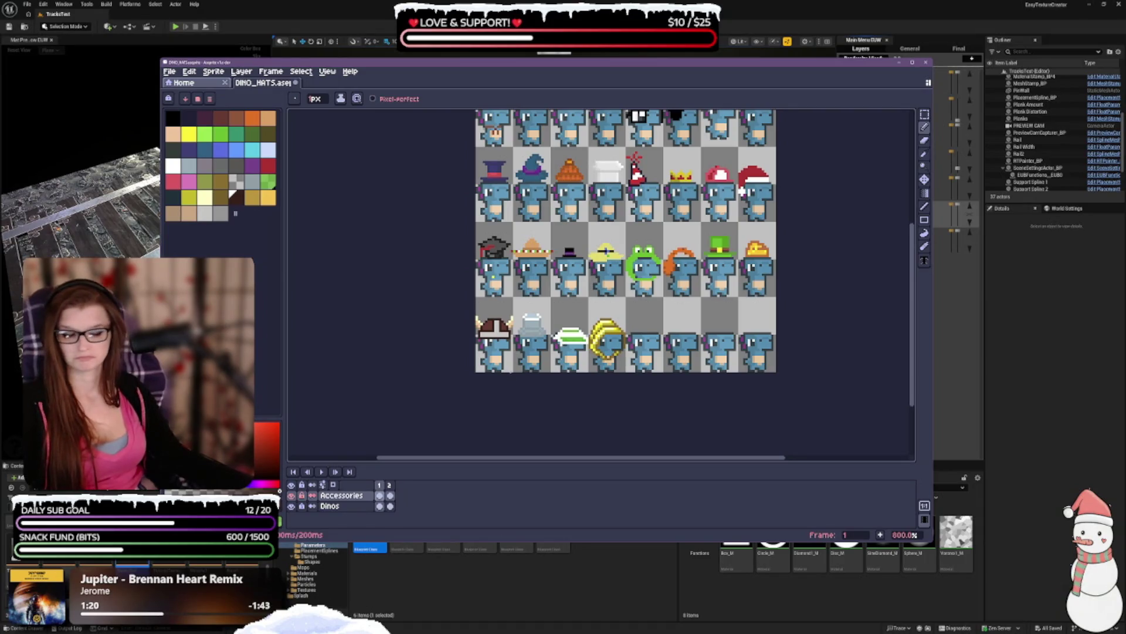
scroll(506, 349, "up", 1)
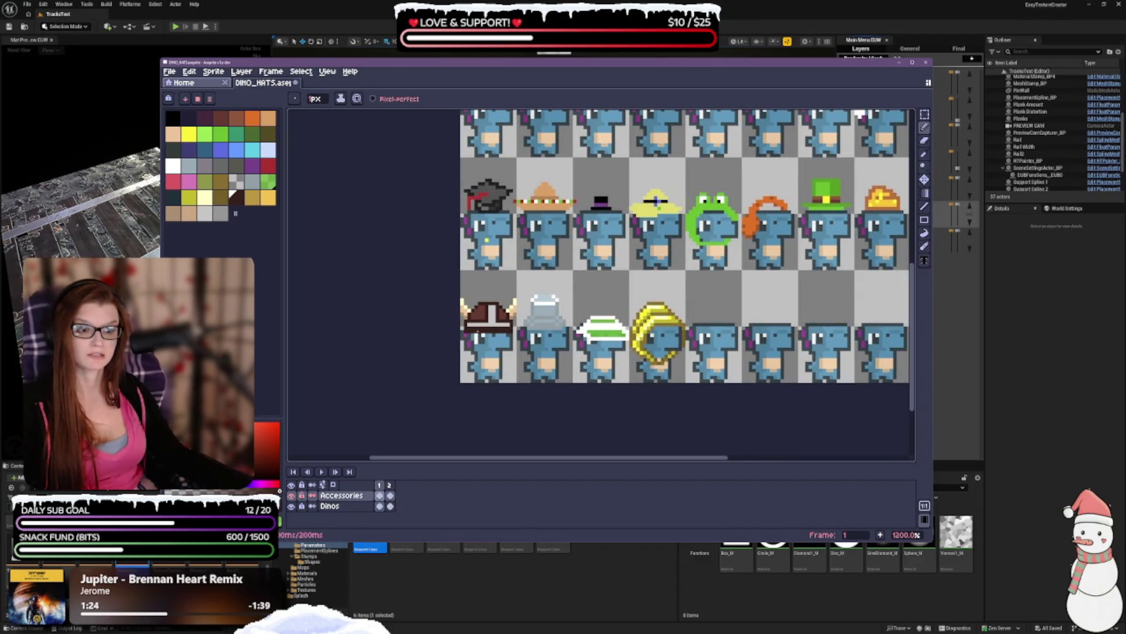
scroll(533, 356, "down", 1)
- Switch to the Eraser, then make the dark palette swatch the drawing colour
key("e")
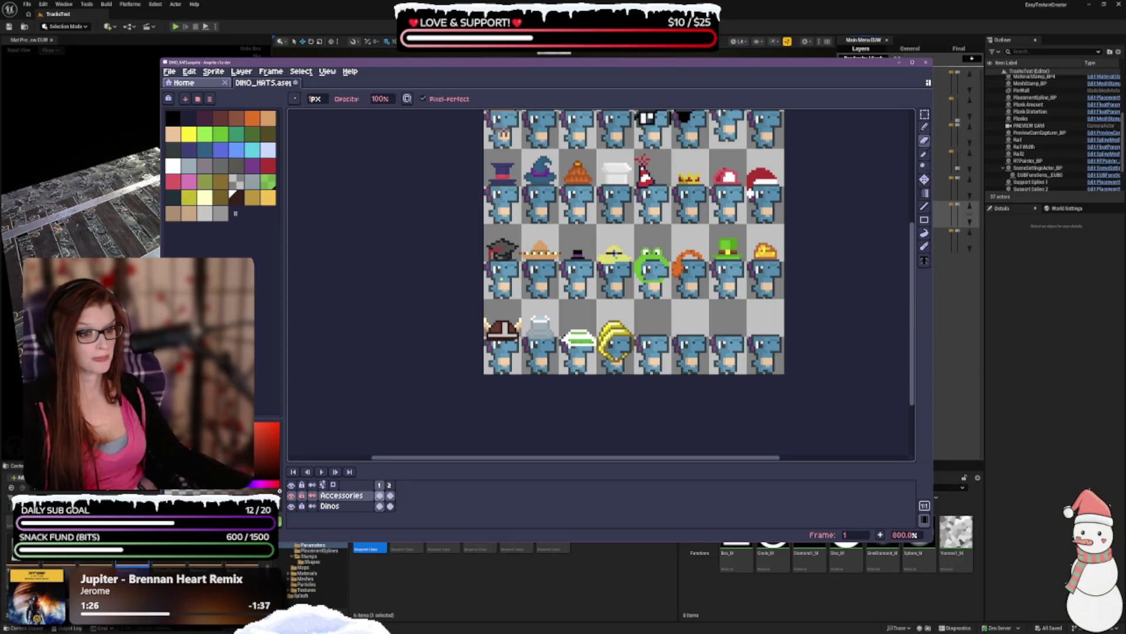
scroll(504, 343, "up", 1)
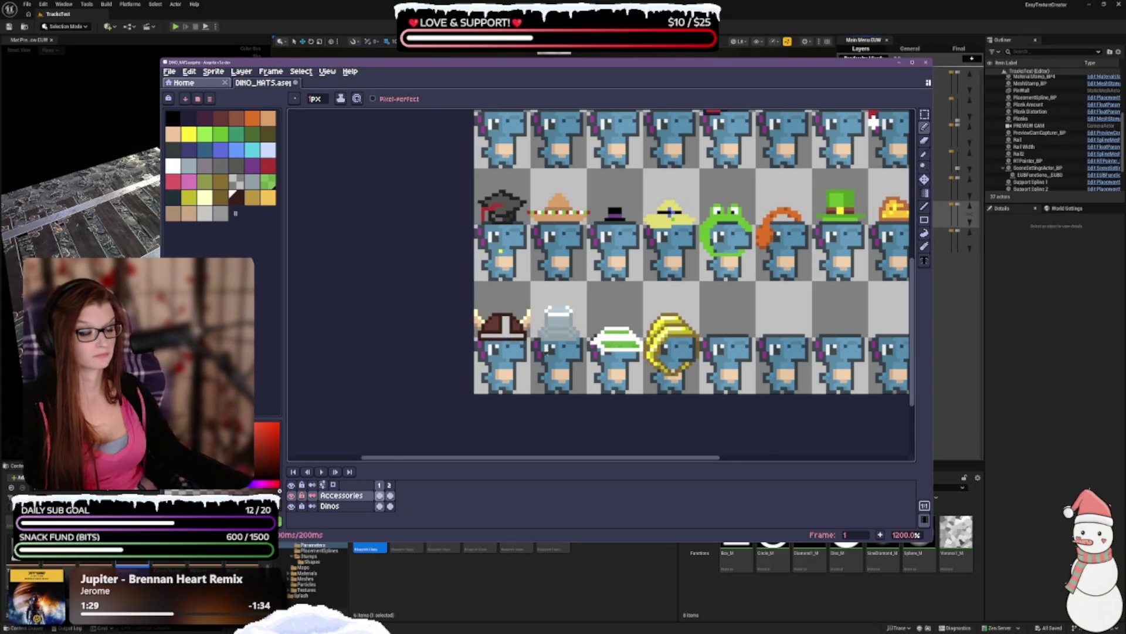
scroll(626, 457, "down", 3)
scroll(489, 311, "up", 1)
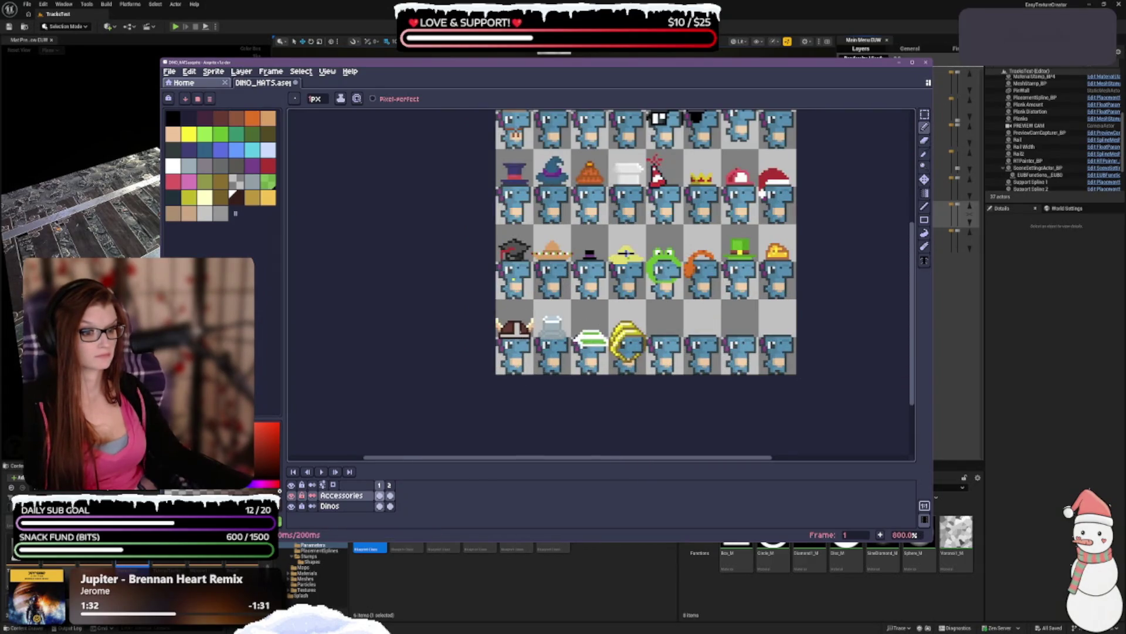
left_click(220, 213)
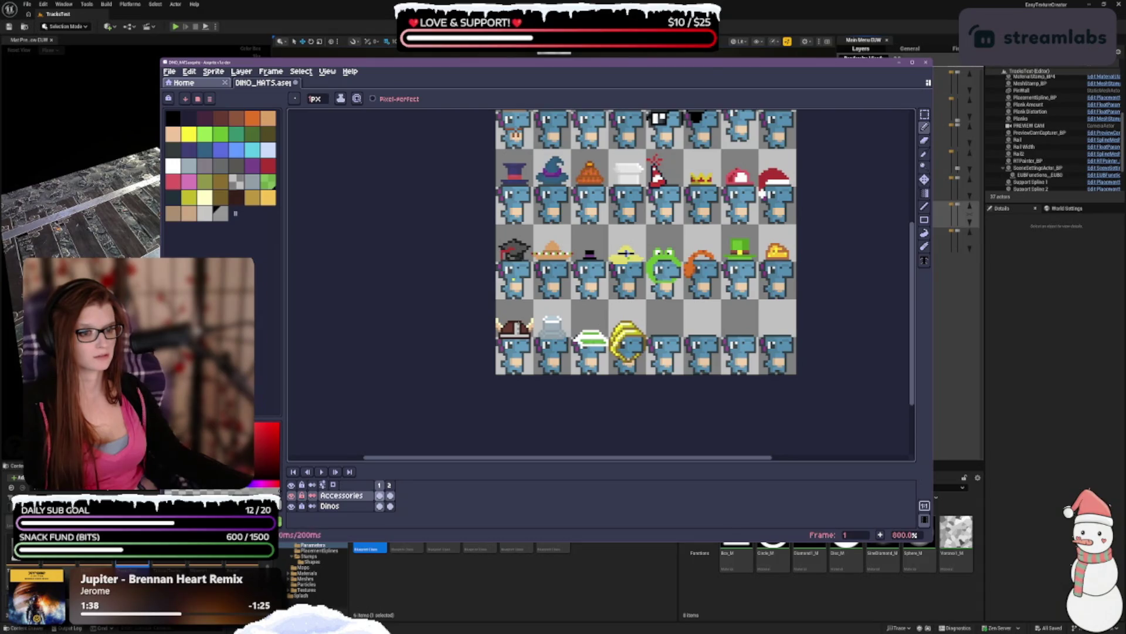
scroll(640, 299, "down", 1)
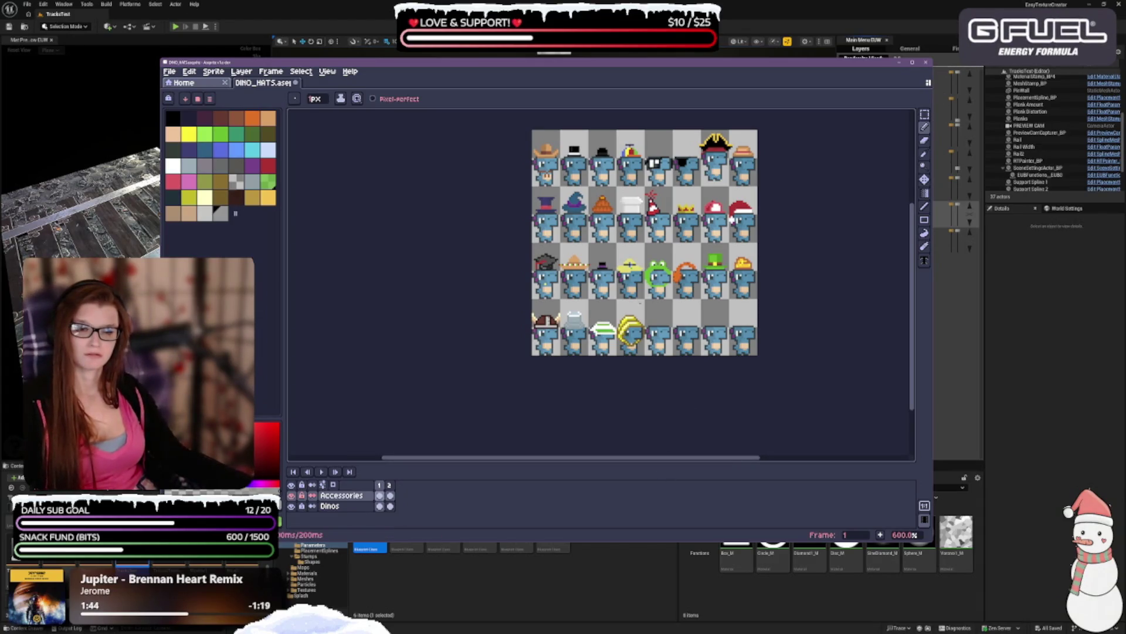
scroll(640, 303, "up", 1)
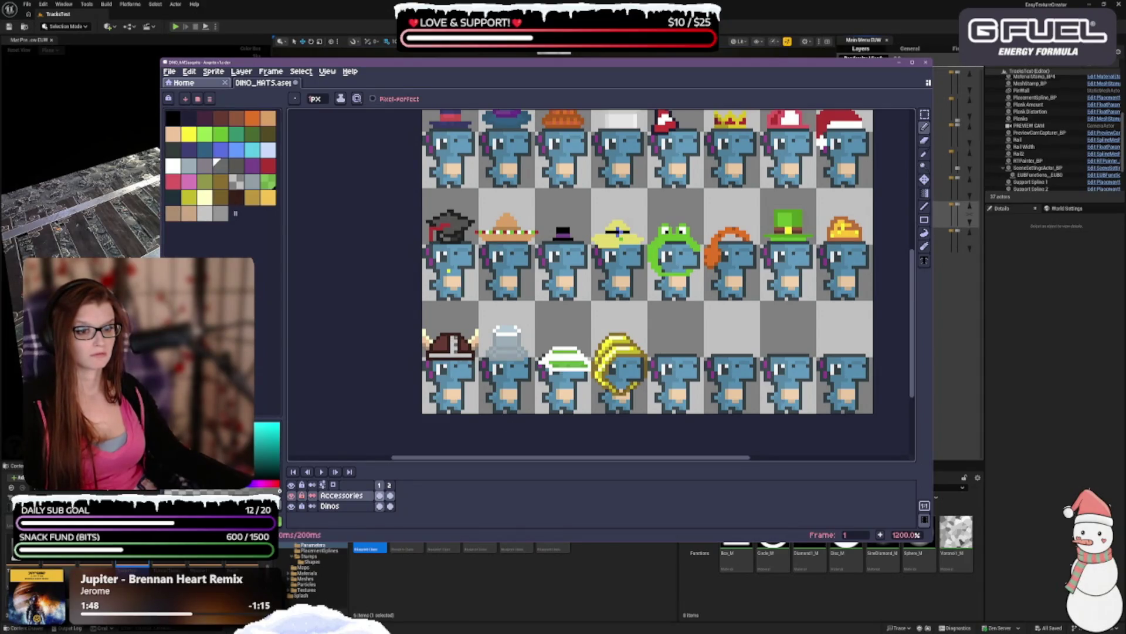
scroll(640, 303, "down", 3)
scroll(571, 379, "up", 1)
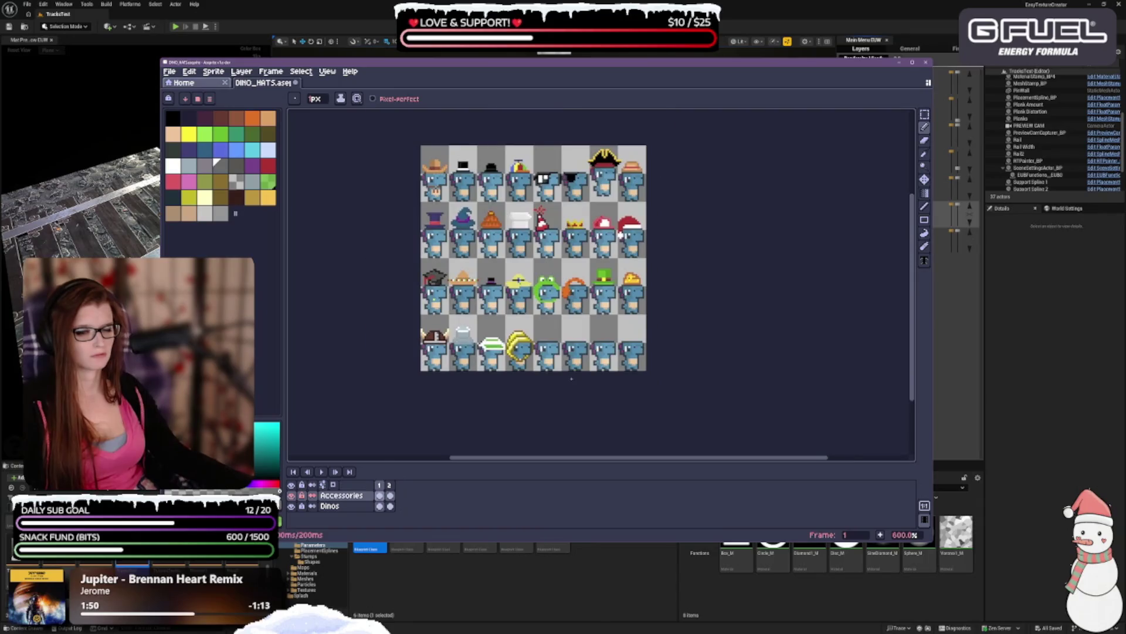
scroll(571, 379, "up", 1)
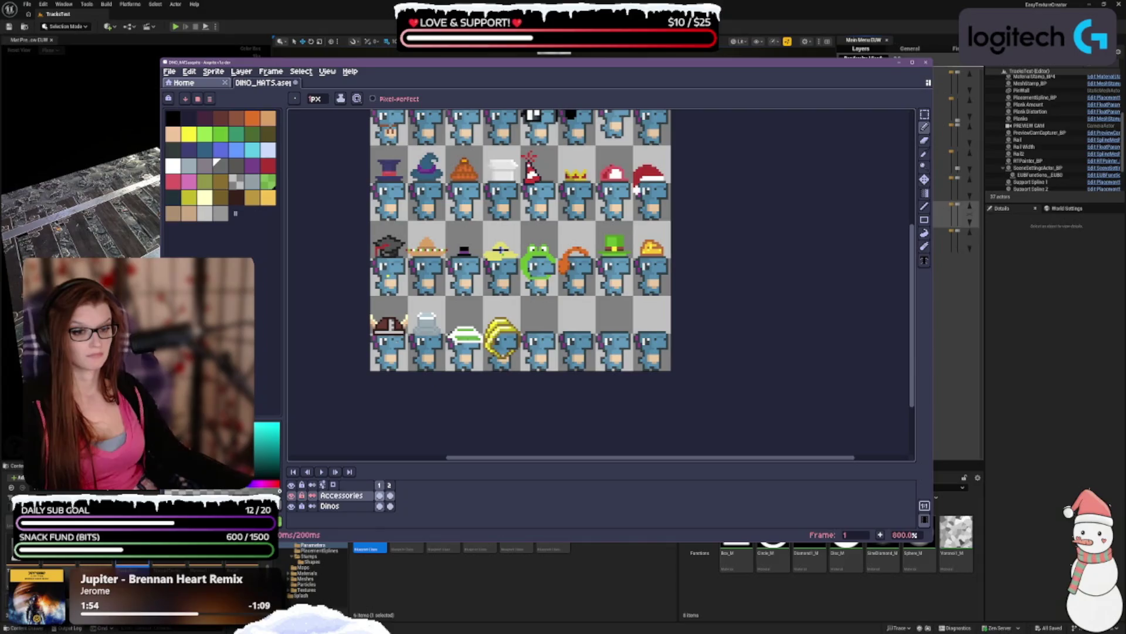
left_click(236, 196)
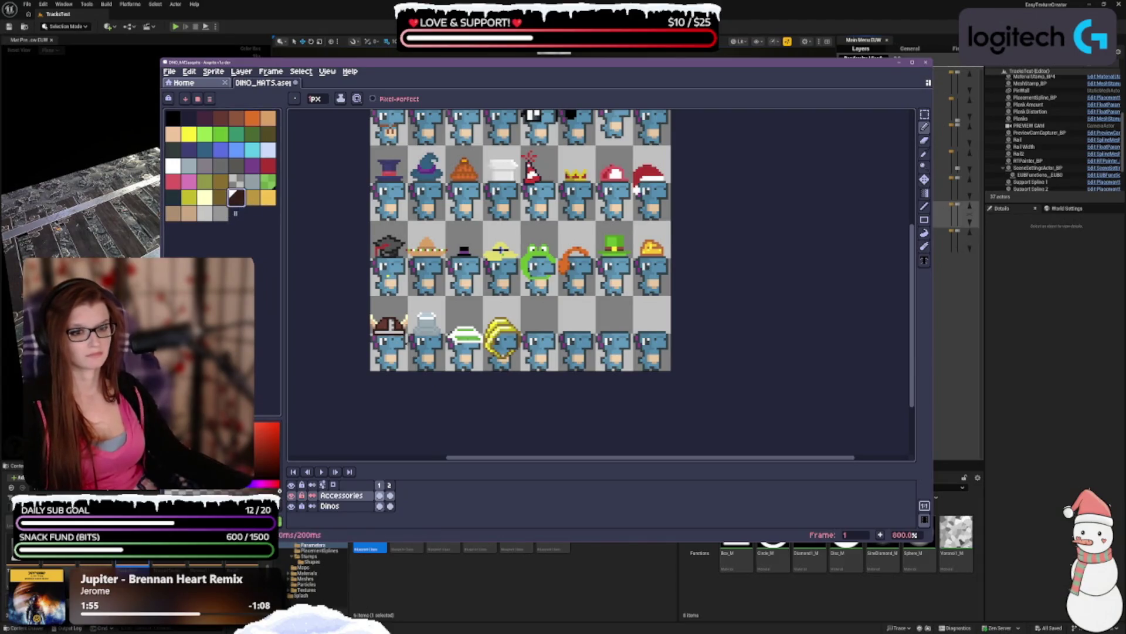
scroll(409, 342, "up", 2)
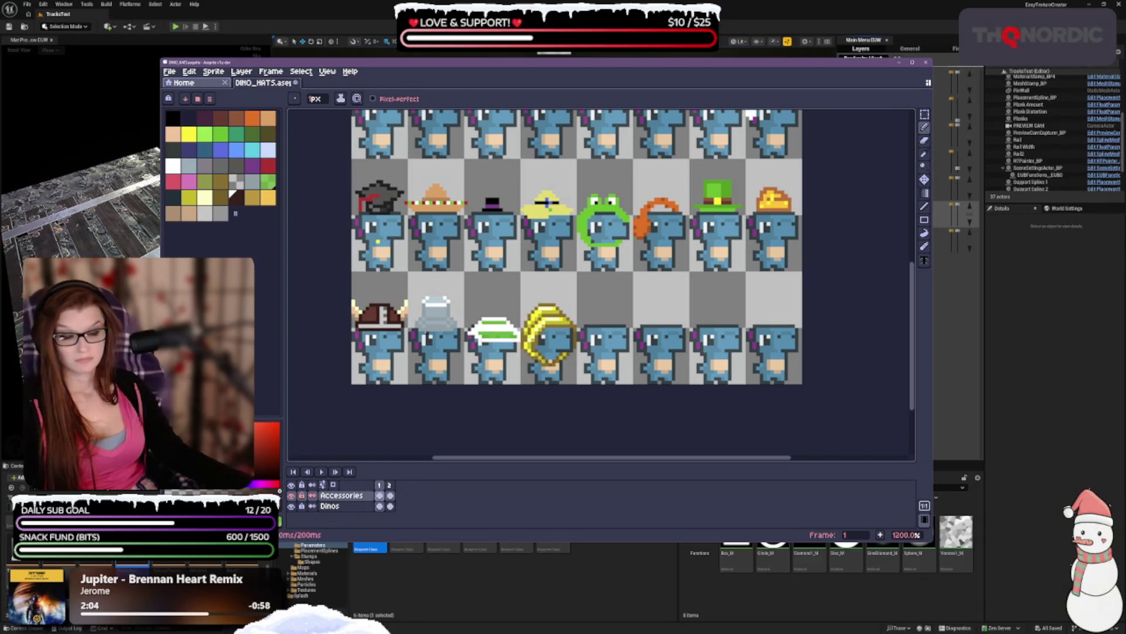
scroll(442, 343, "down", 3)
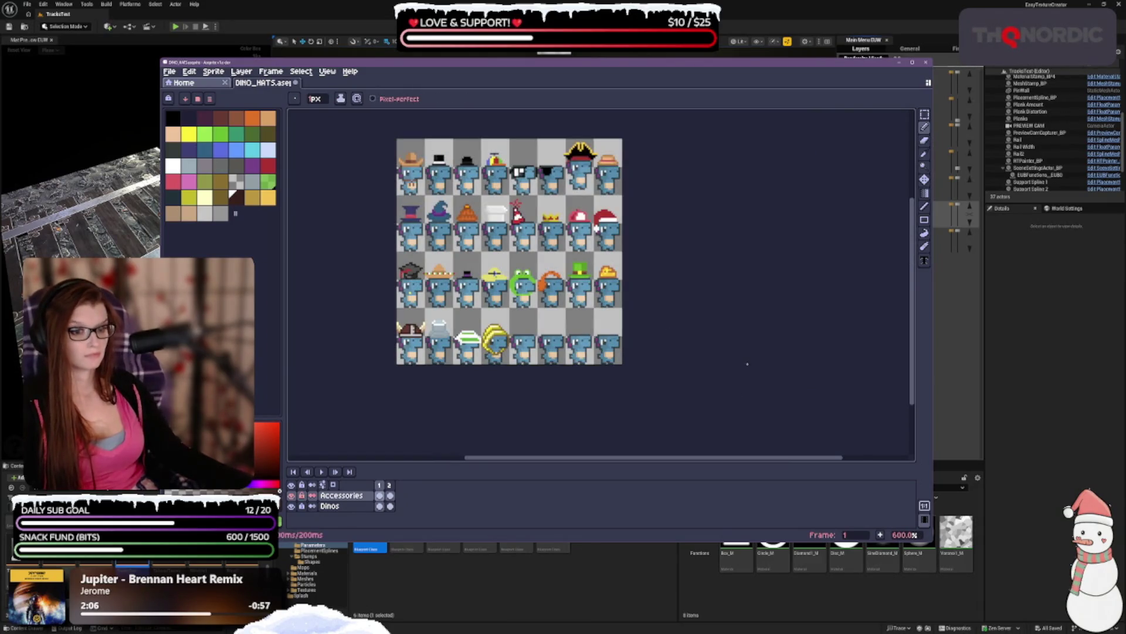
scroll(481, 401, "up", 1)
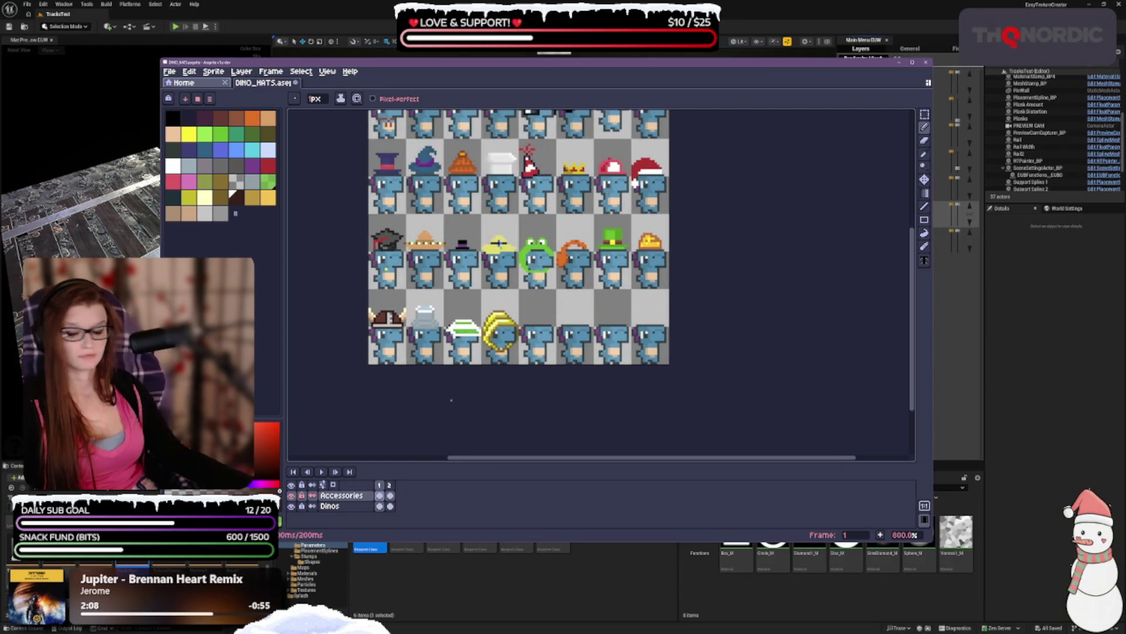
scroll(448, 401, "up", 1)
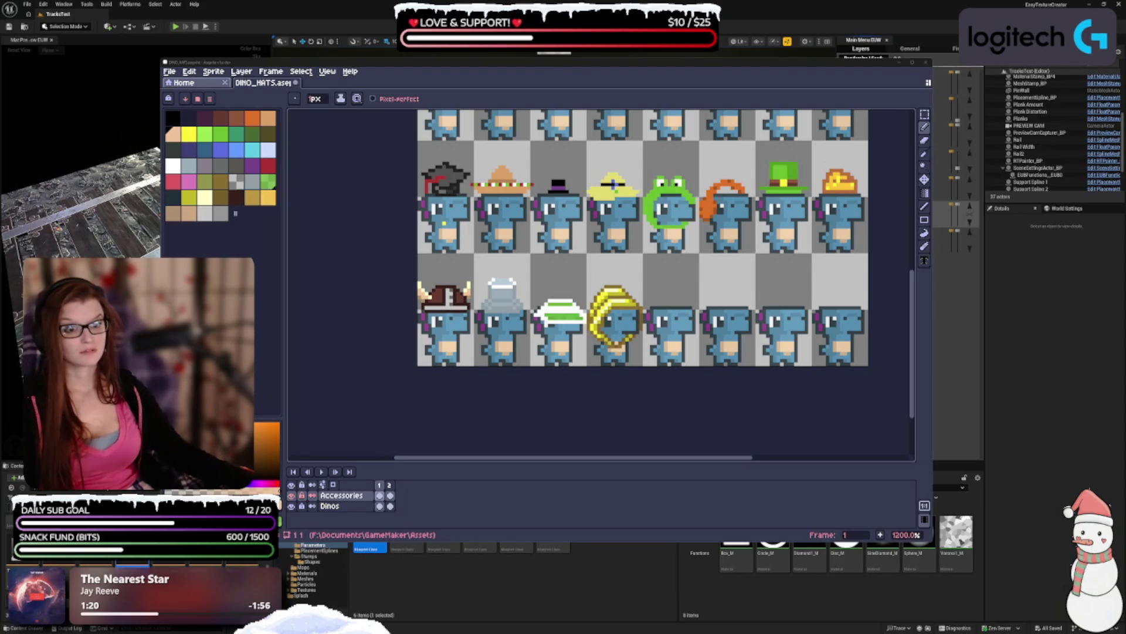
scroll(455, 327, "up", 3)
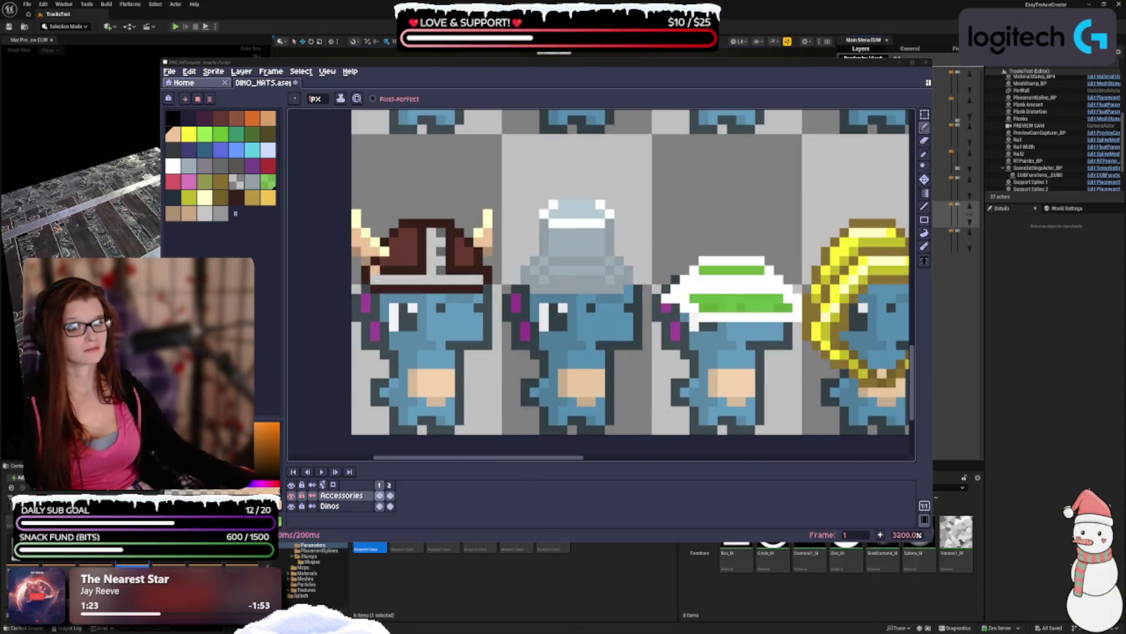
scroll(460, 244, "down", 4)
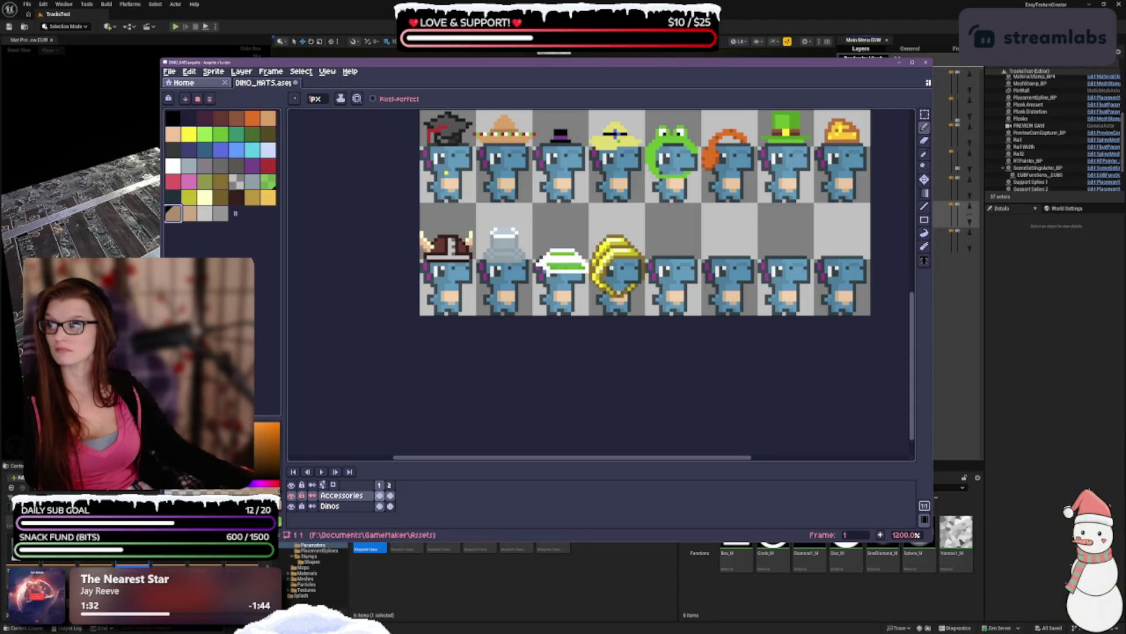
key("alt+Tab")
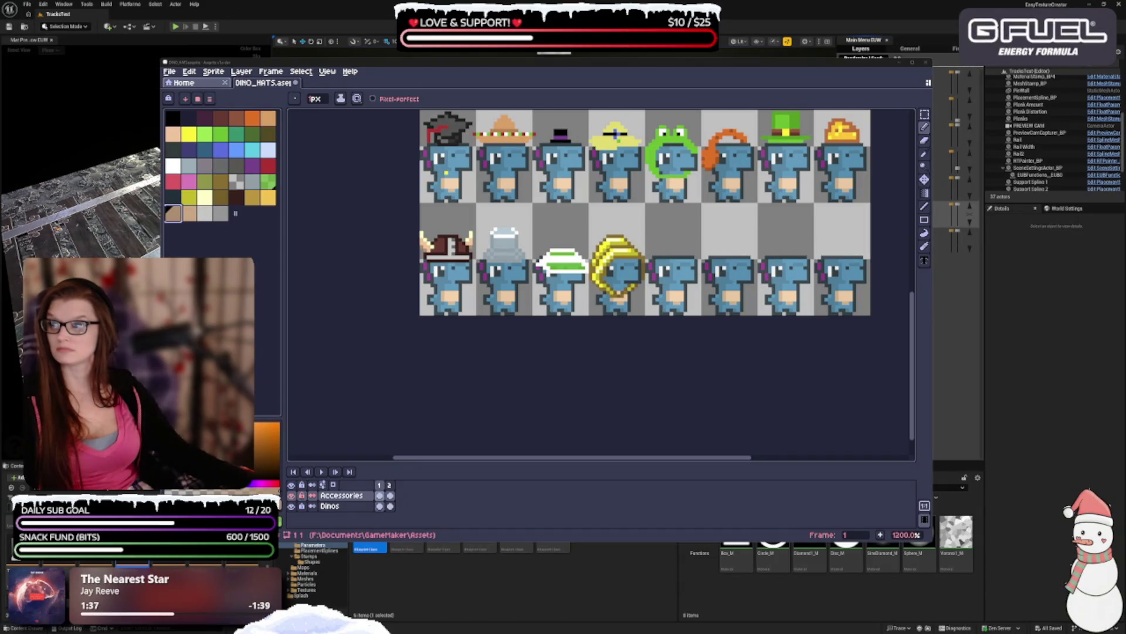
left_click(547, 361)
scroll(548, 361, "down", 2)
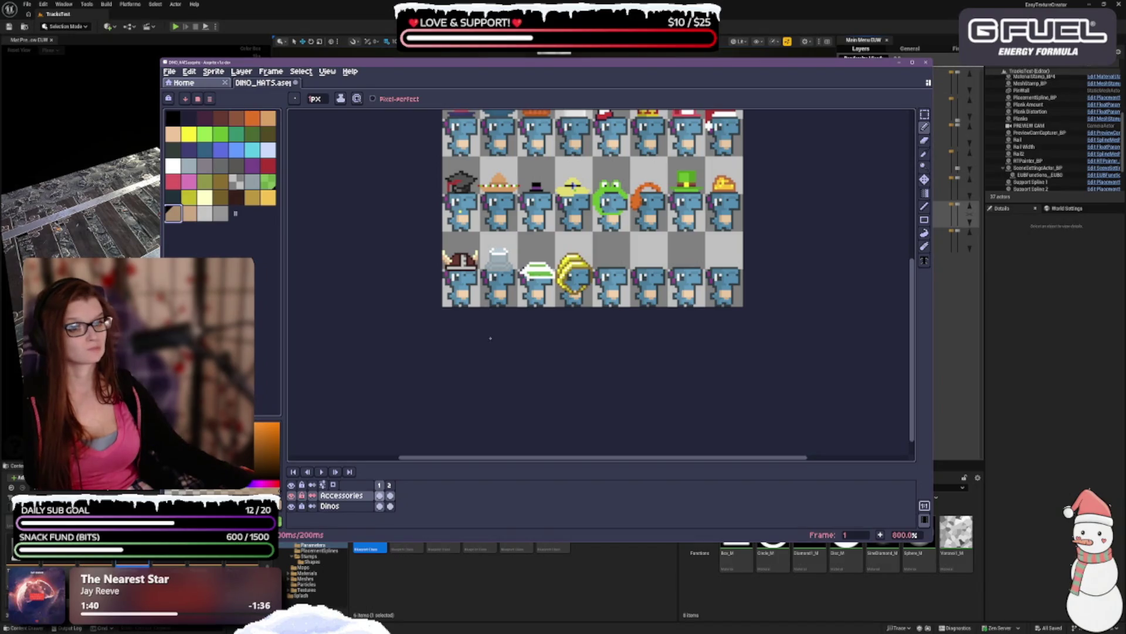
scroll(471, 300, "up", 1)
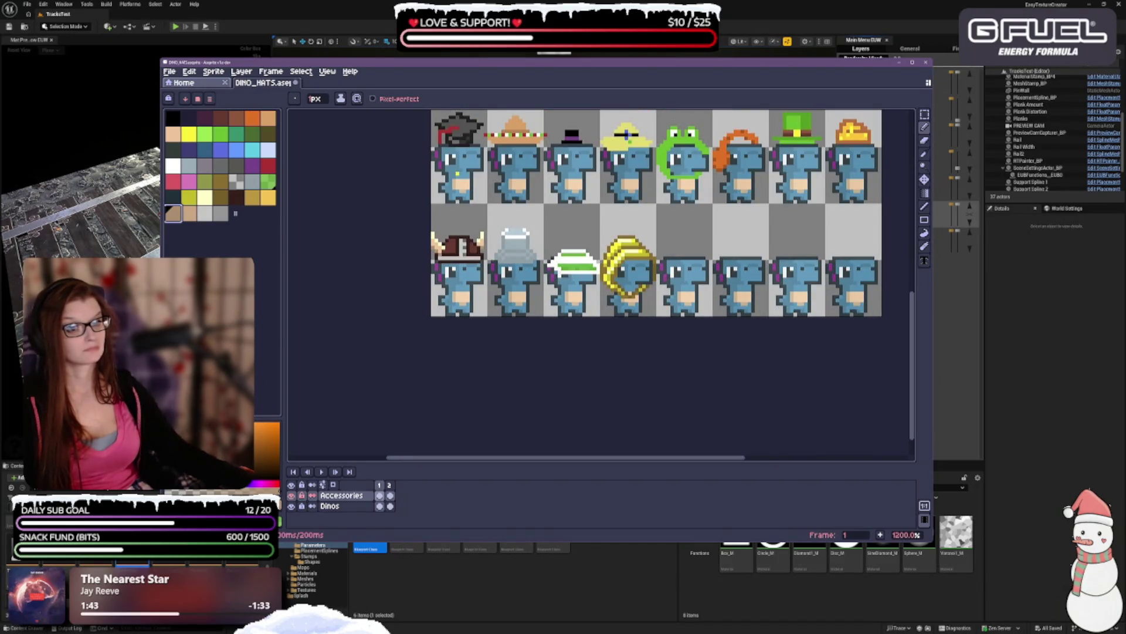
scroll(548, 402, "down", 1)
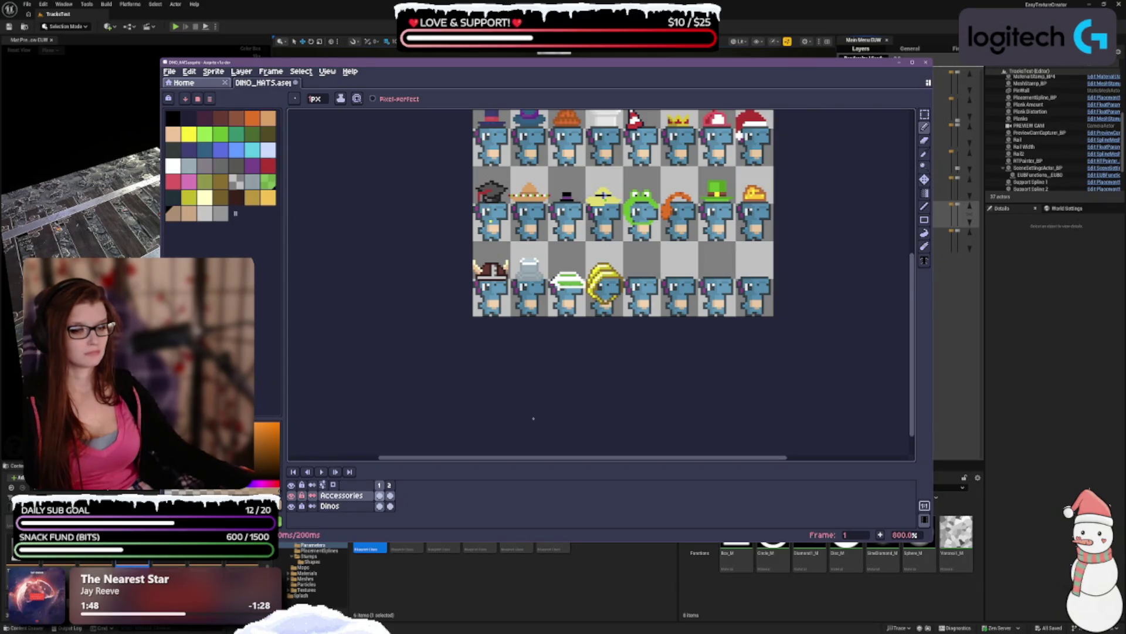
scroll(533, 418, "up", 1)
scroll(533, 418, "down", 1)
scroll(533, 418, "up", 2)
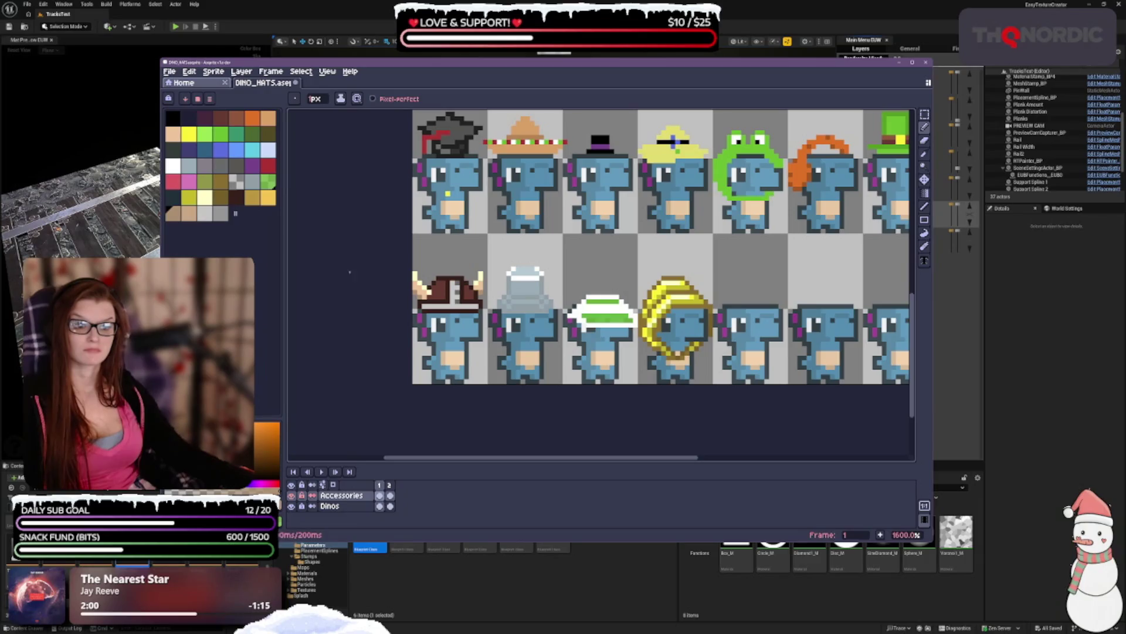
- Pick light yellow, then undo three recent pencil strokes around the viking hat
left_click(205, 196)
key("minus")
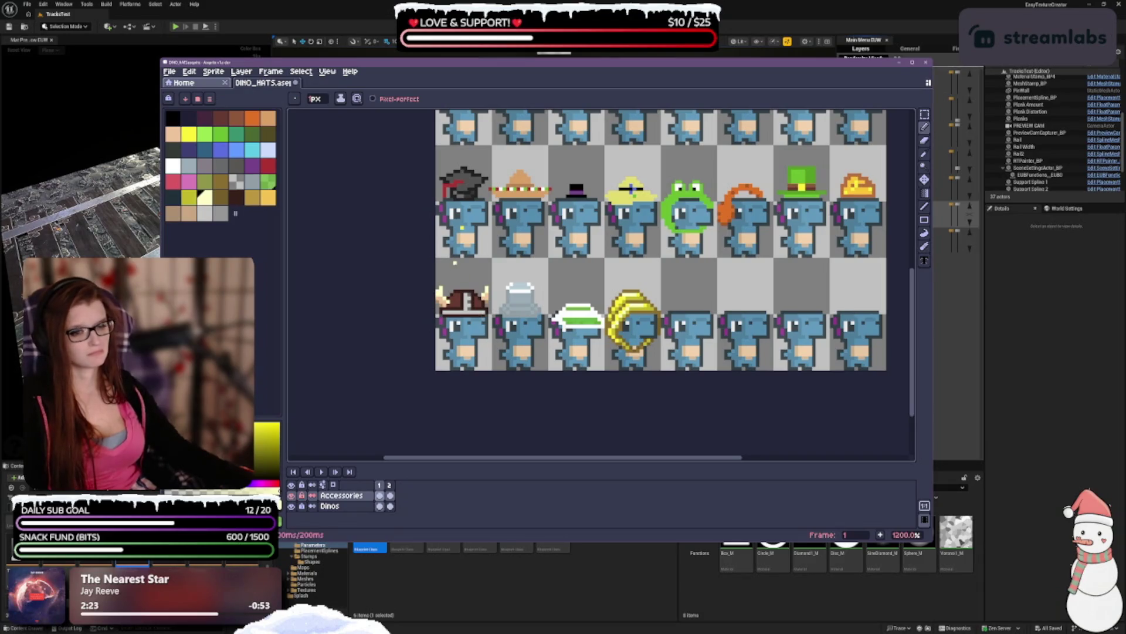
key("ctrl+z")
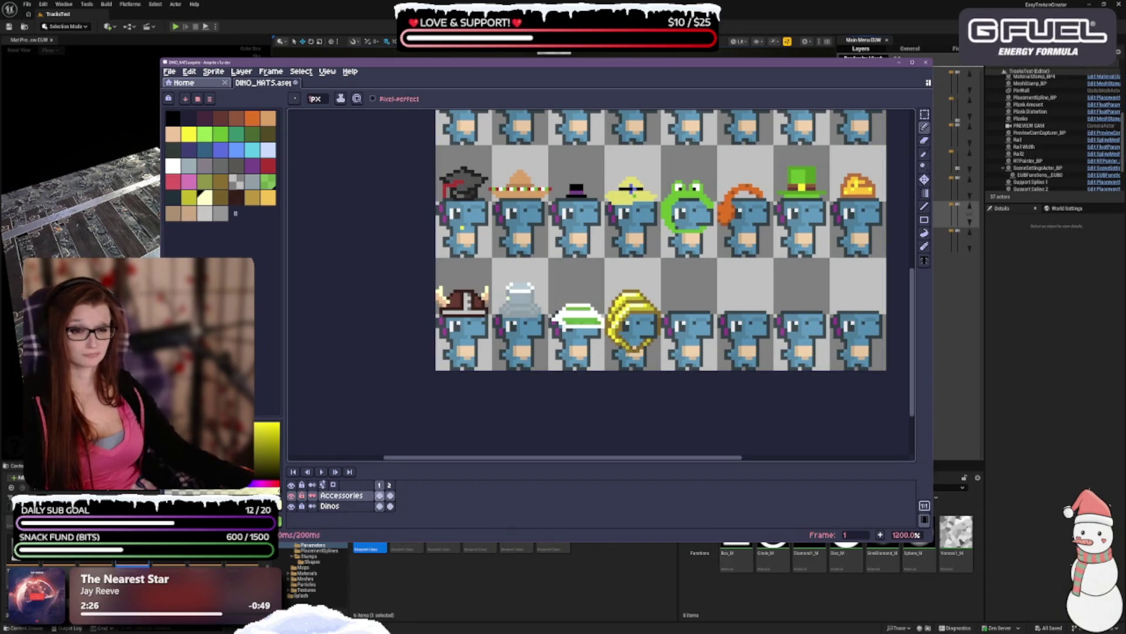
key("ctrl+z")
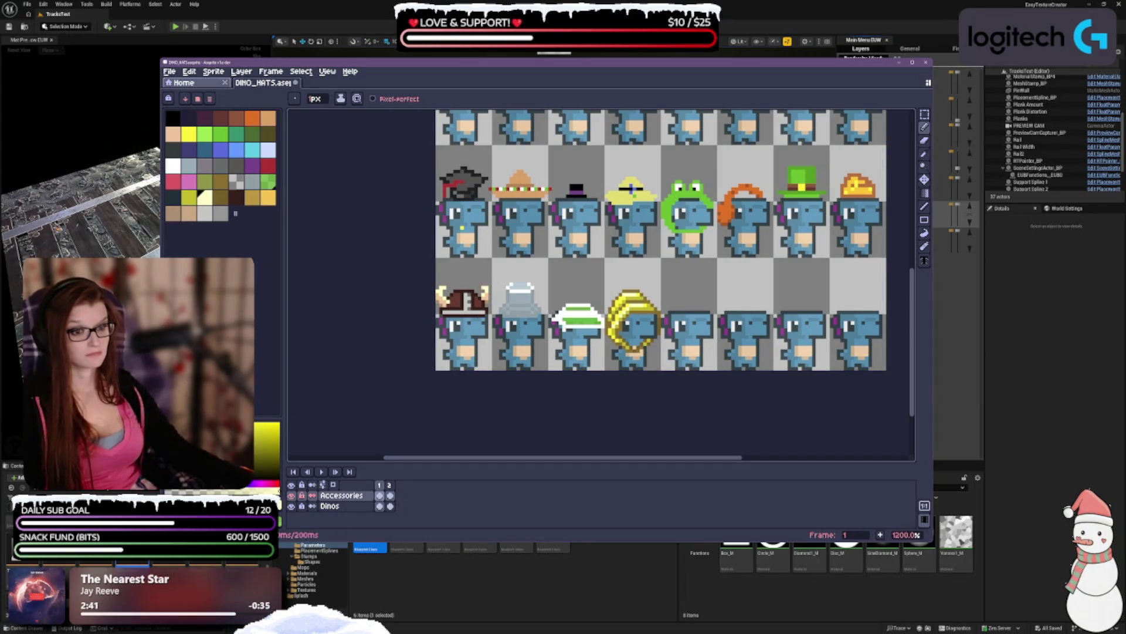
key("ctrl+z")
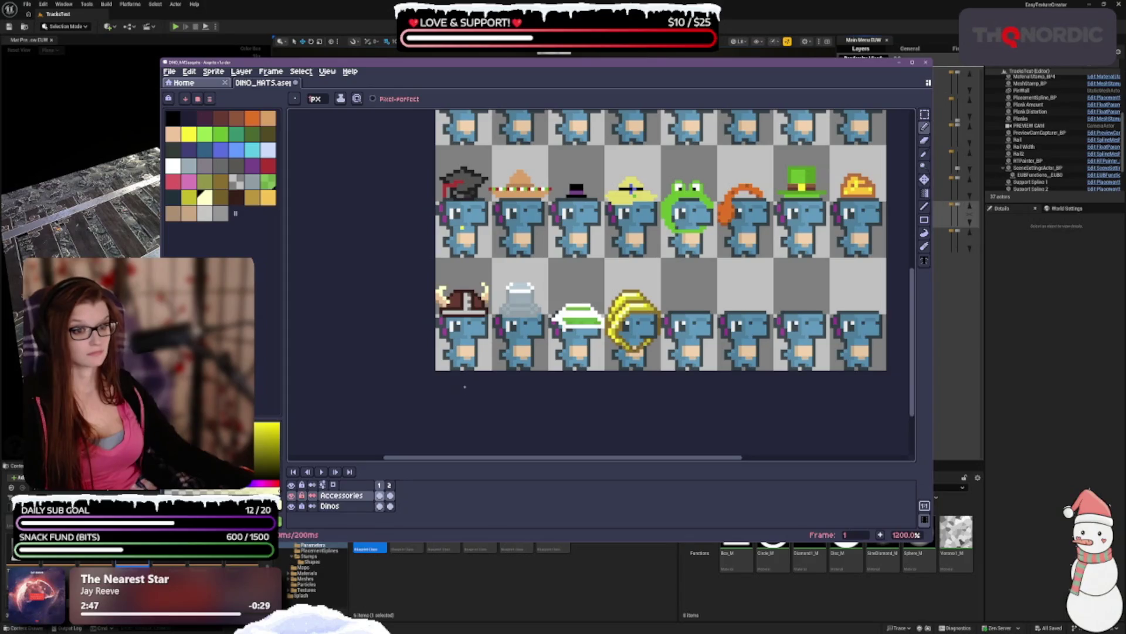
scroll(721, 364, "down", 4)
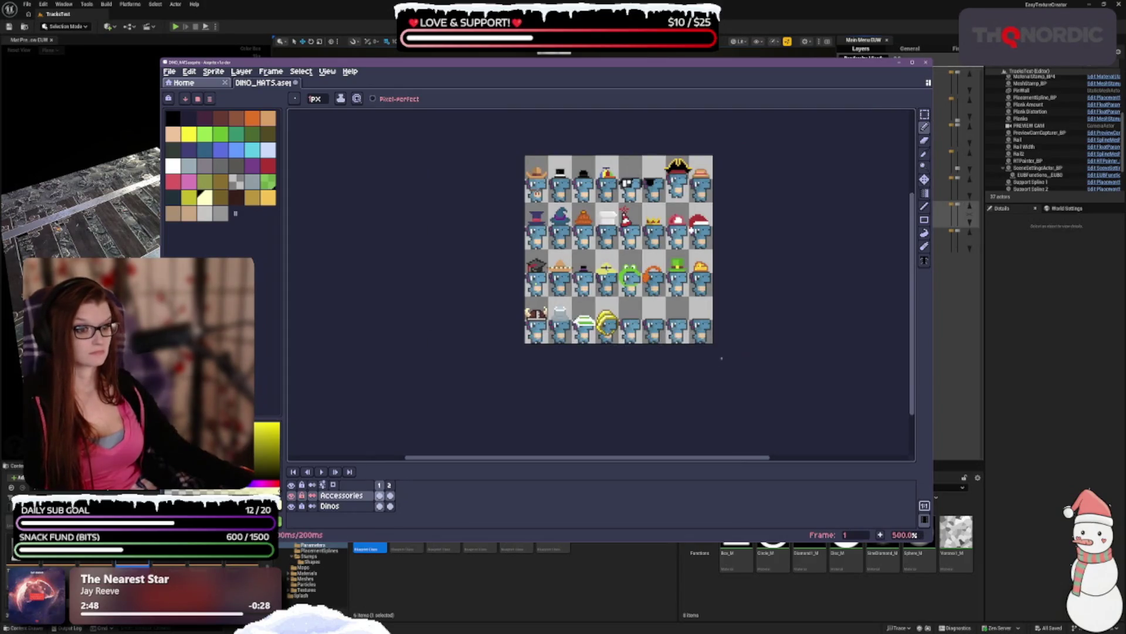
scroll(726, 362, "up", 1)
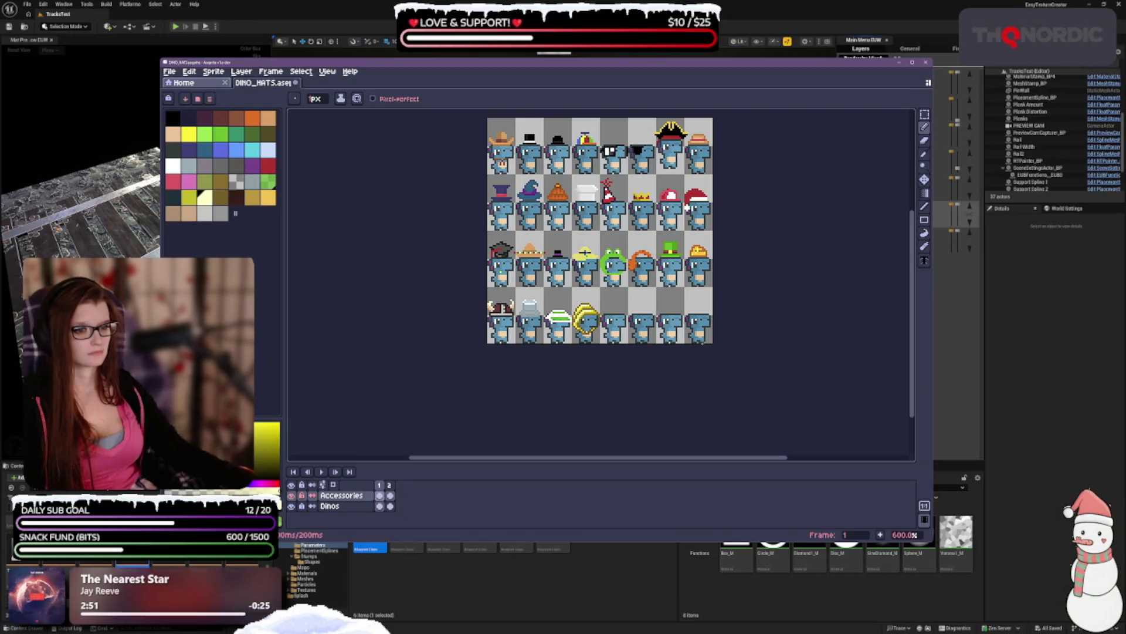
scroll(657, 324, "up", 1)
scroll(657, 324, "up", 1)
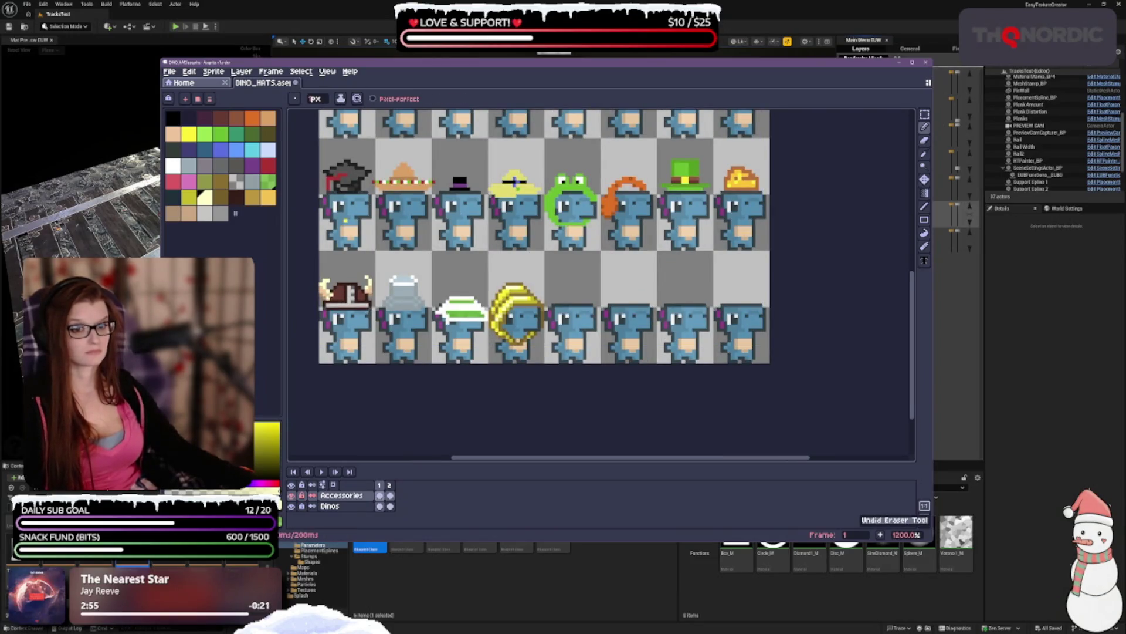
scroll(483, 281, "down", 1)
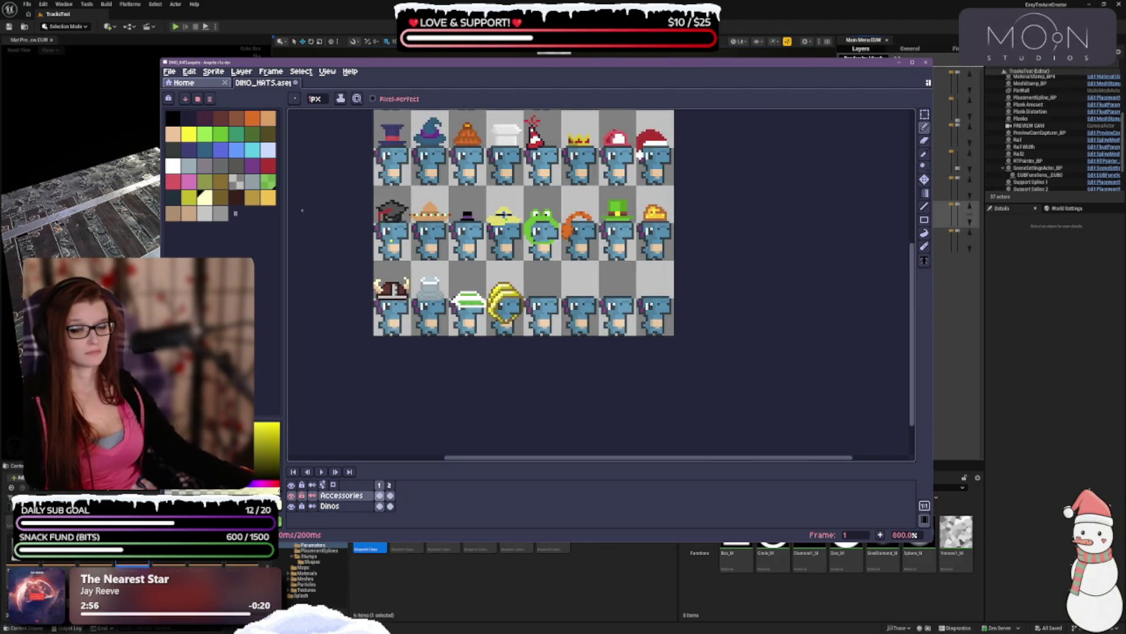
scroll(772, 131, "up", 1)
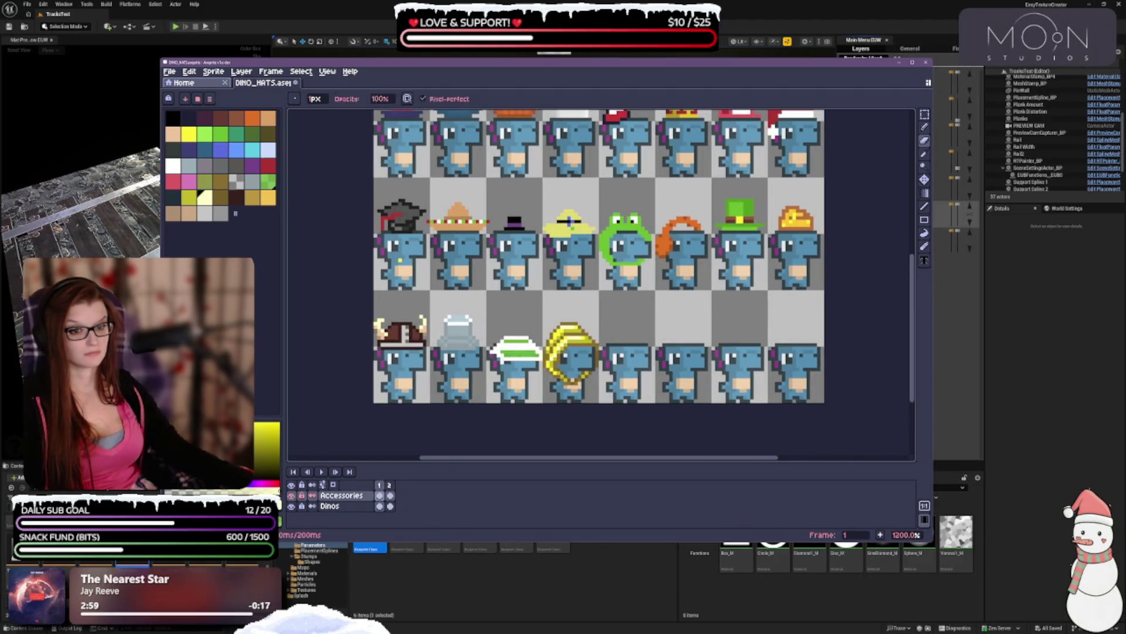
scroll(451, 269, "down", 2)
- Undo the last eraser stroke, pick tan, and undo one more pencil stroke
key("ctrl+z")
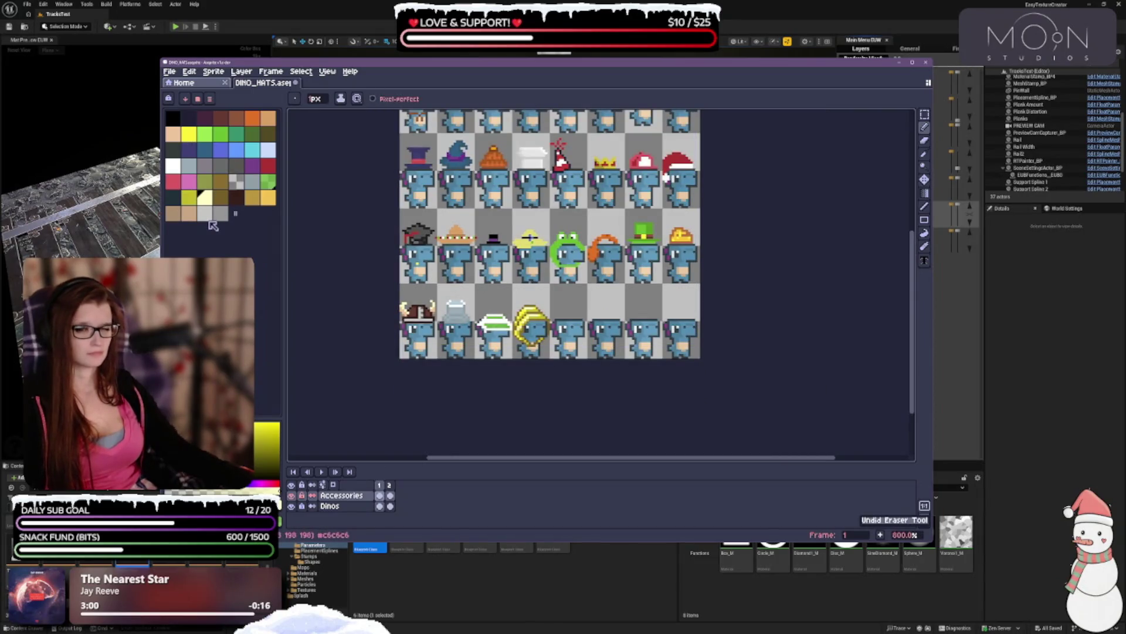
left_click(176, 215)
scroll(654, 156, "up", 1)
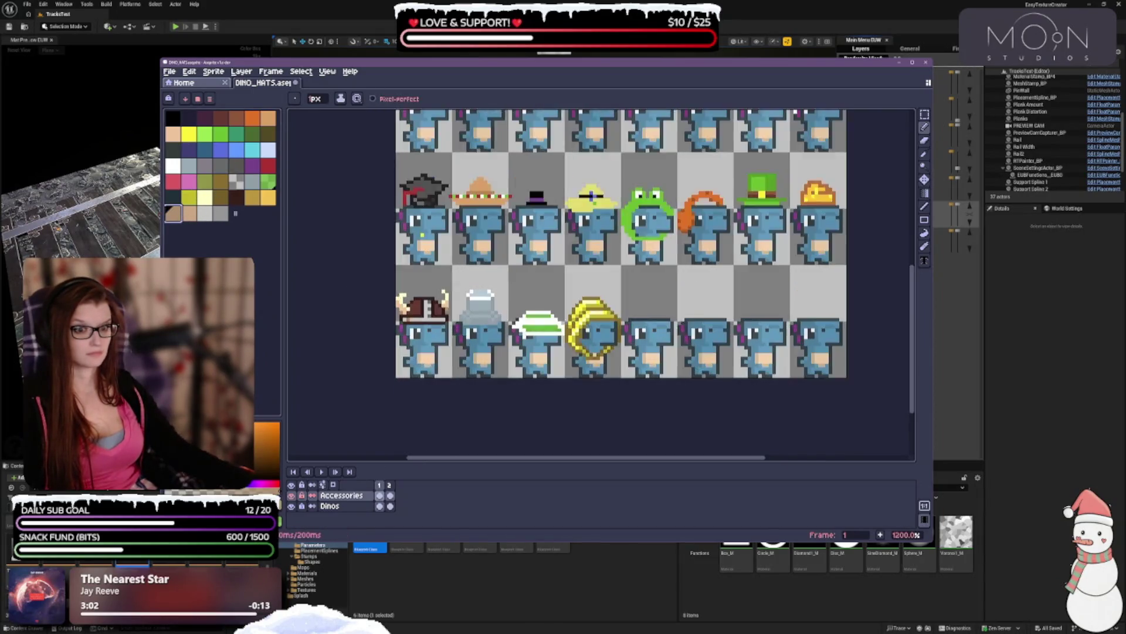
scroll(654, 155, "up", 3)
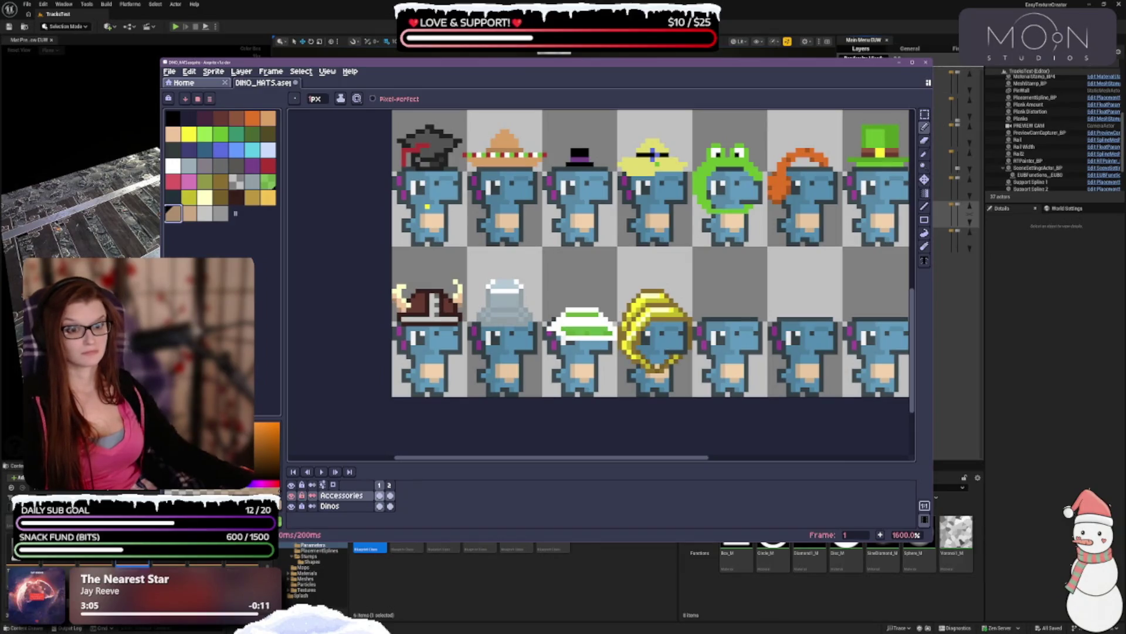
scroll(654, 155, "down", 5)
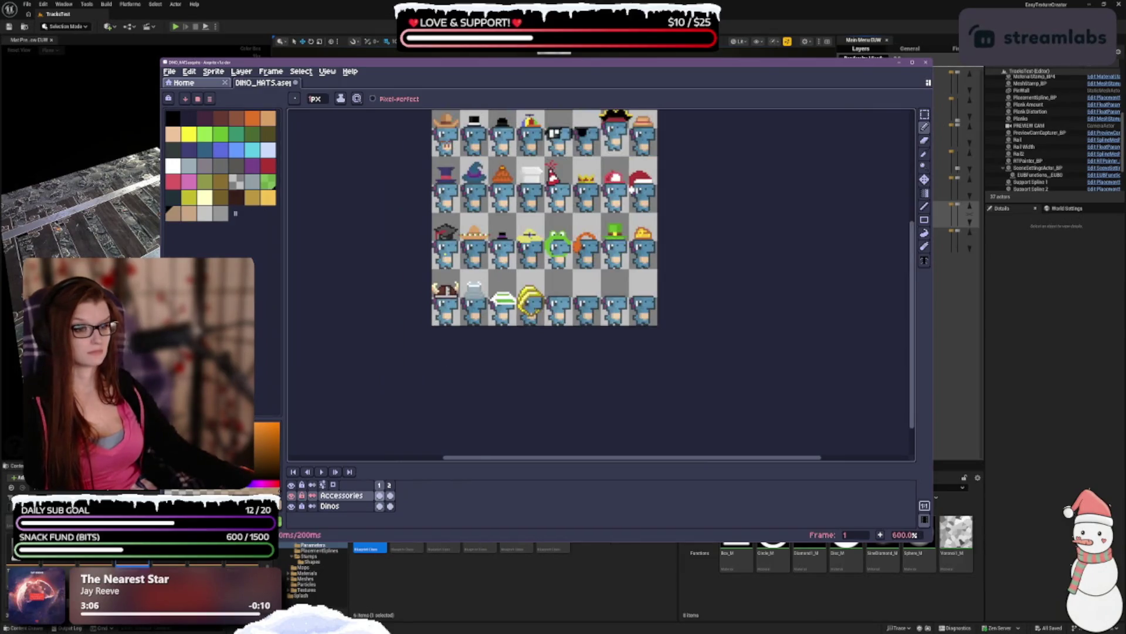
scroll(552, 216, "up", 2)
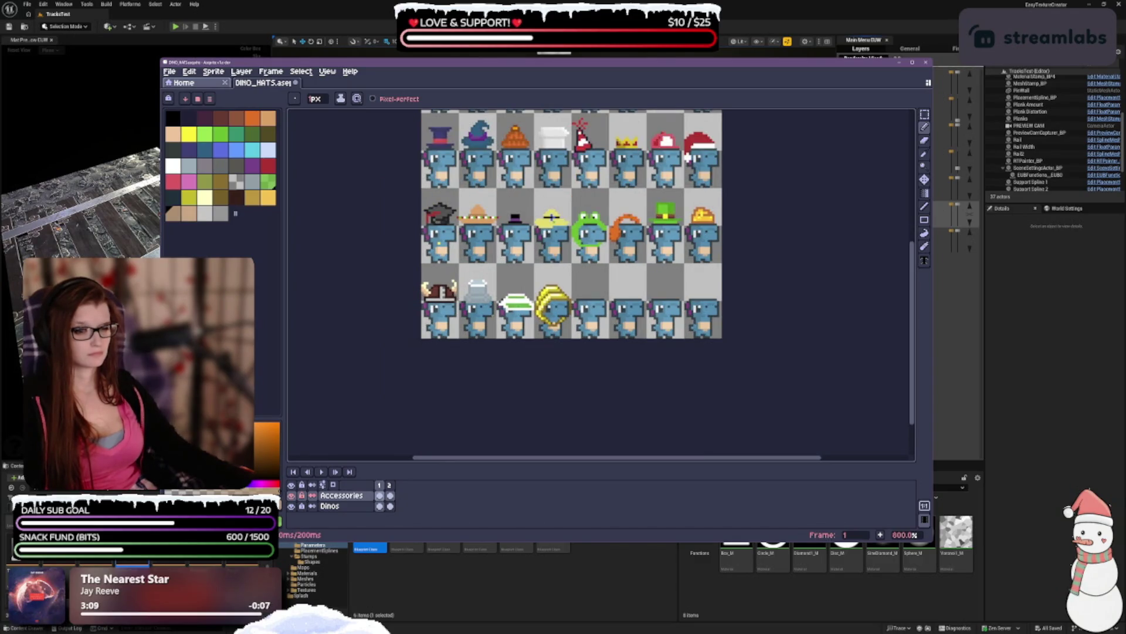
scroll(464, 296, "up", 1)
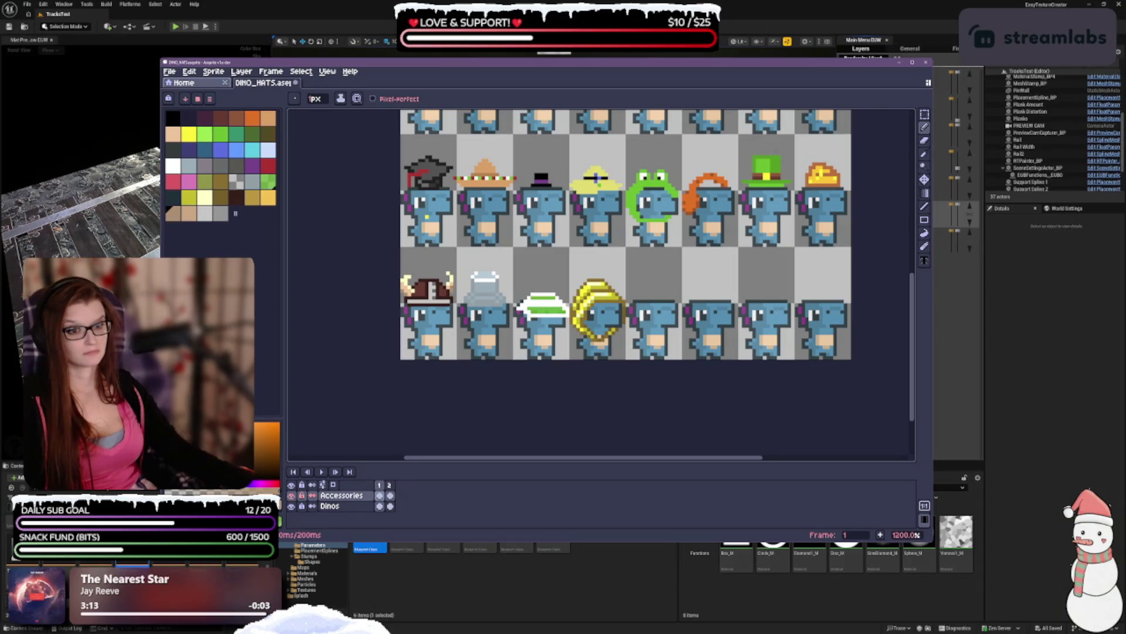
scroll(463, 292, "down", 3)
key("ctrl+z")
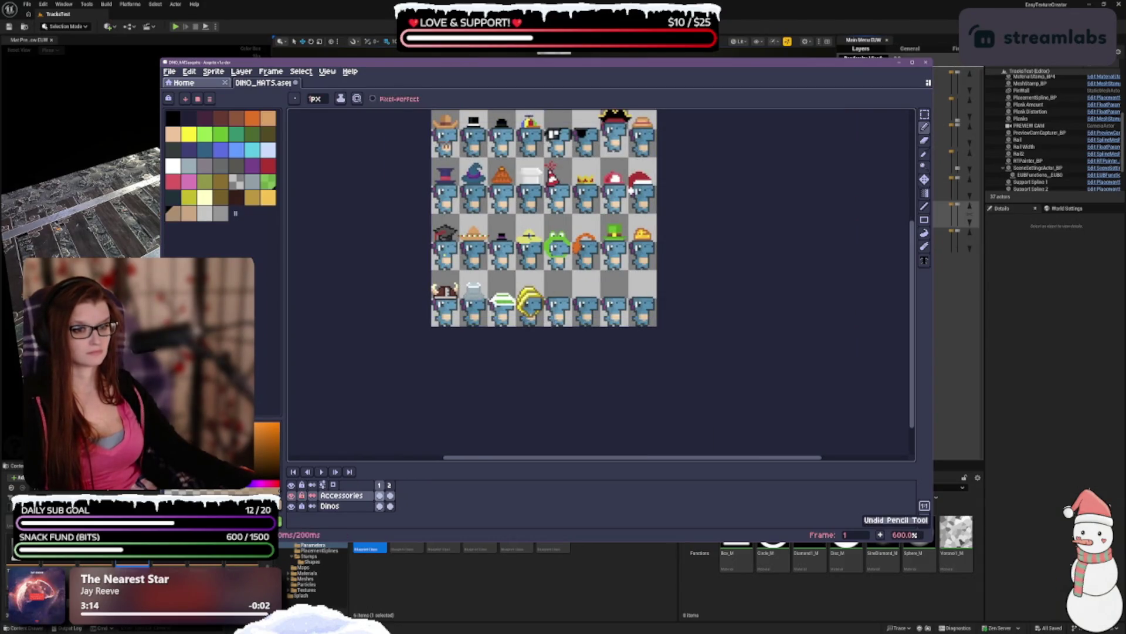
scroll(562, 352, "down", 2)
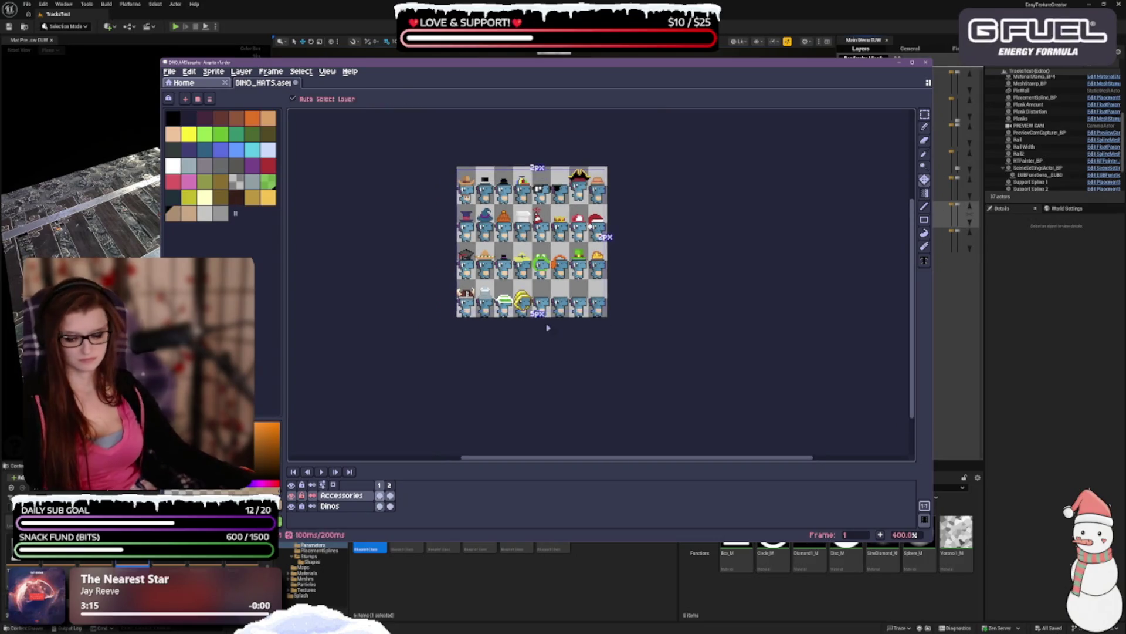
scroll(562, 353, "up", 1)
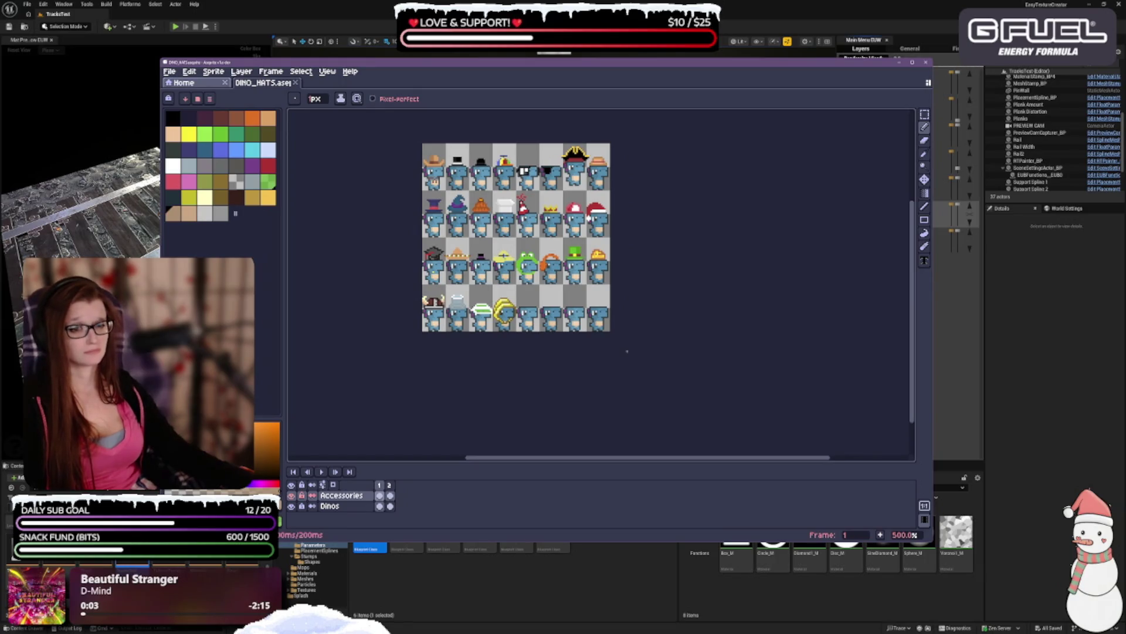
scroll(632, 335, "up", 1)
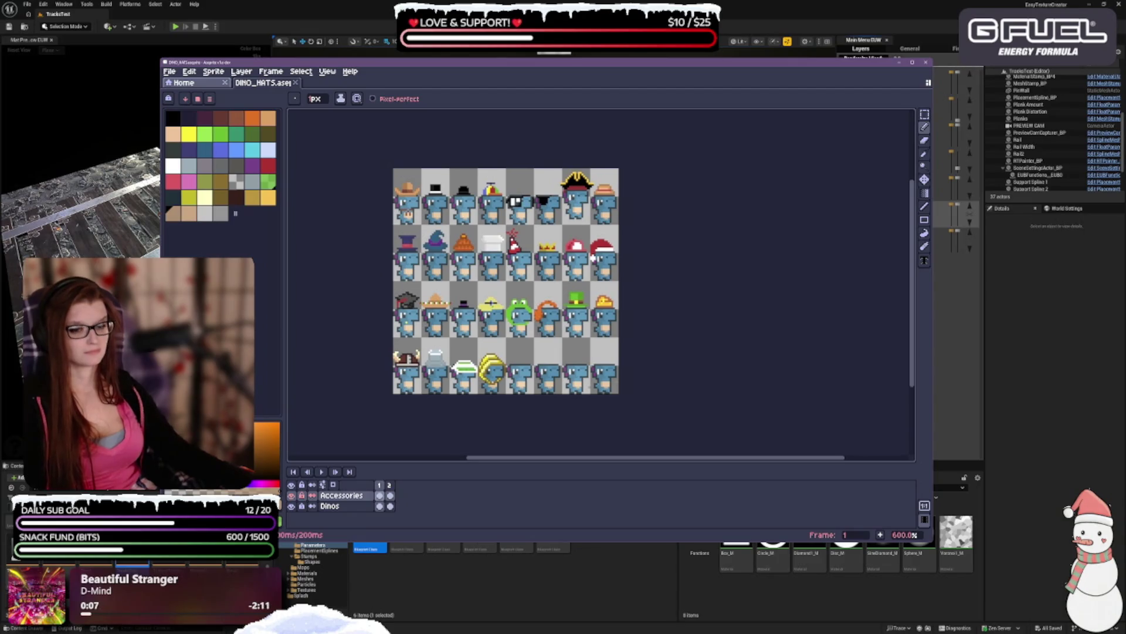
scroll(588, 385, "up", 4)
scroll(412, 326, "left", 3)
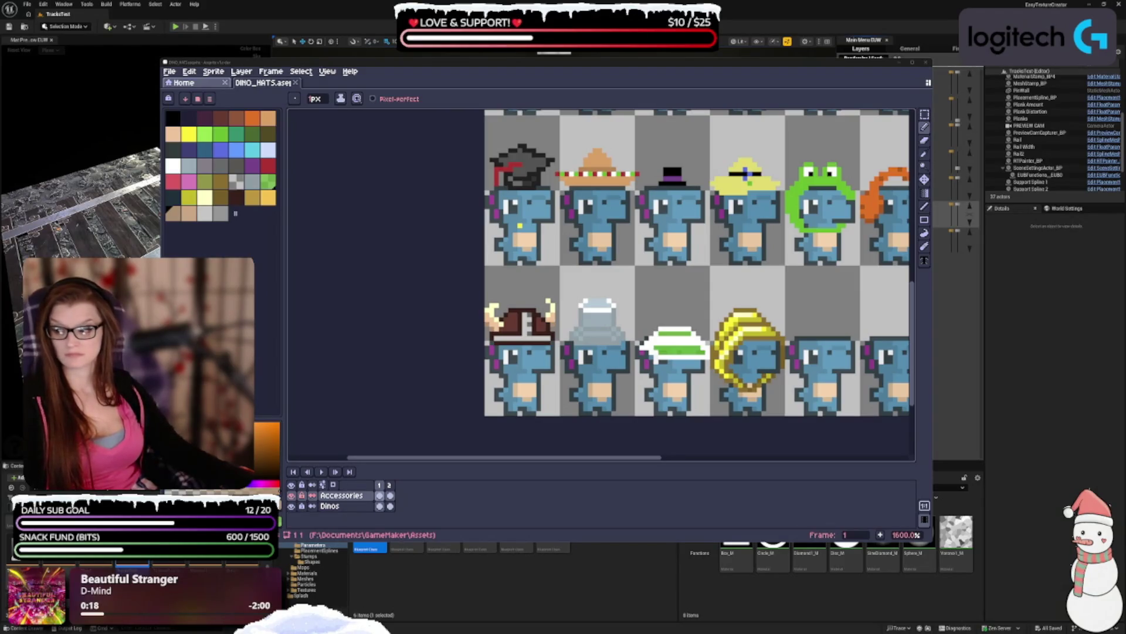
left_click_drag(616, 265, 497, 227)
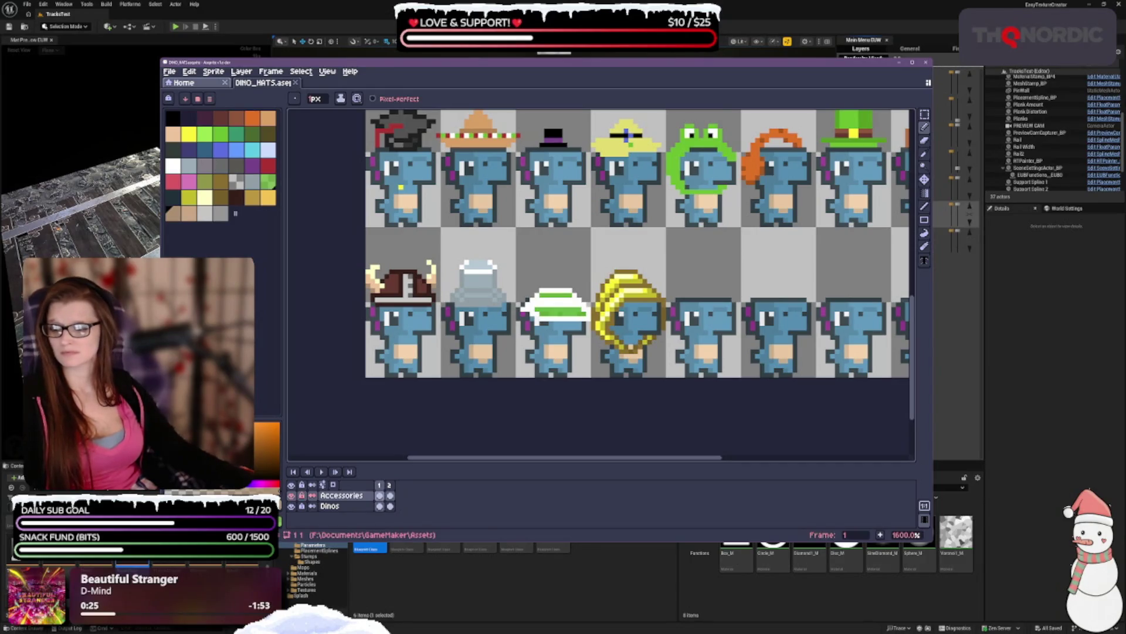
- Pick a new drawing colour from the palette's top row
left_click(236, 198)
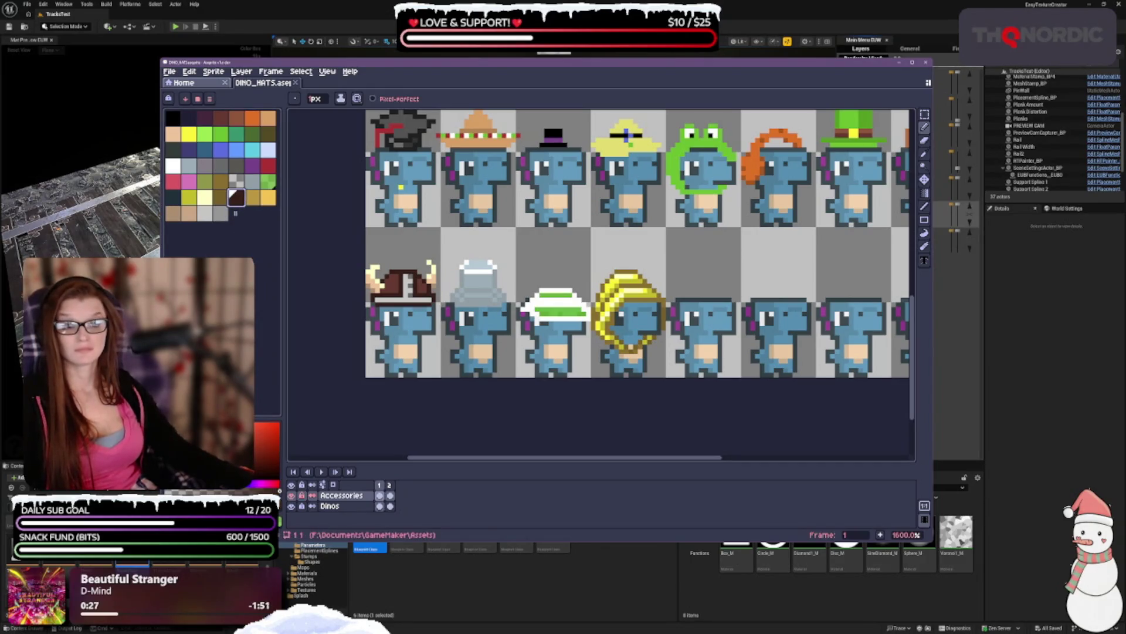
scroll(626, 136, "down", 3)
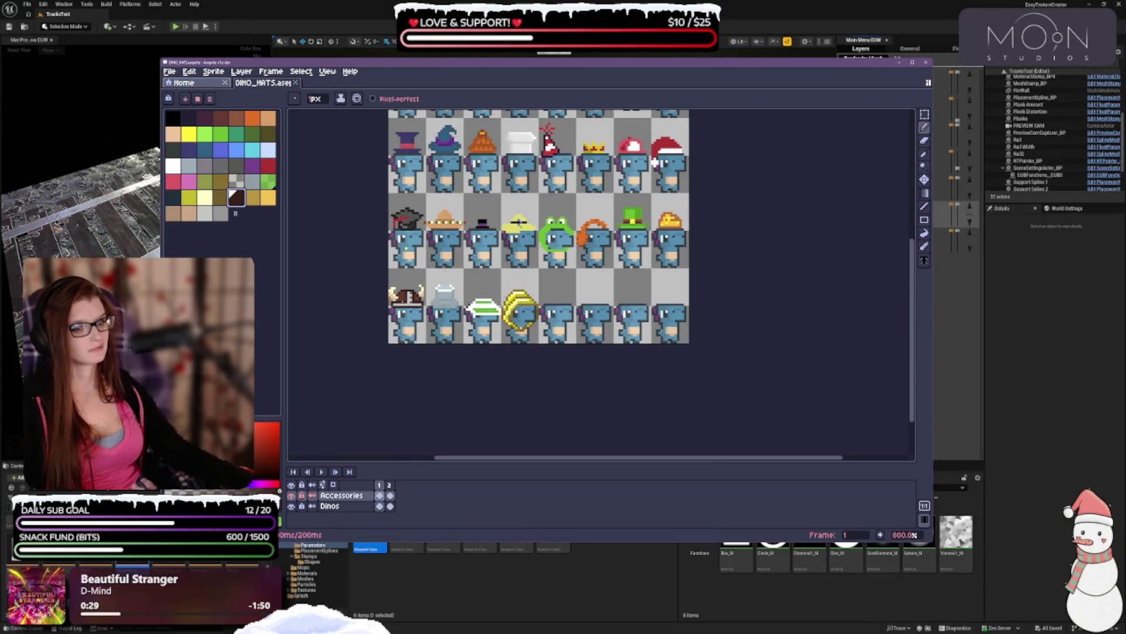
scroll(400, 300, "up", 3)
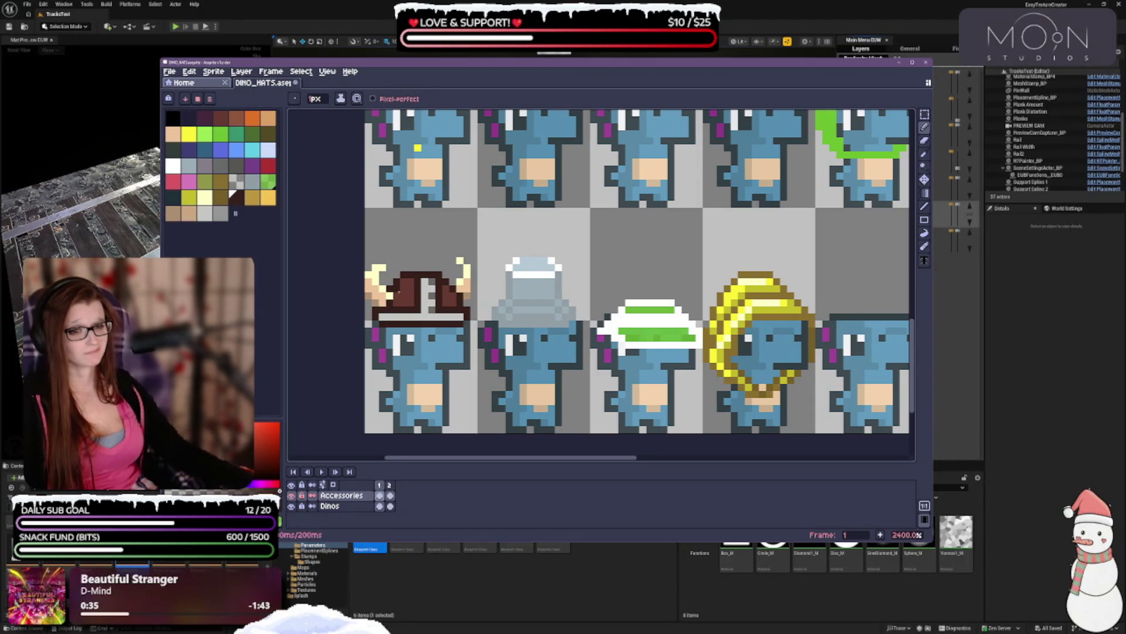
scroll(431, 319, "down", 3)
scroll(431, 326, "up", 1)
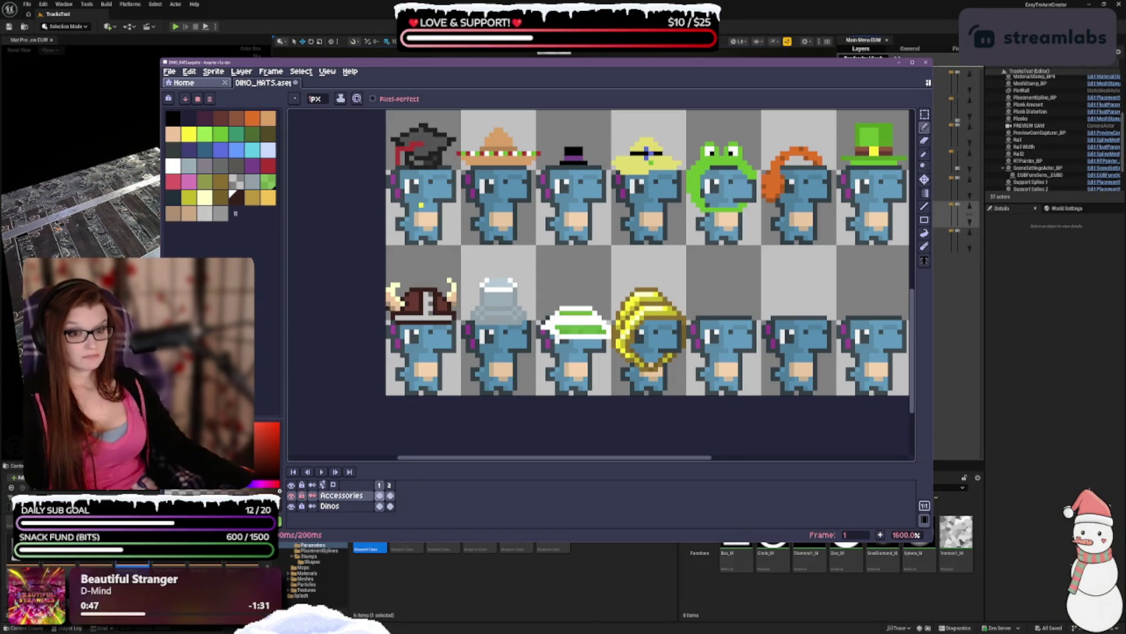
- Repaint the viking hat's left horn brown with the pencil, then undo the strokes
key("ctrl+z")
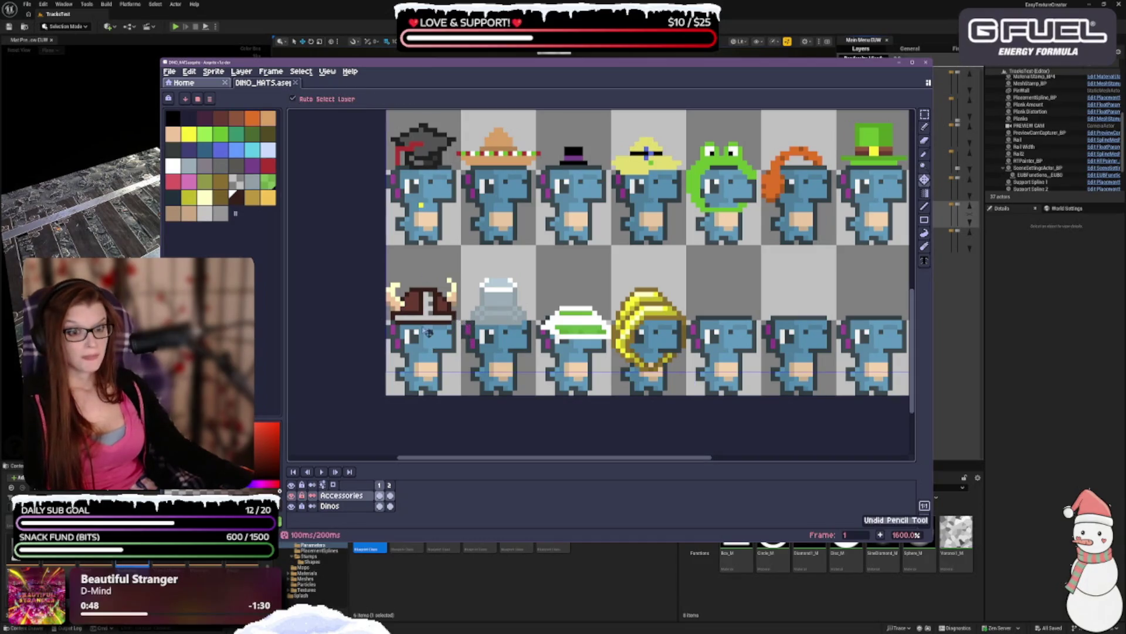
scroll(418, 284, "up", 1)
scroll(418, 284, "up", 1)
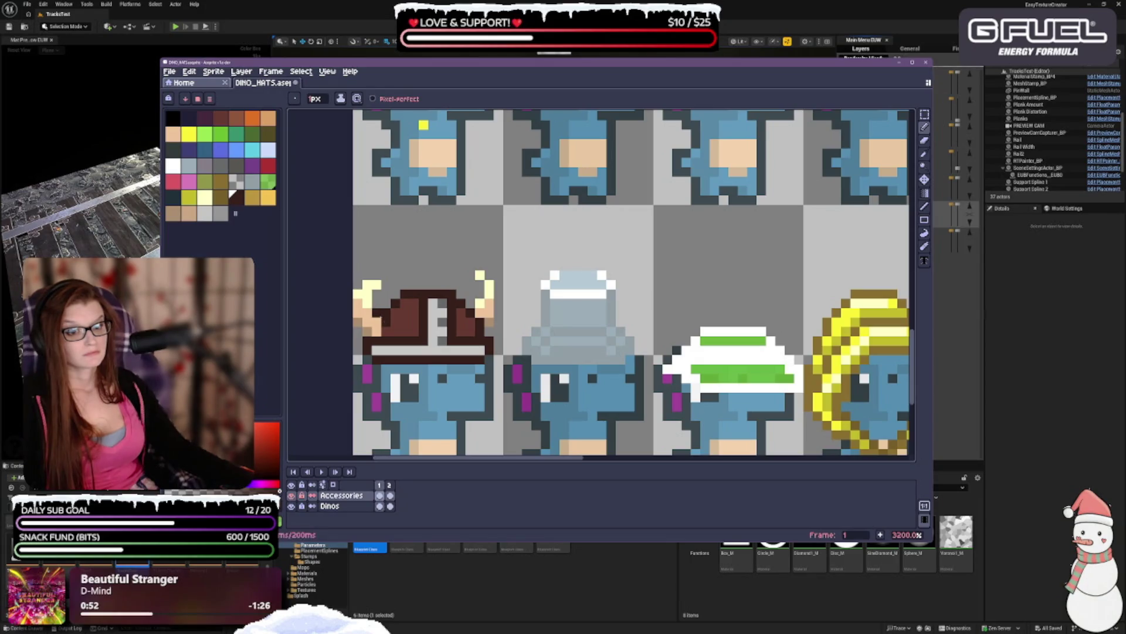
left_click(368, 294)
left_click_drag(371, 286, 357, 294)
left_click(358, 314)
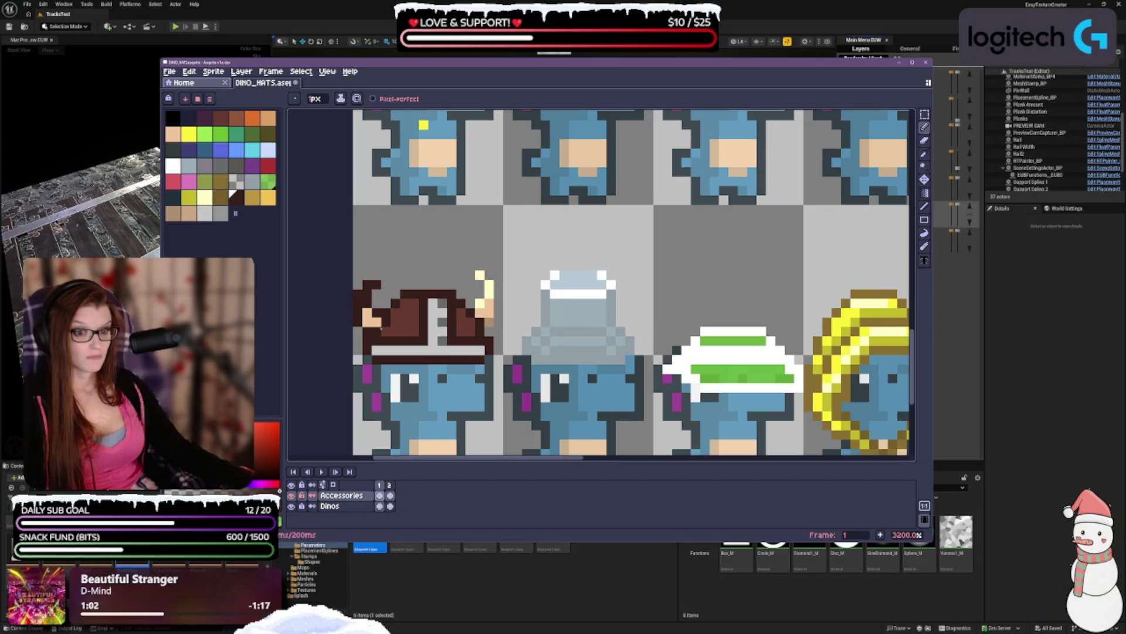
scroll(413, 314, "down", 3)
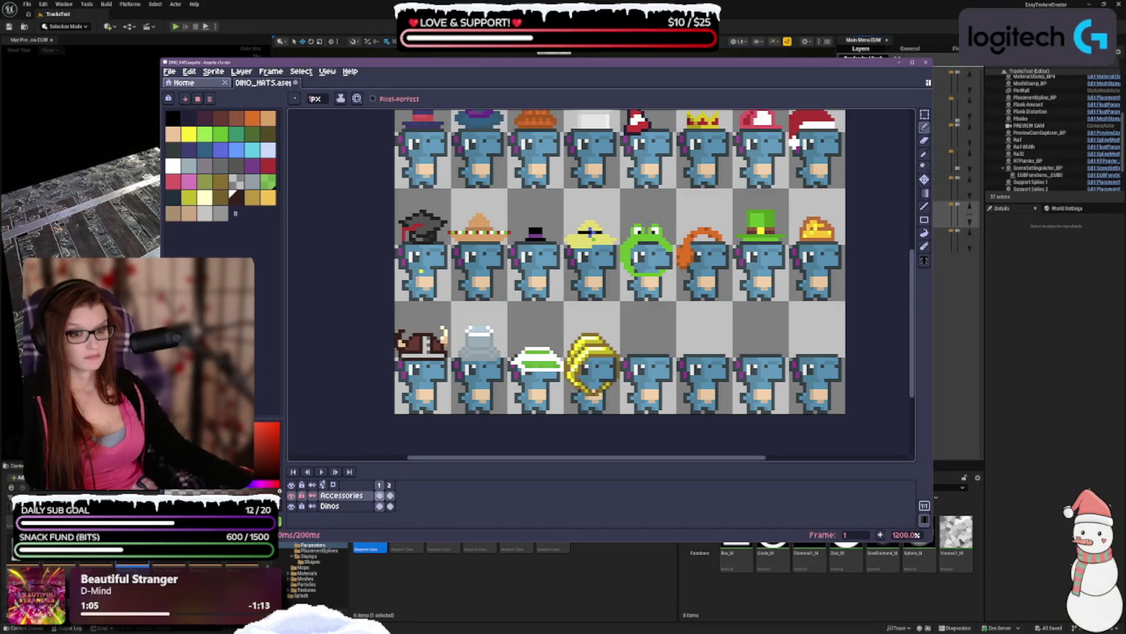
key("ctrl+z")
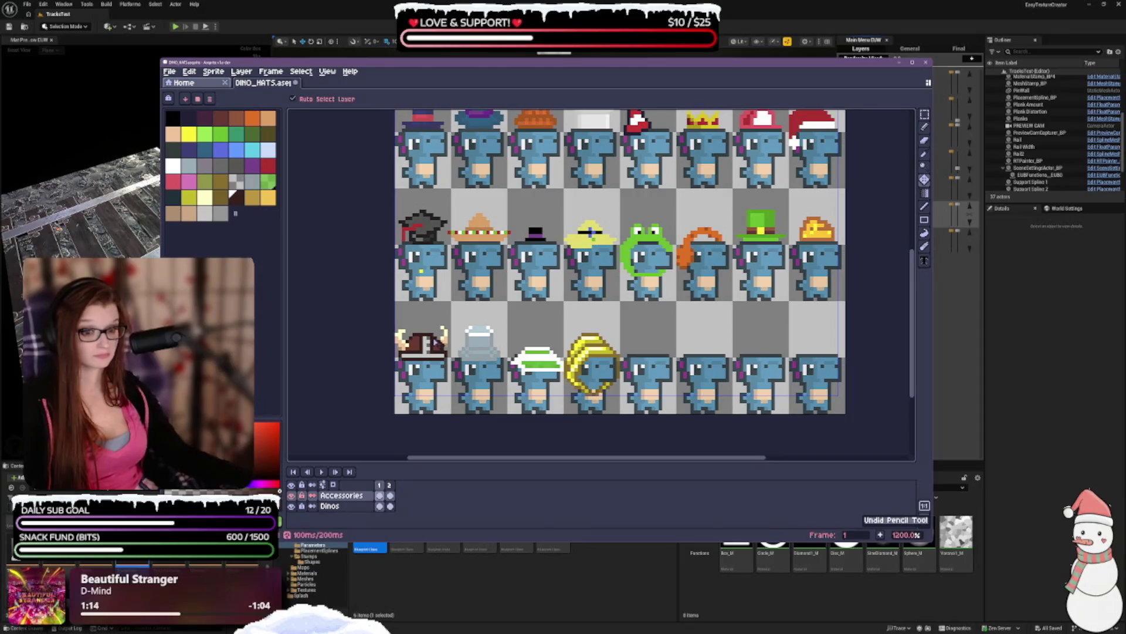
- Undo the remaining pencil stroke so both horns stay cream, dismissing the popup menu
right_click(516, 270)
key("b")
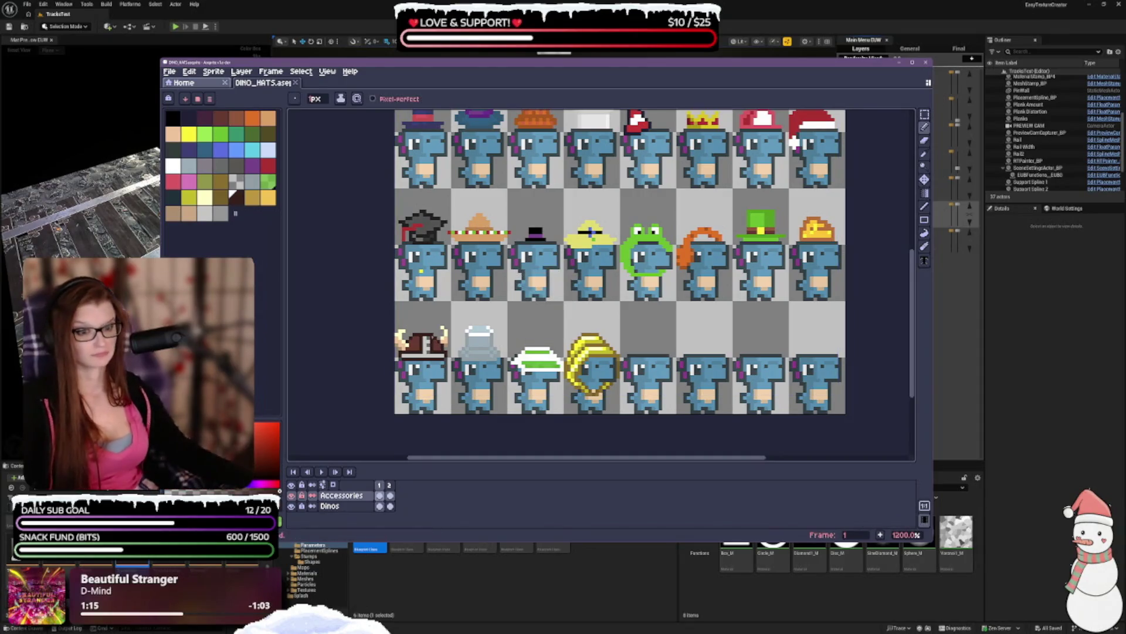
scroll(434, 366, "down", 2)
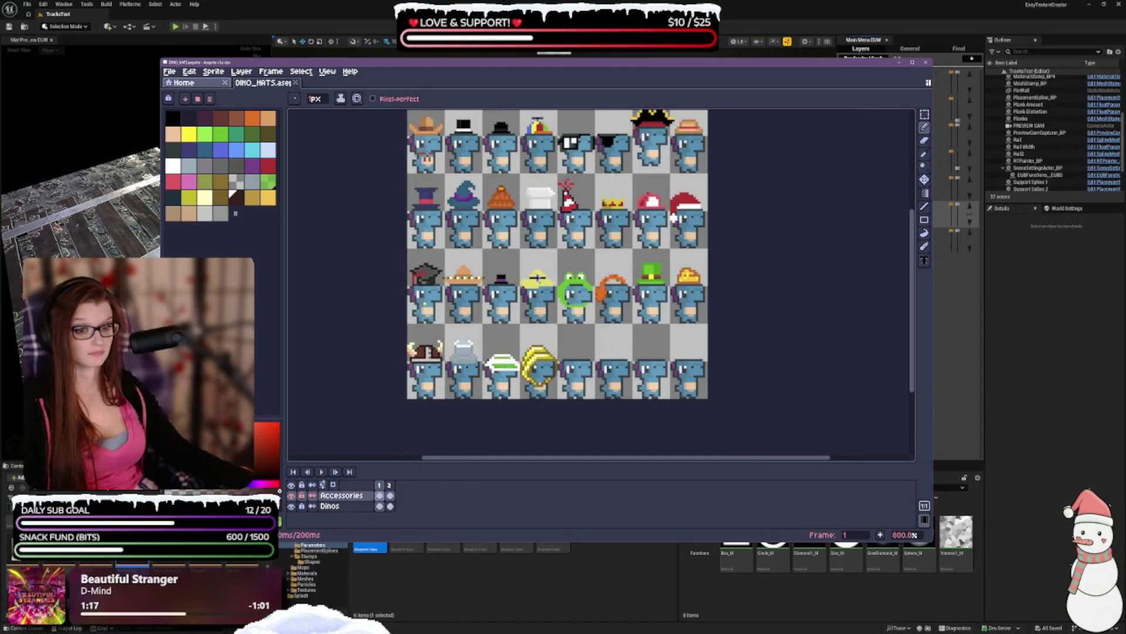
scroll(420, 362, "up", 2)
scroll(421, 361, "up", 1)
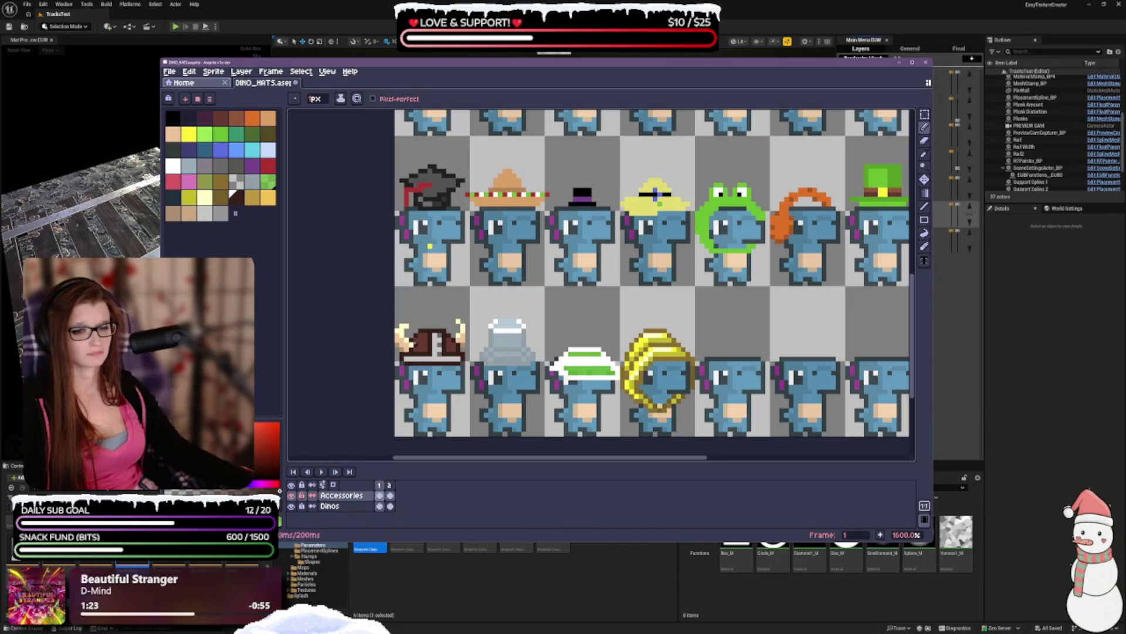
scroll(614, 419, "down", 2)
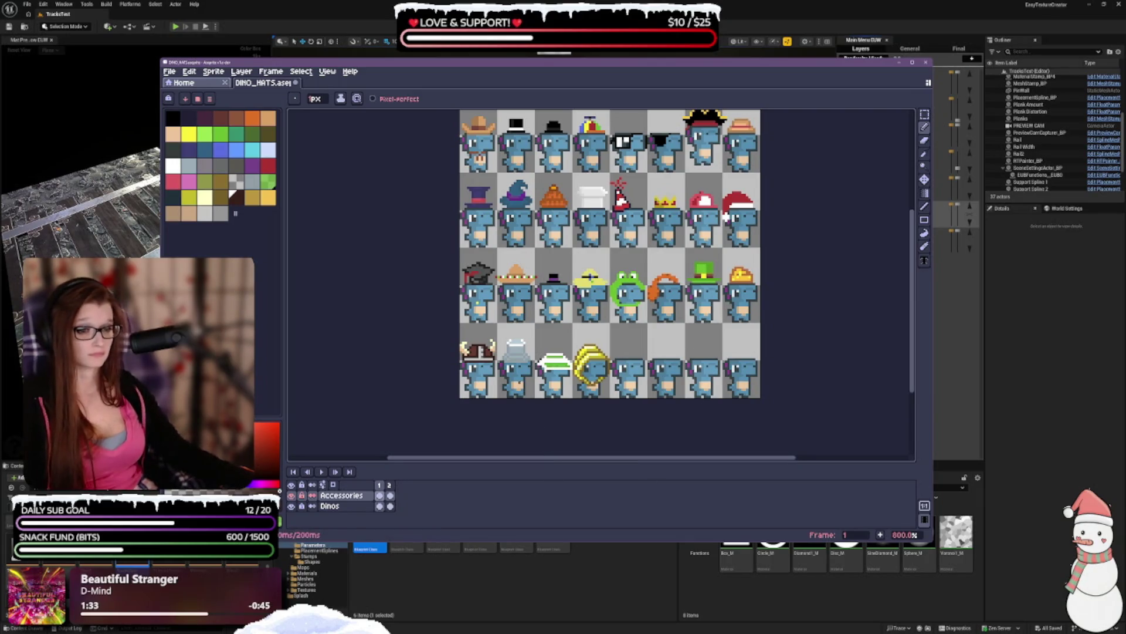
scroll(495, 376, "up", 1)
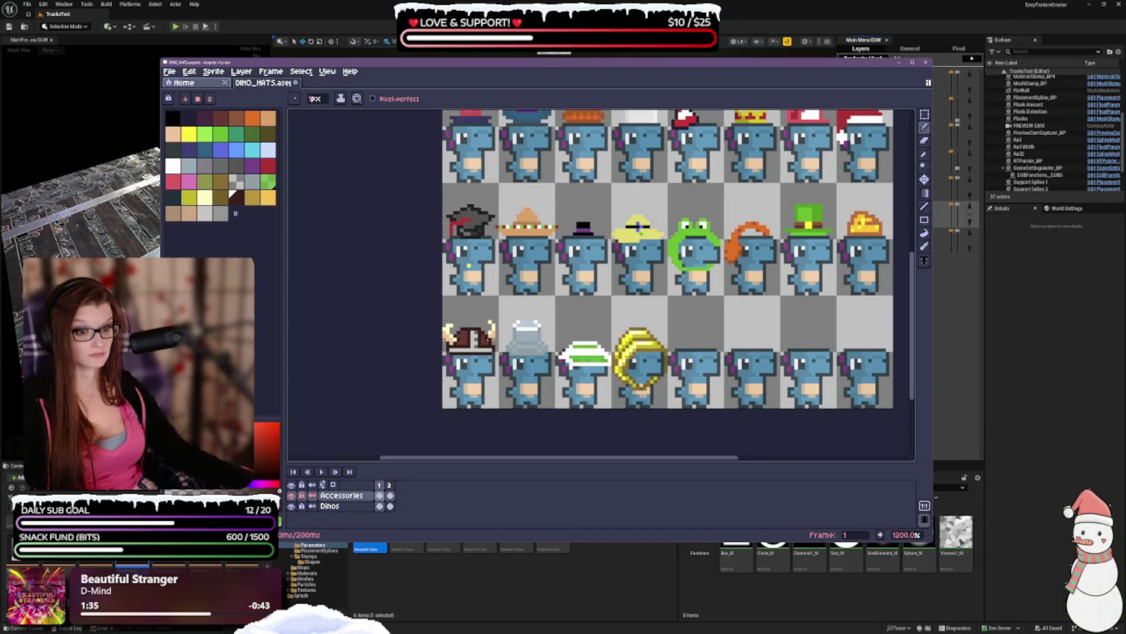
scroll(496, 377, "down", 1)
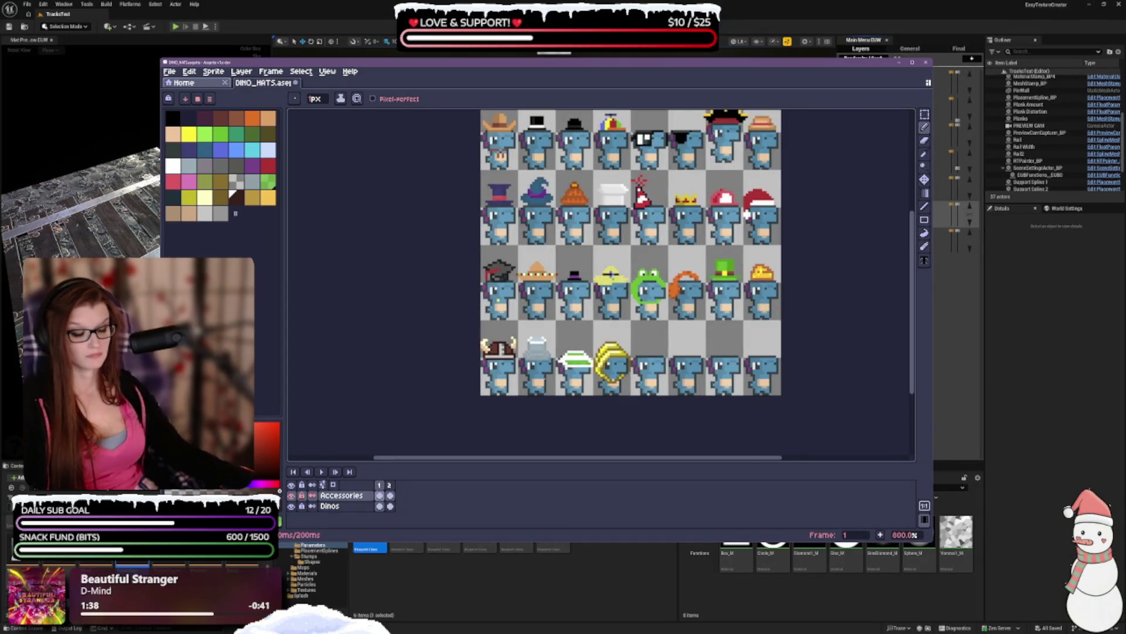
key("v")
scroll(568, 387, "down", 1)
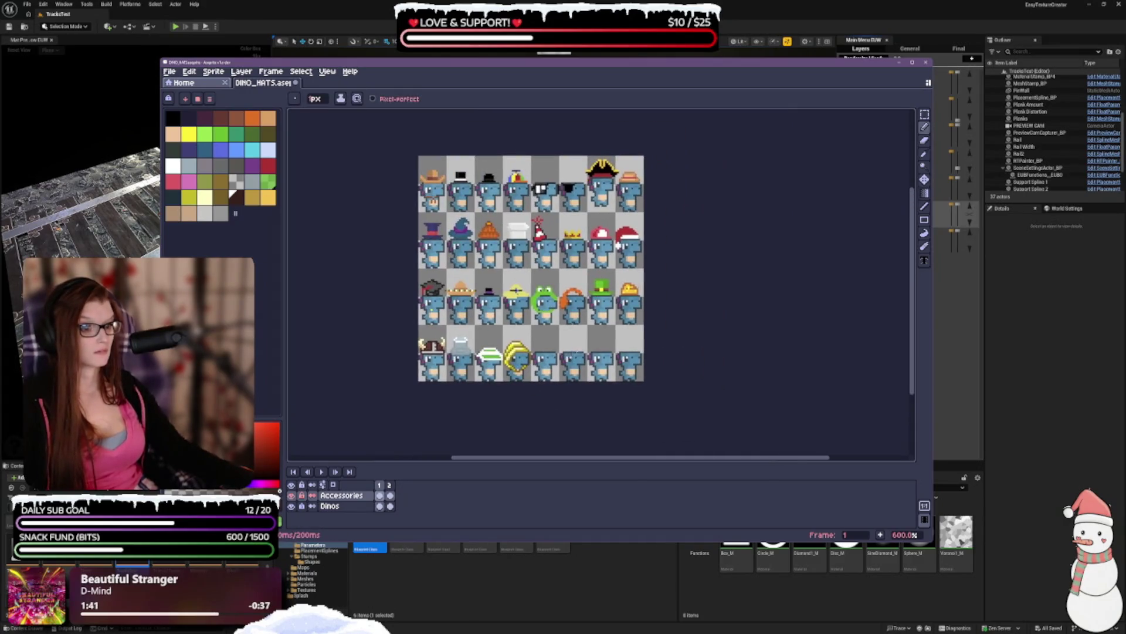
key("ctrl+z")
right_click(517, 270)
left_click(484, 438)
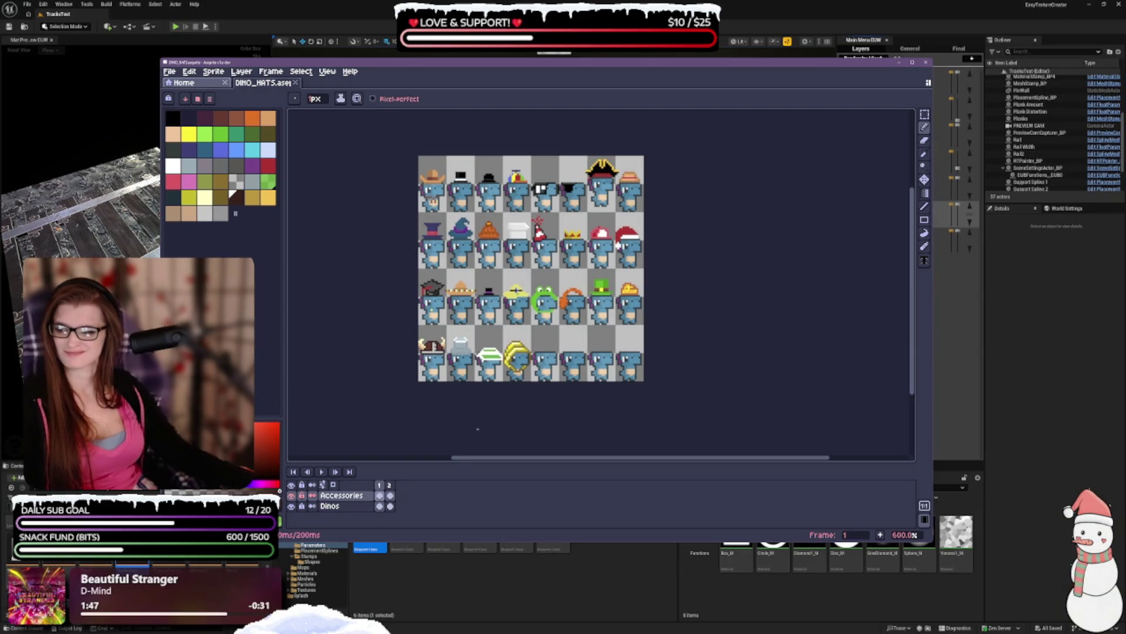
scroll(477, 428, "up", 3)
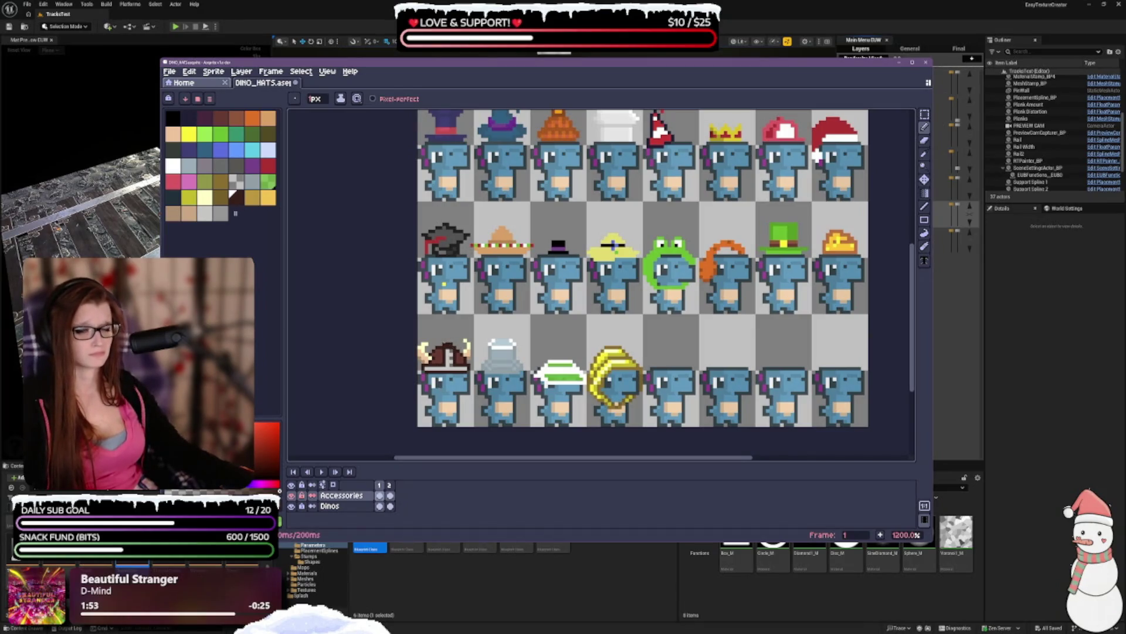
left_click(204, 213)
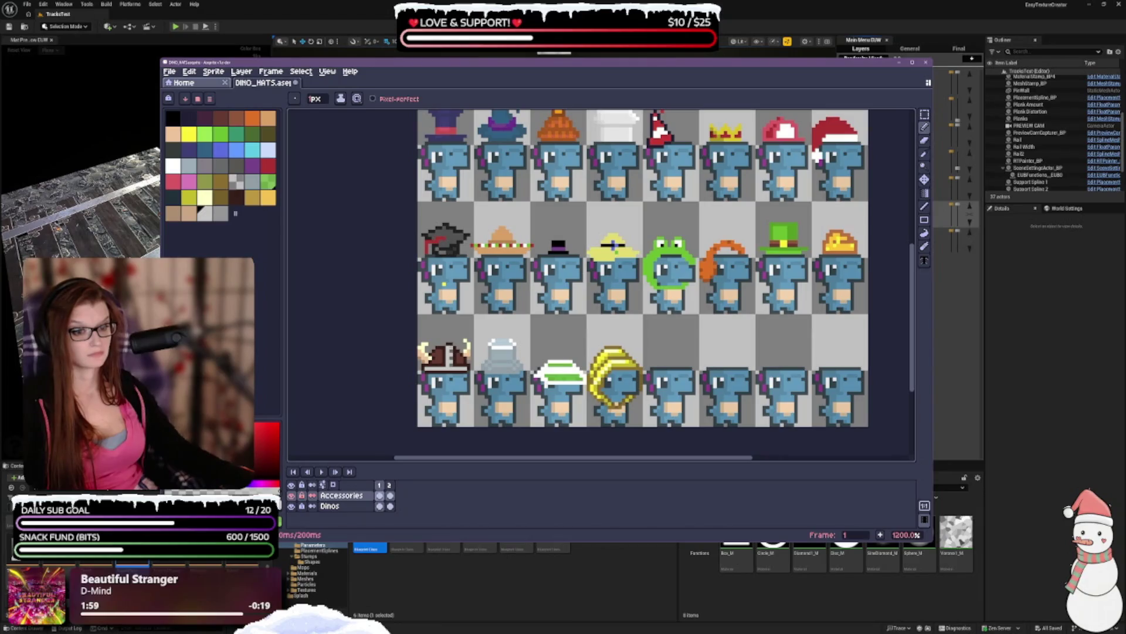
scroll(500, 352, "down", 3)
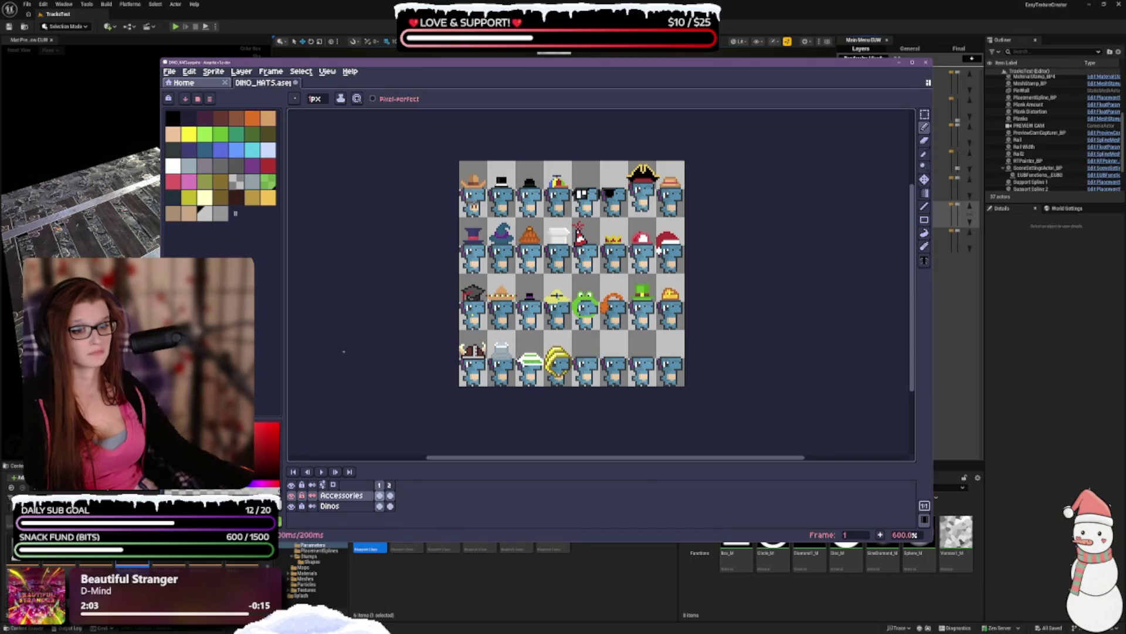
scroll(357, 361, "up", 2)
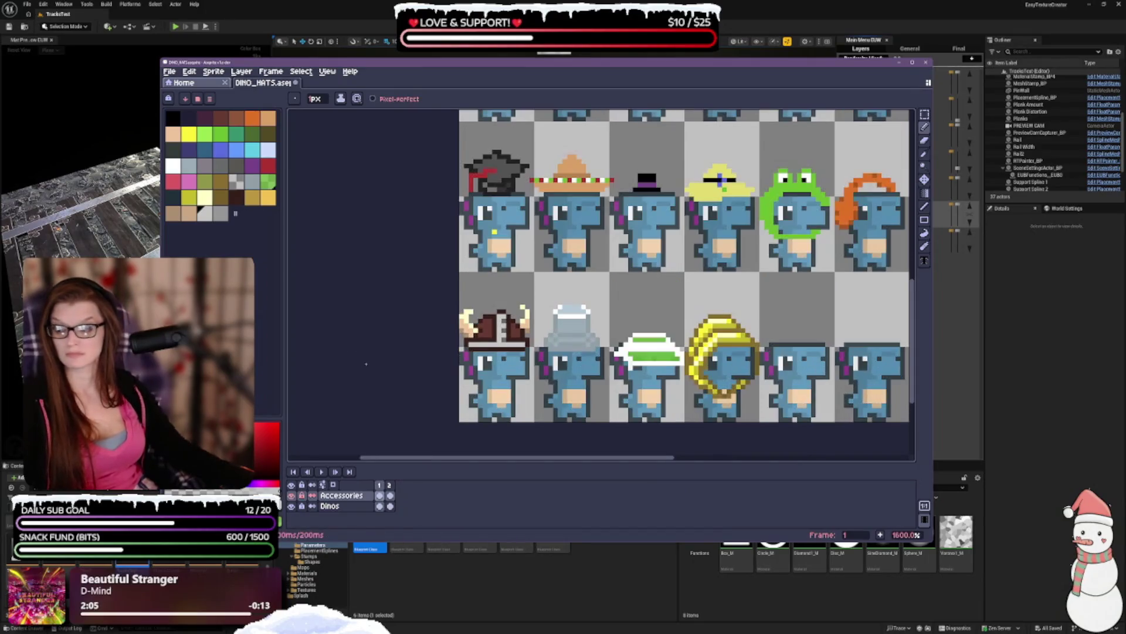
scroll(343, 317, "up", 1)
scroll(319, 241, "up", 1)
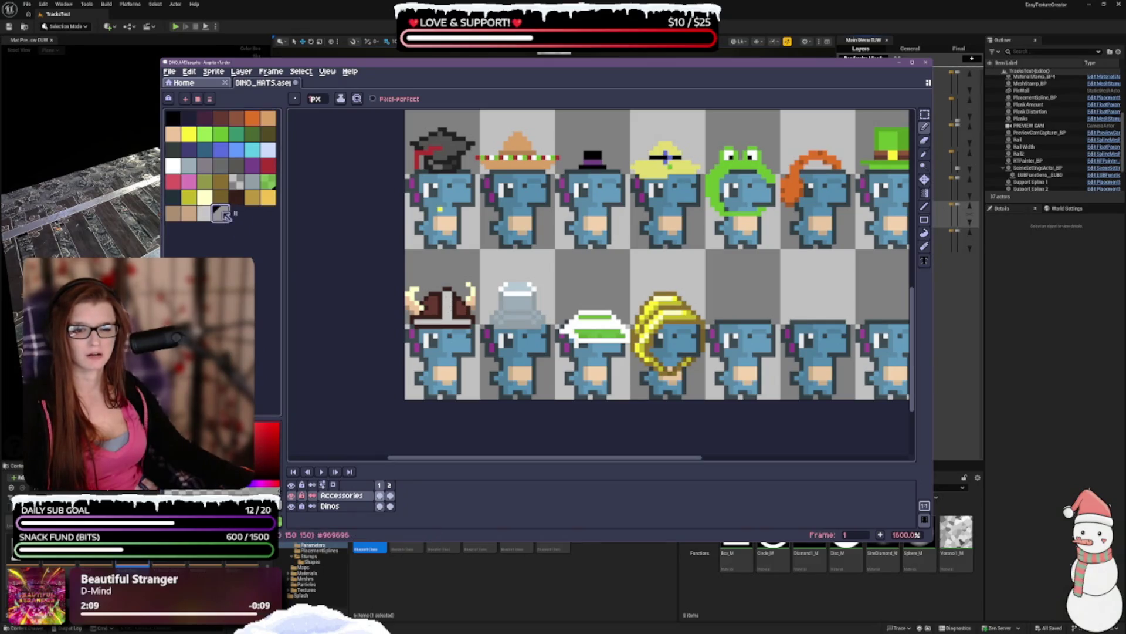
left_click(220, 164)
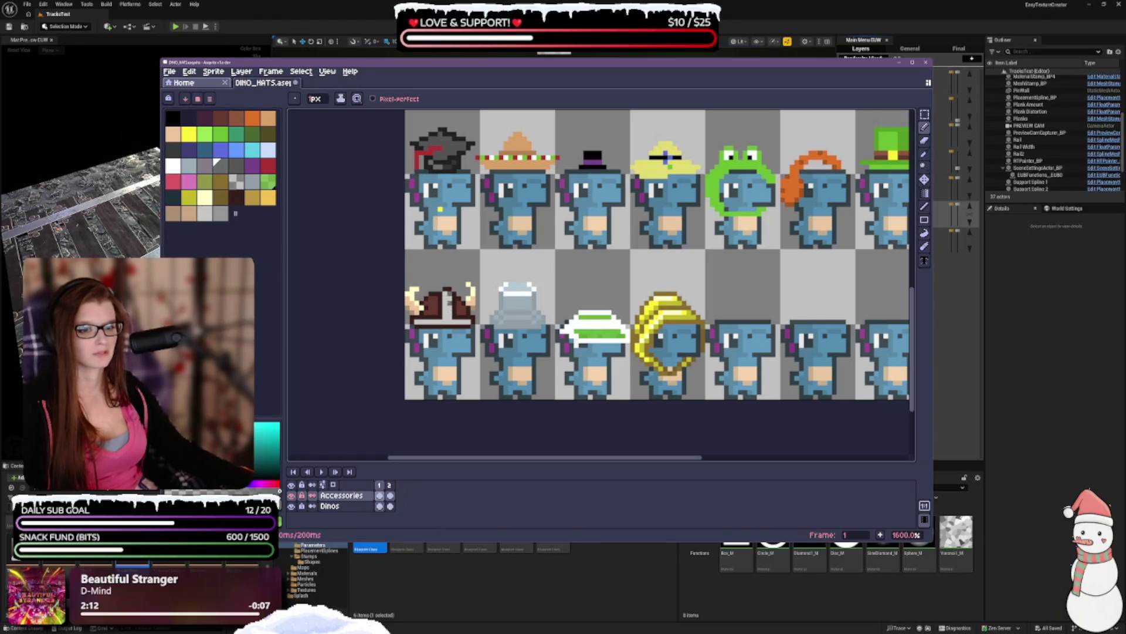
scroll(666, 158, "down", 2)
scroll(667, 158, "down", 1)
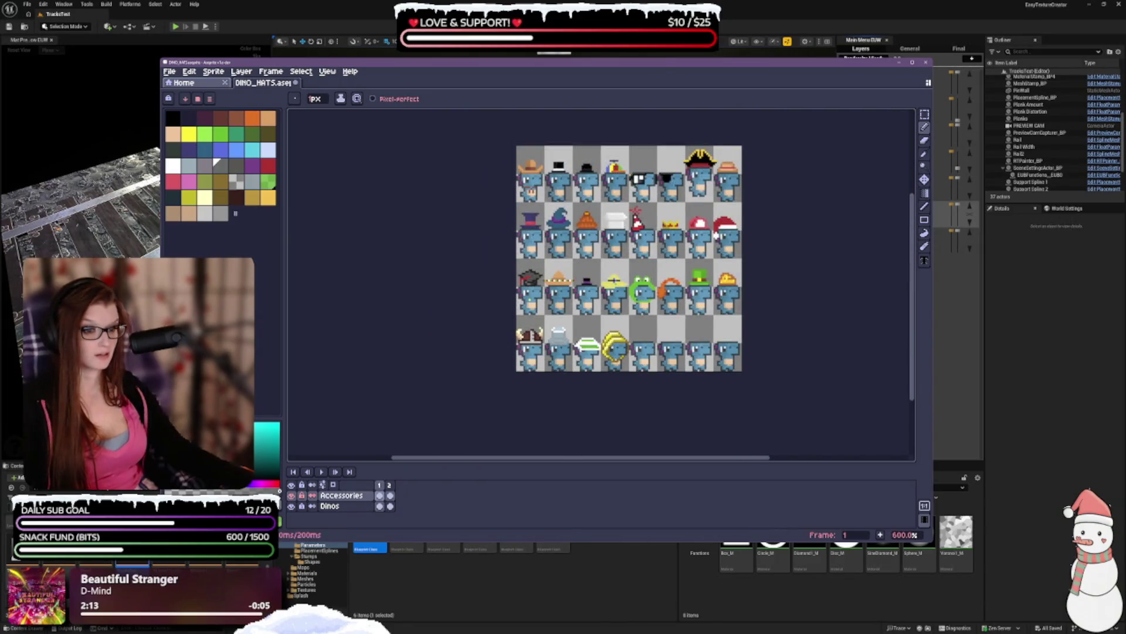
- Select the Pencil and make the dark brown palette swatch the drawing colour
key("b")
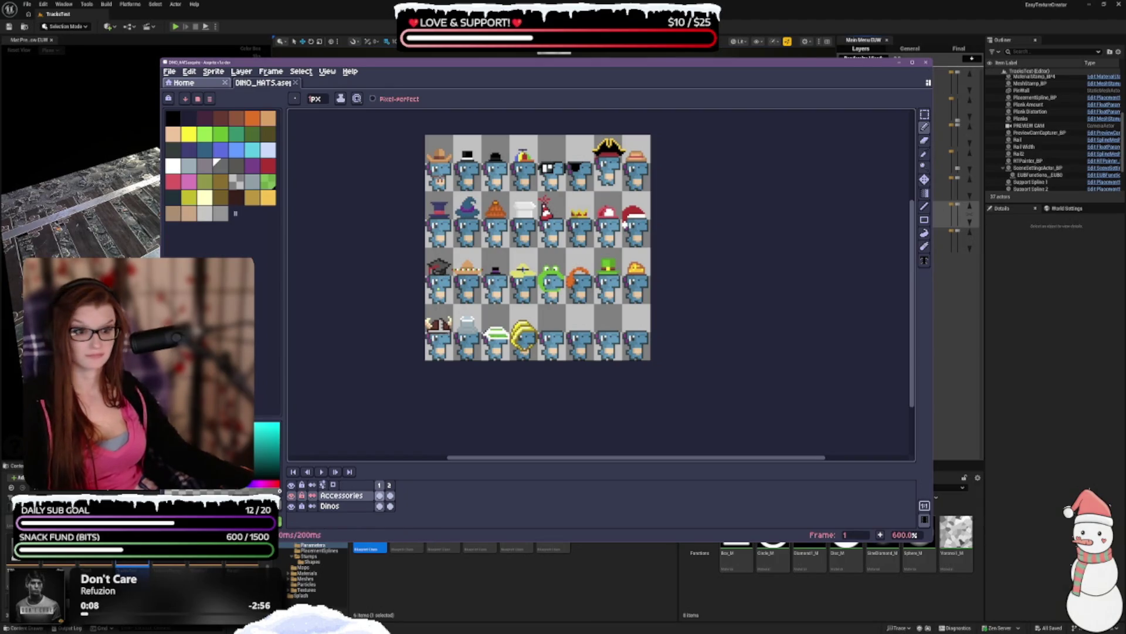
scroll(437, 334, "up", 3)
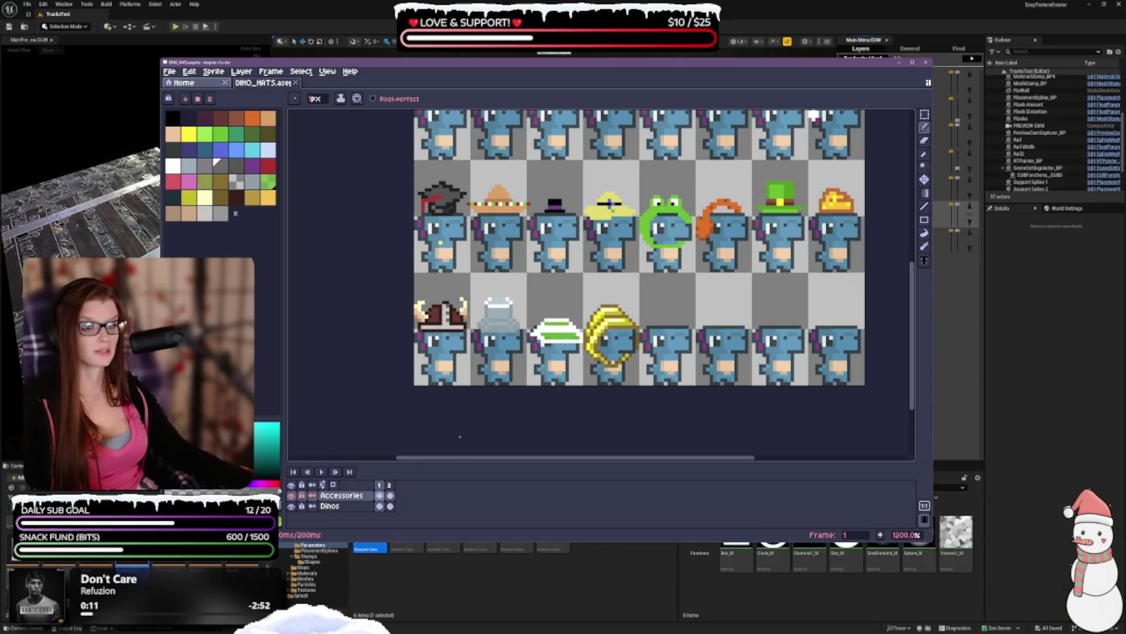
scroll(423, 277, "down", 4)
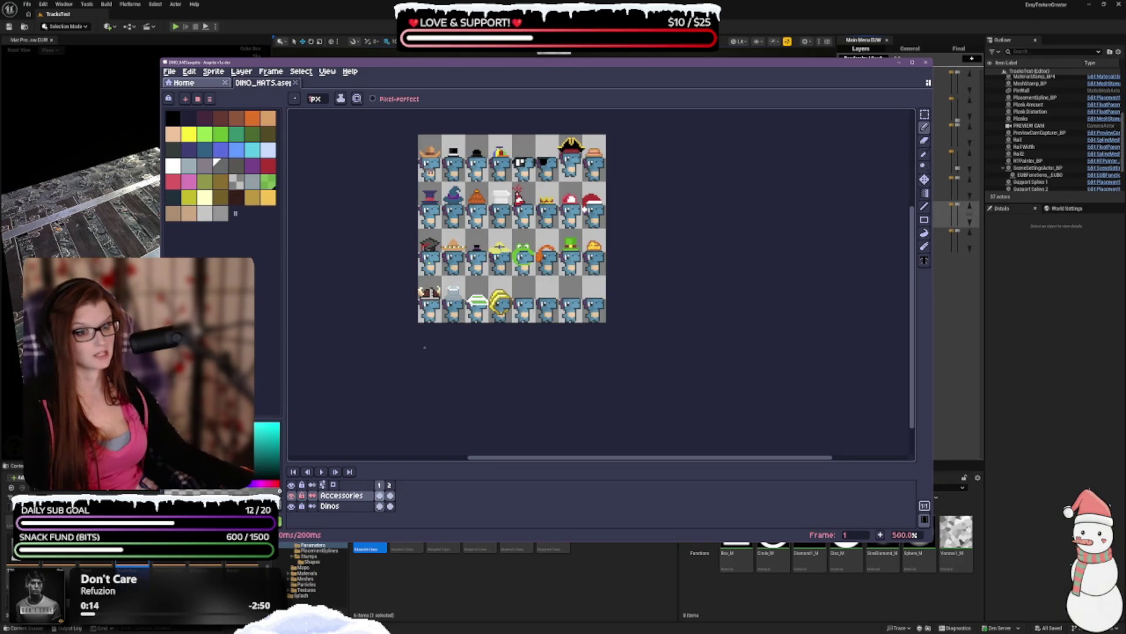
scroll(424, 396, "up", 2)
scroll(415, 352, "up", 3)
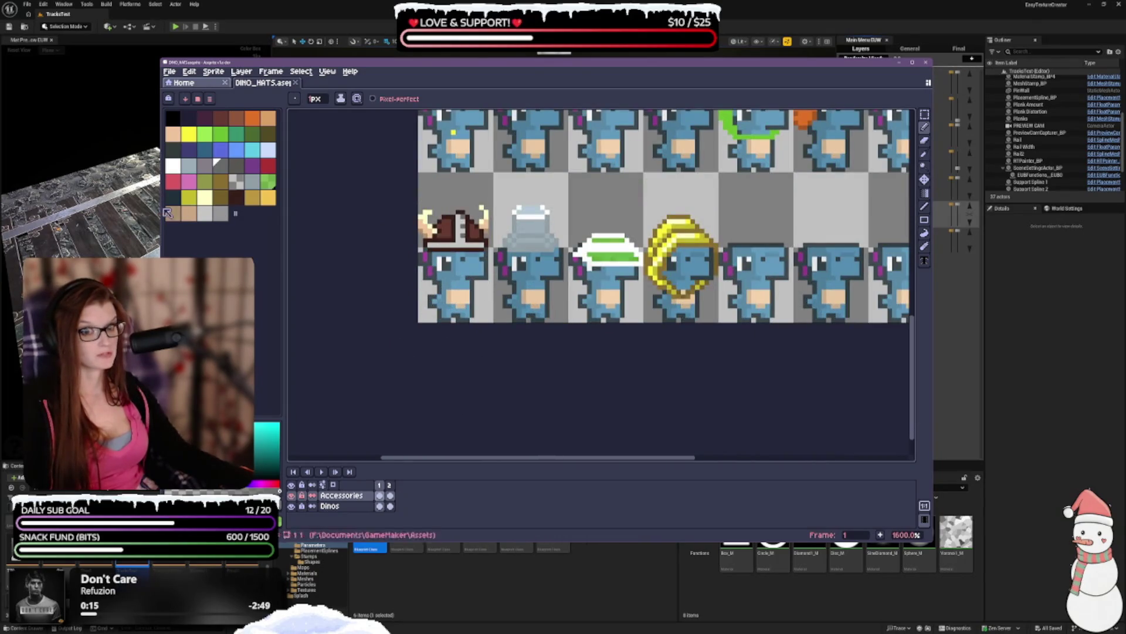
left_click(237, 198)
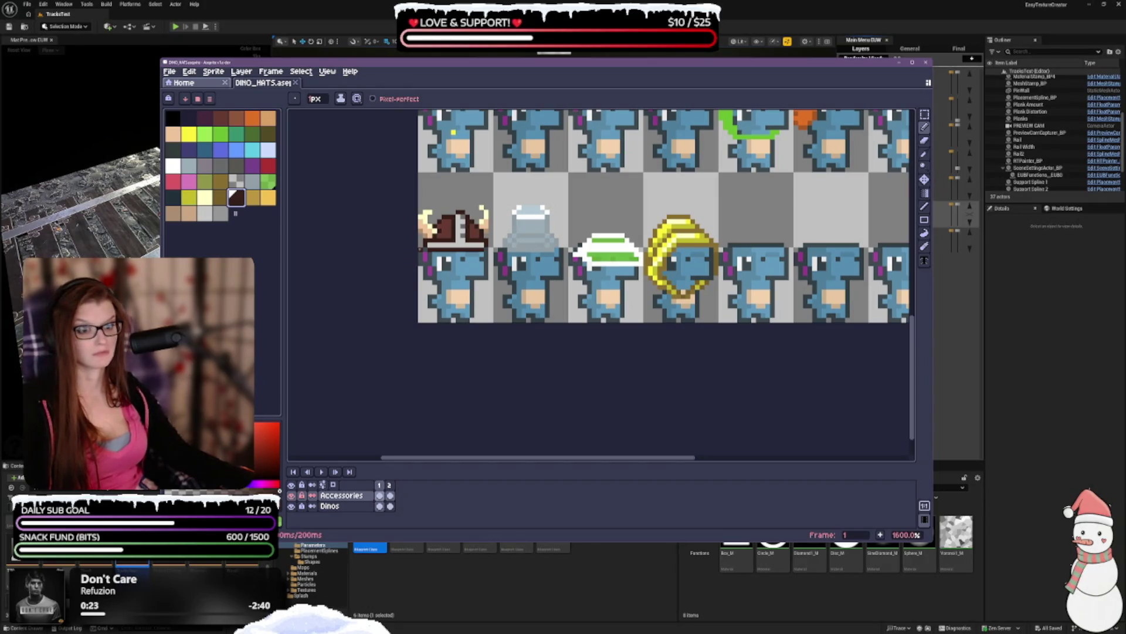
scroll(504, 289, "down", 1)
scroll(503, 289, "down", 2)
scroll(514, 301, "up", 1)
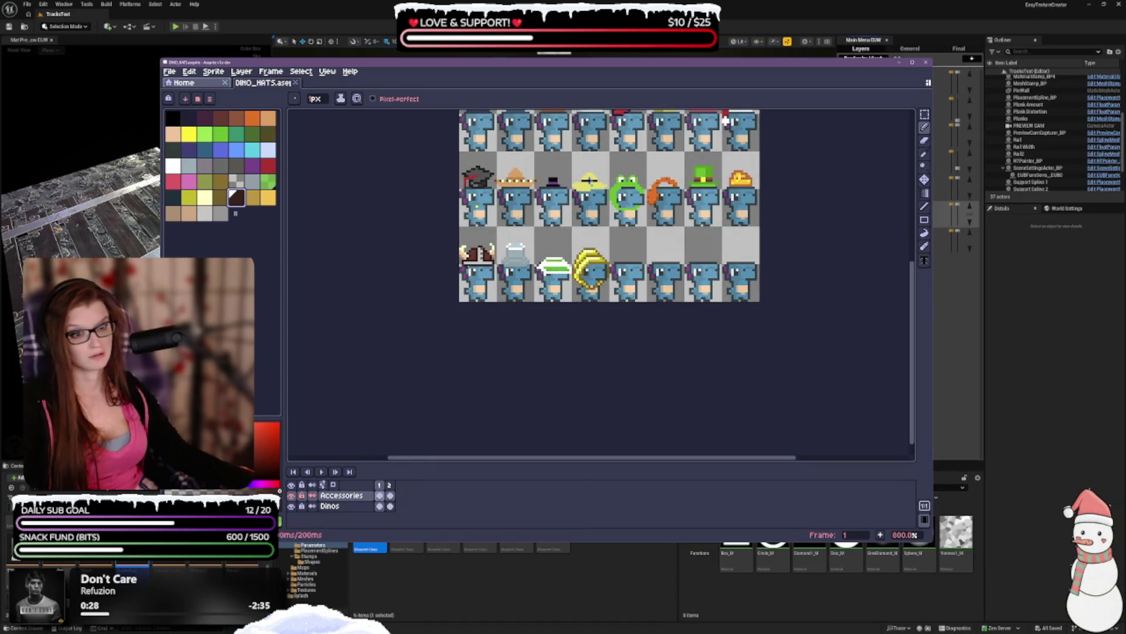
- Make the light grey palette swatch the drawing colour for the next touch-up
left_click(232, 188)
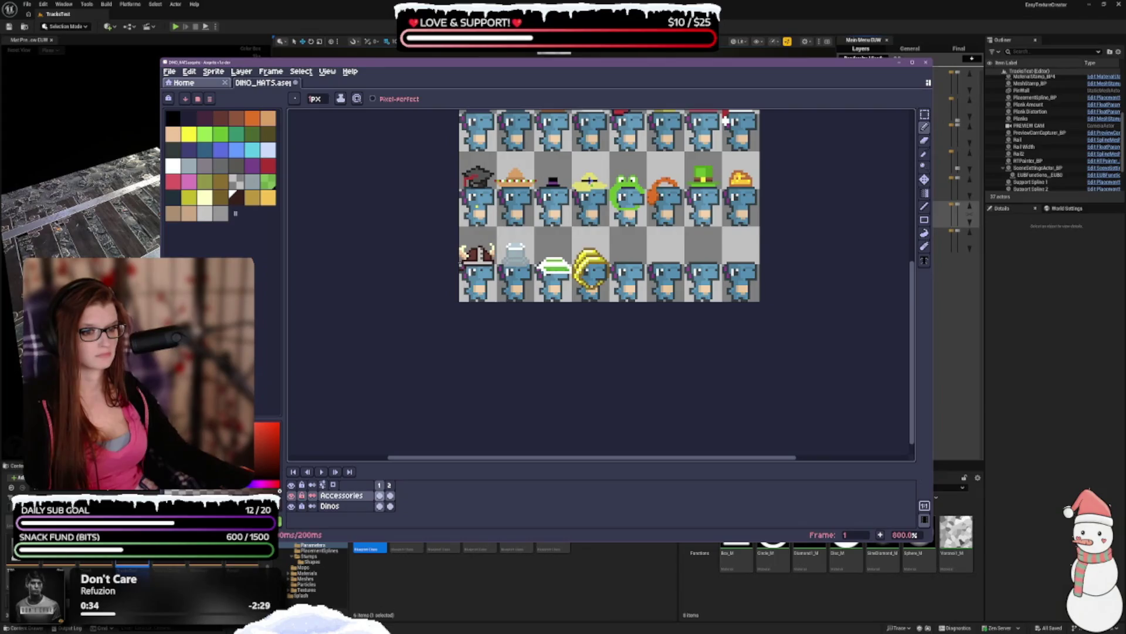
scroll(725, 120, "up", 2)
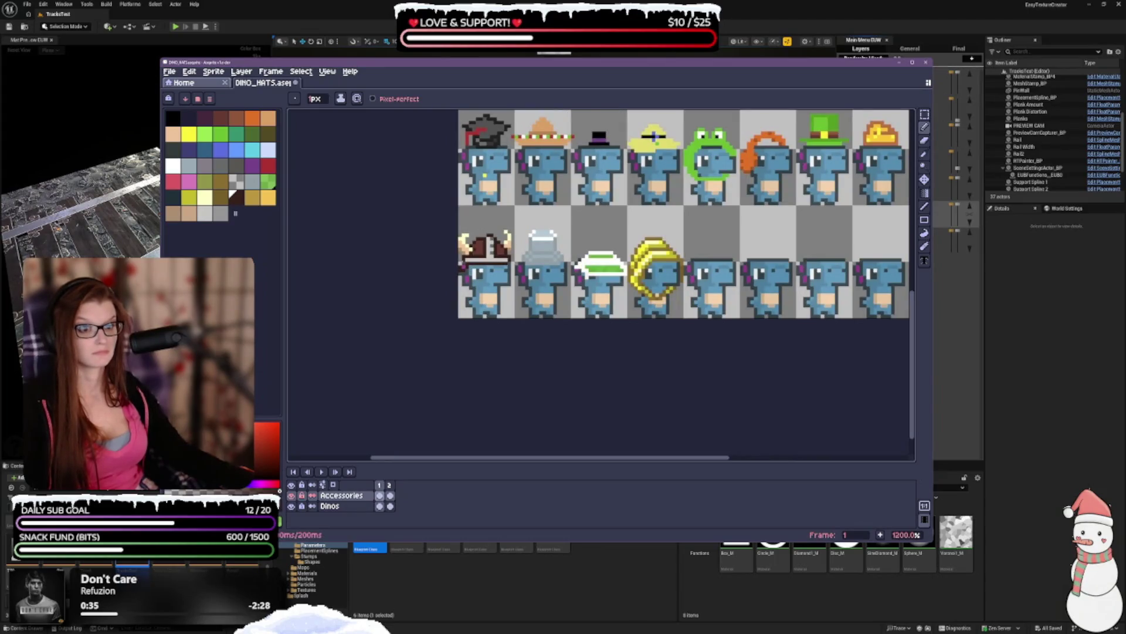
scroll(601, 185, "down", 2)
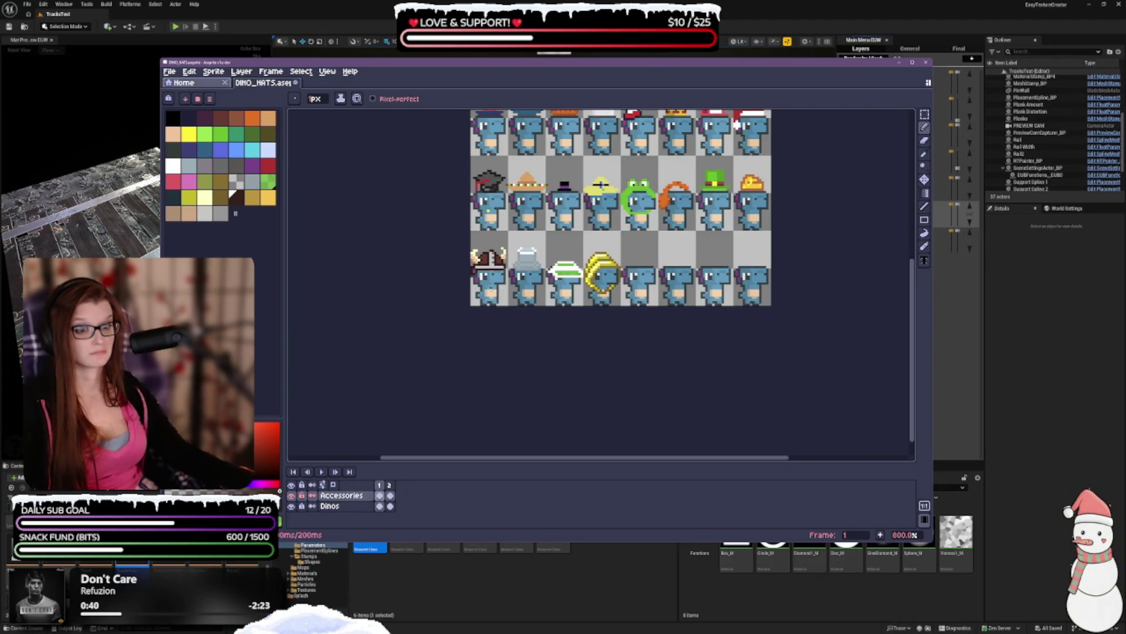
scroll(483, 273, "up", 2)
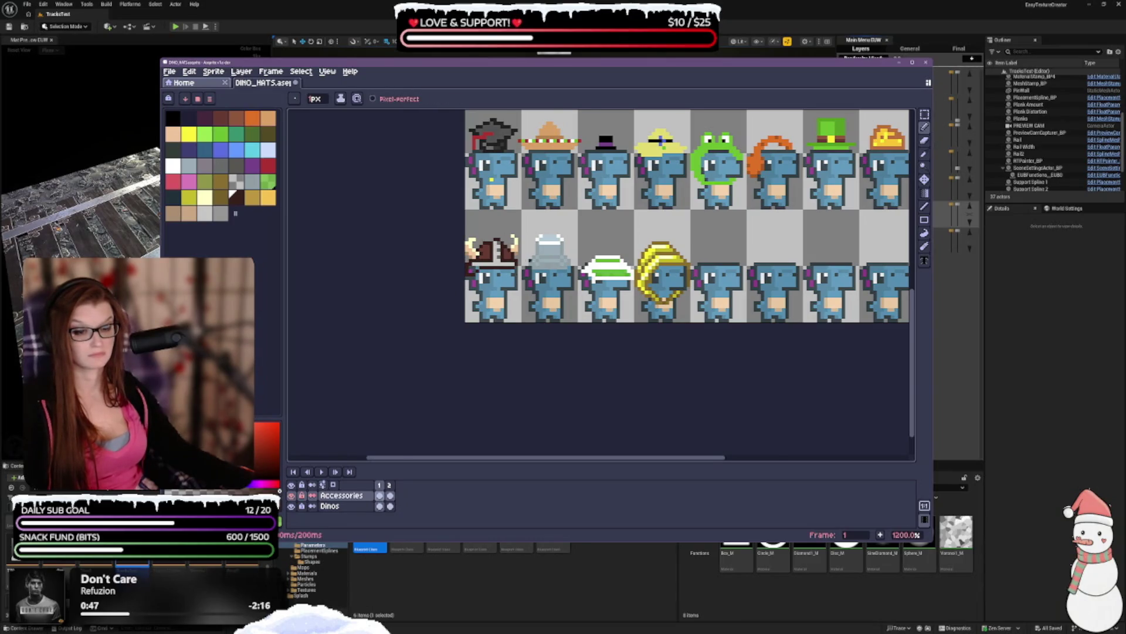
scroll(660, 139, "down", 1)
scroll(514, 313, "up", 1)
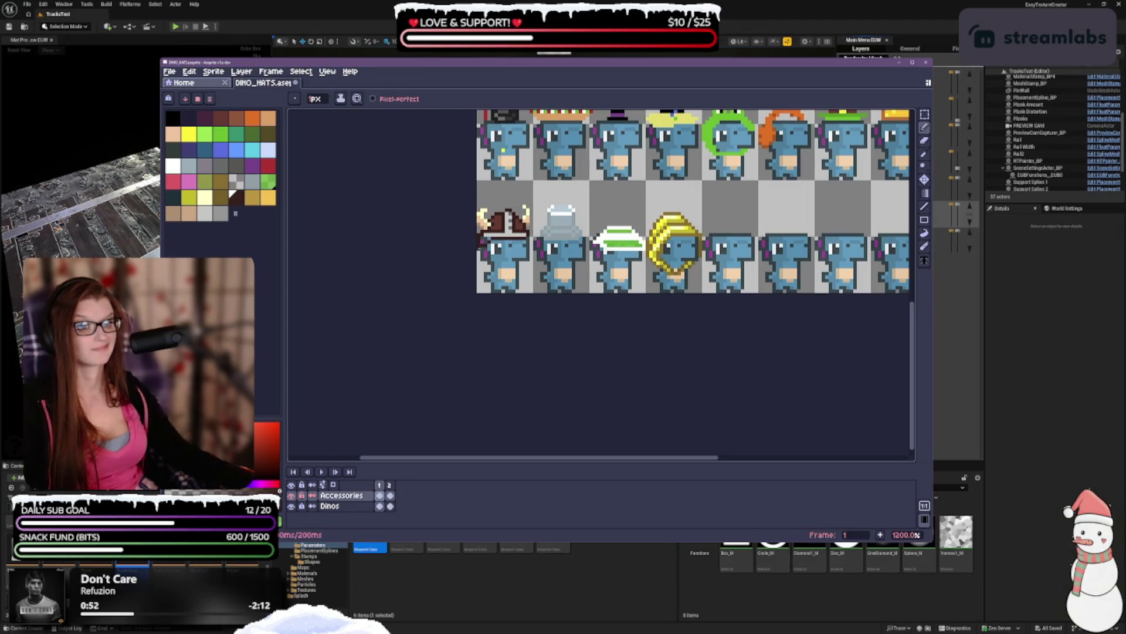
scroll(616, 220, "down", 1)
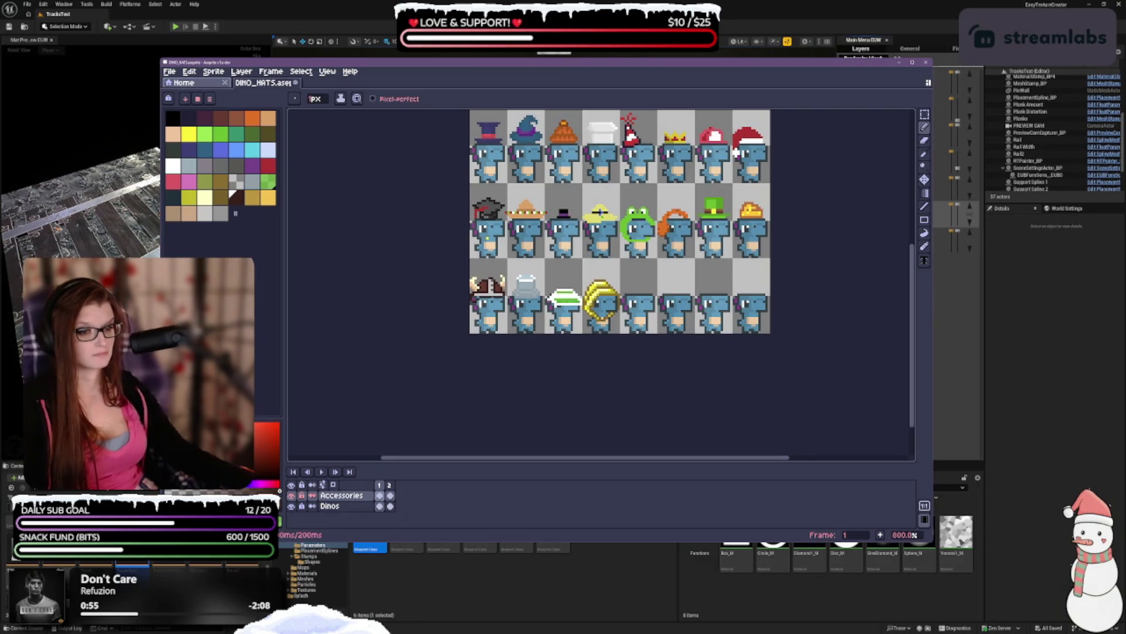
scroll(495, 295, "up", 1)
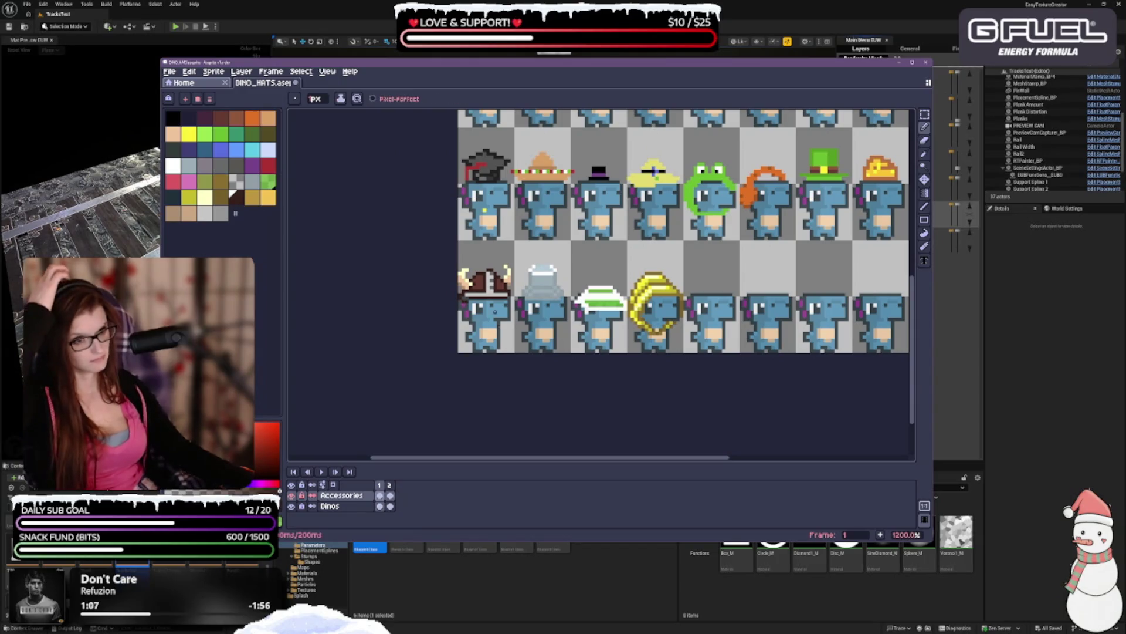
scroll(581, 264, "down", 3)
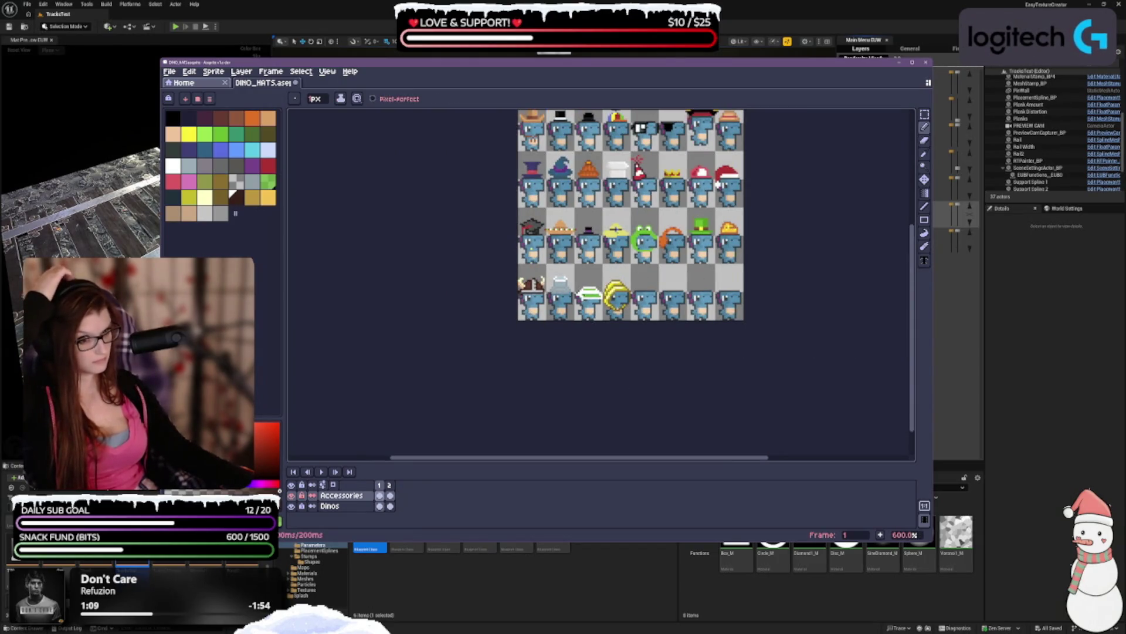
scroll(573, 211, "down", 1)
scroll(572, 300, "up", 2)
scroll(572, 300, "up", 1)
scroll(572, 300, "up", 1)
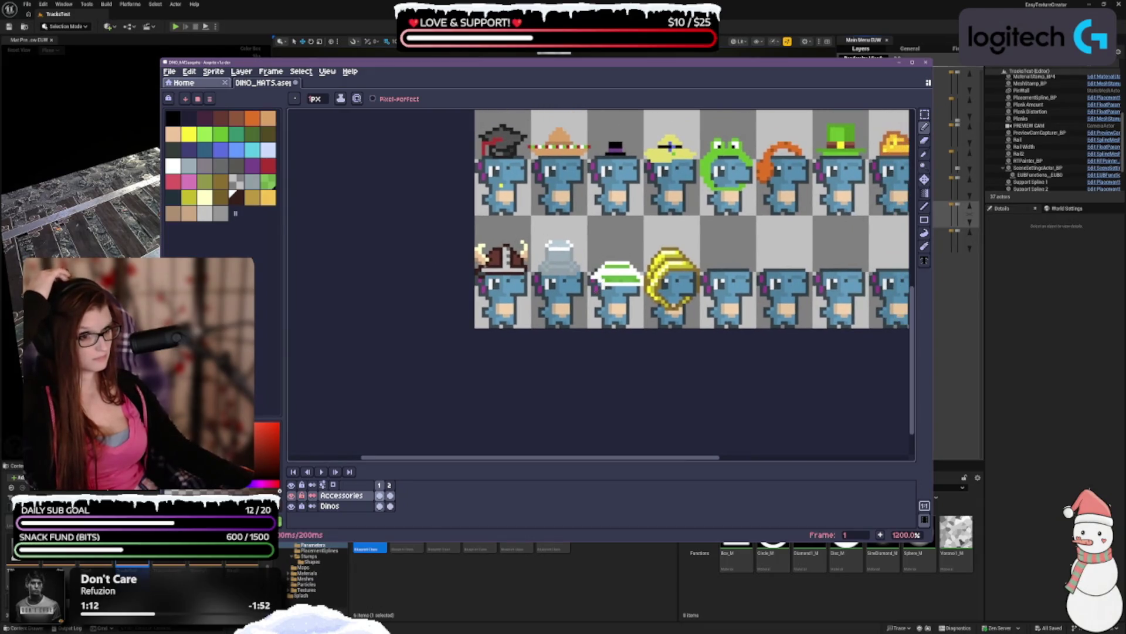
- Pick light grey, undo the last eraser stroke on the top row, and return to the Pencil
left_click(204, 212)
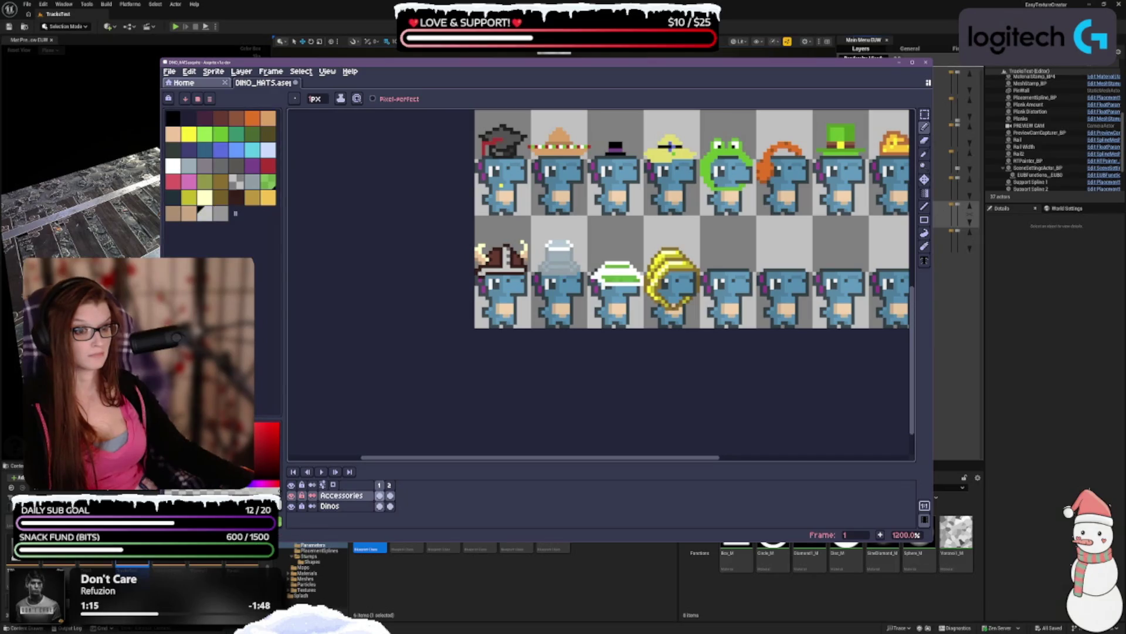
scroll(641, 328, "down", 3)
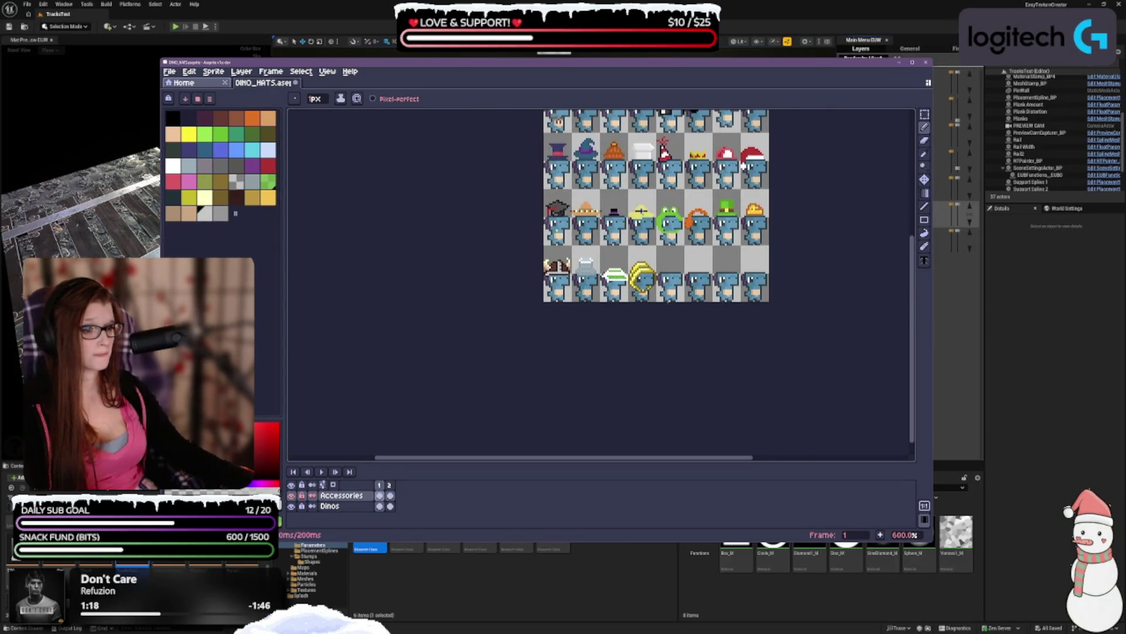
left_click_drag(641, 329, 518, 356)
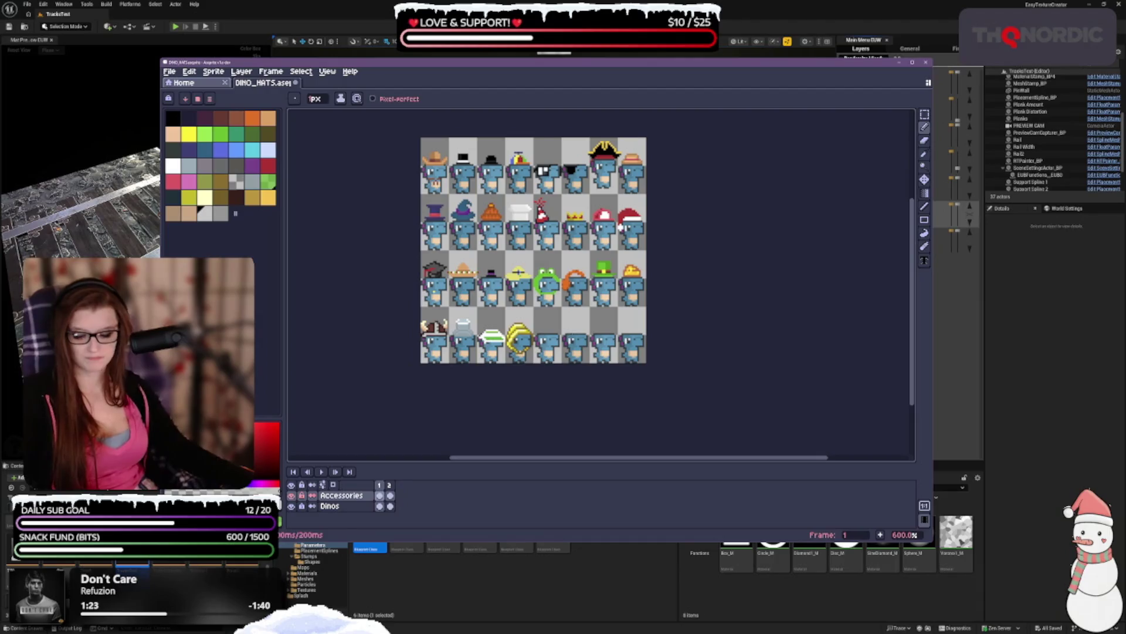
key("ctrl+z")
key("ctrl+z")
key("ctrl+z")
key("ctrl+z")
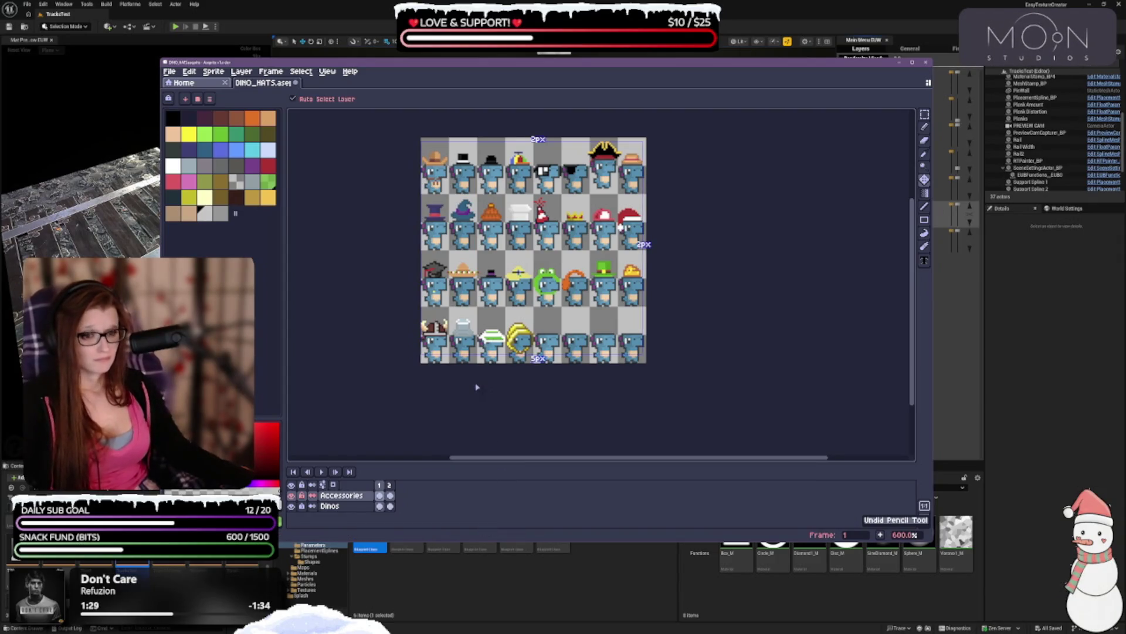
key("b")
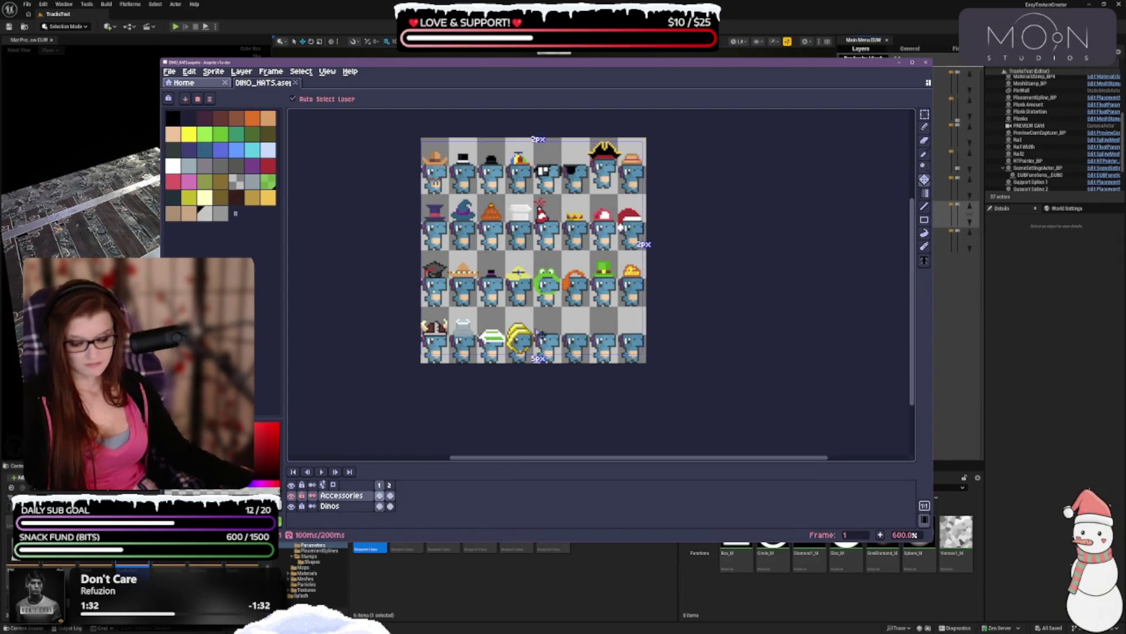
scroll(449, 325, "right", 3)
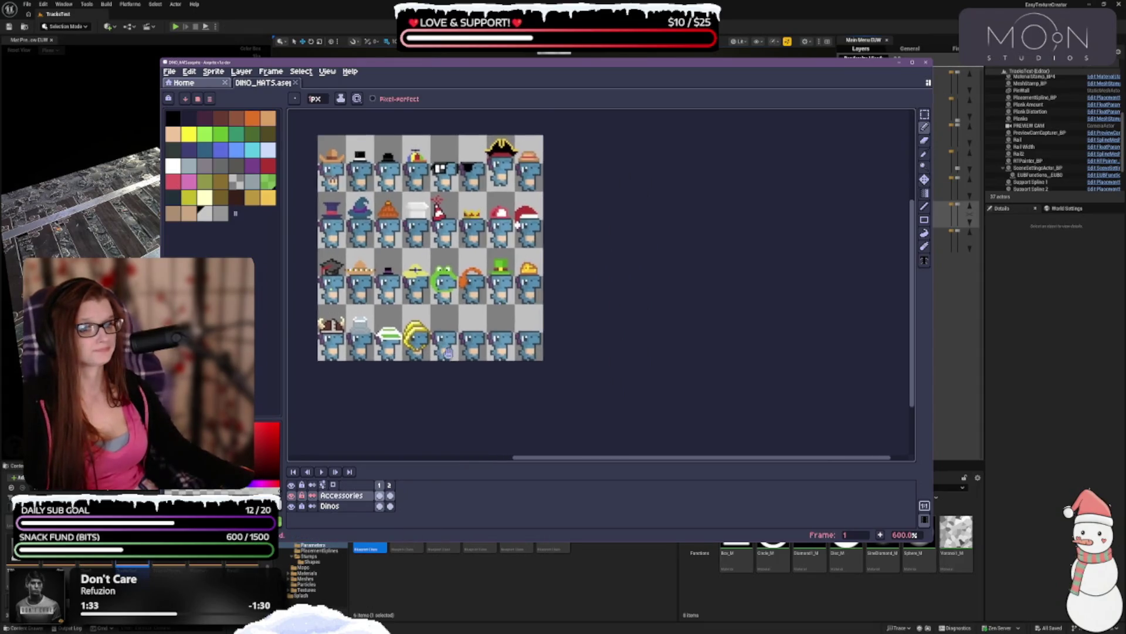
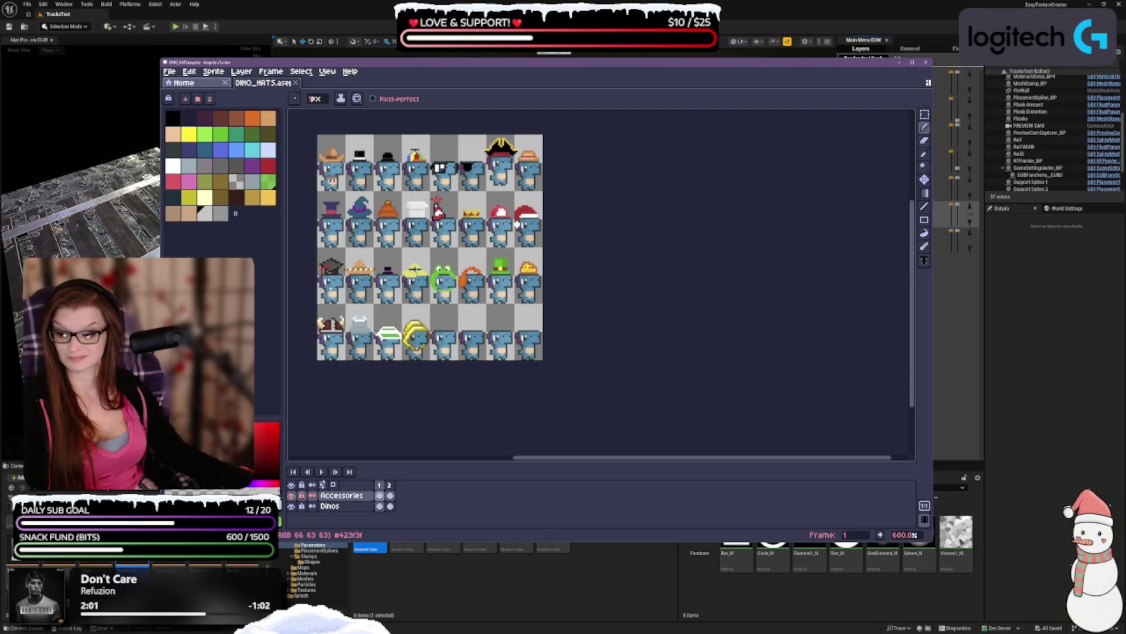
scroll(371, 326, "up", 3)
left_click_drag(372, 325, 414, 349)
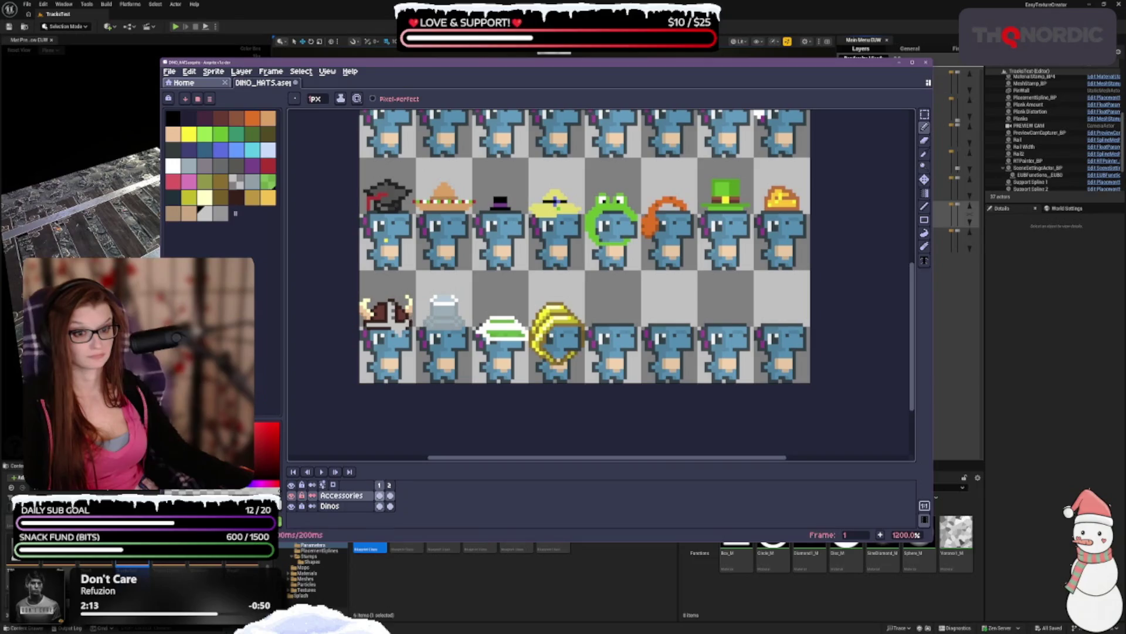
scroll(484, 293, "down", 4)
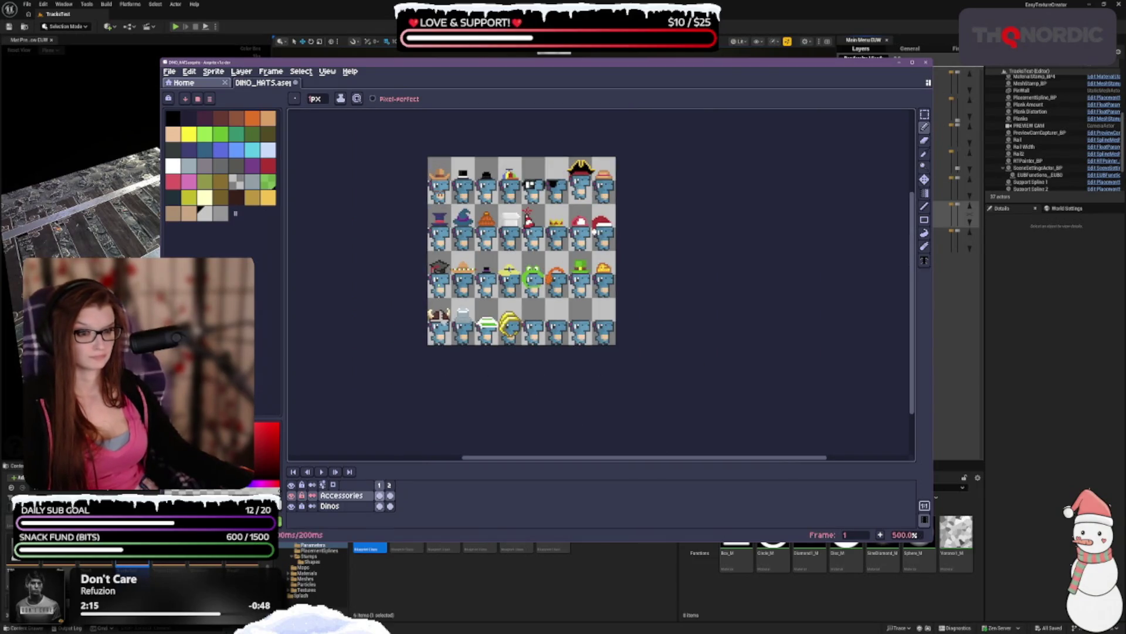
scroll(488, 303, "up", 1)
scroll(488, 304, "up", 1)
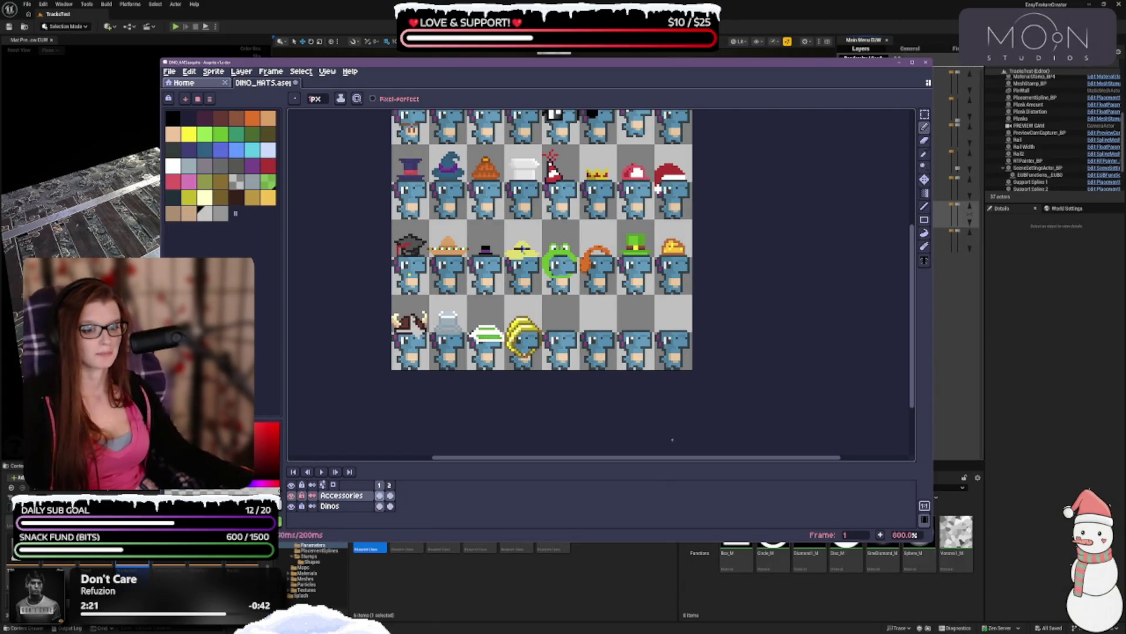
- Undo the last pencil strokes on the bottom-row hats and return to the Pencil tool
key("ctrl+z")
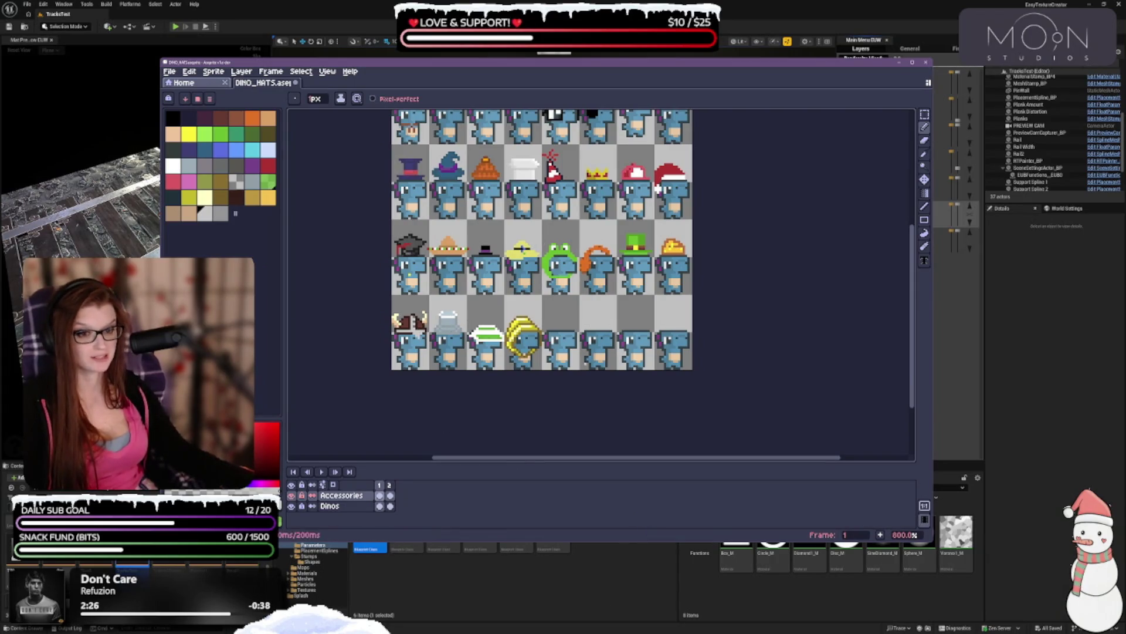
key("v")
key("ctrl+z")
key("b")
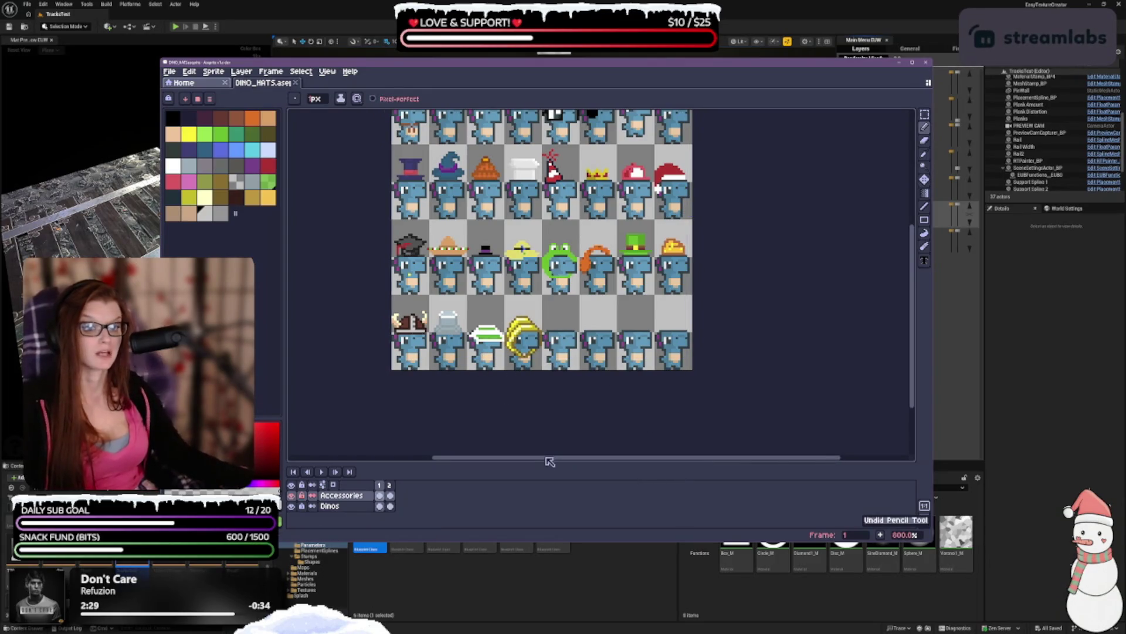
scroll(589, 279, "down", 1)
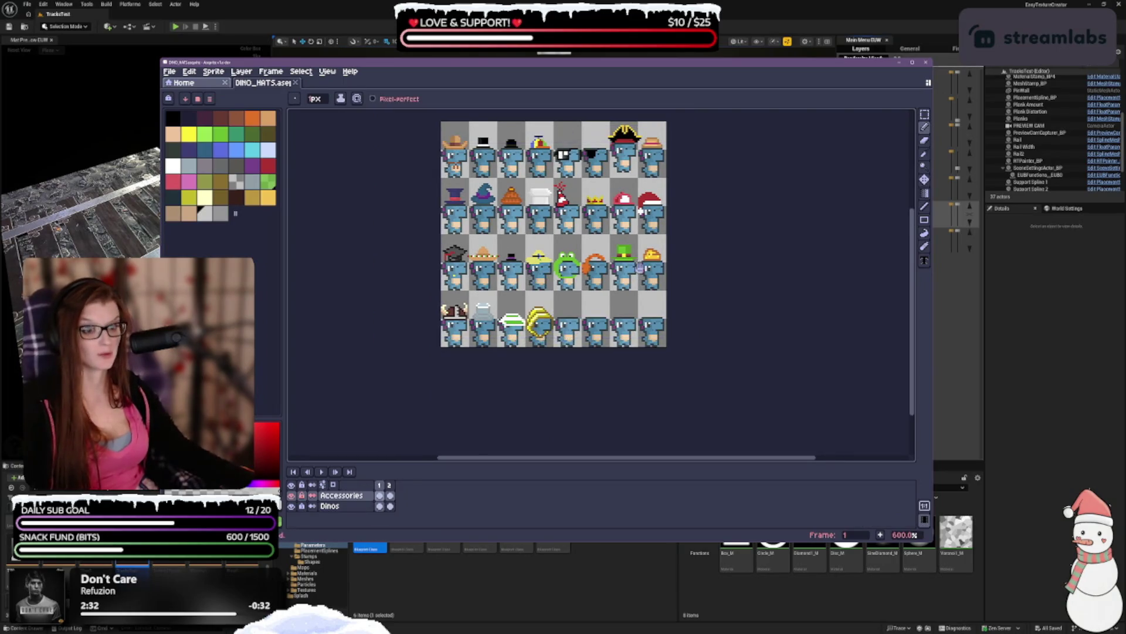
left_click_drag(589, 281, 515, 321)
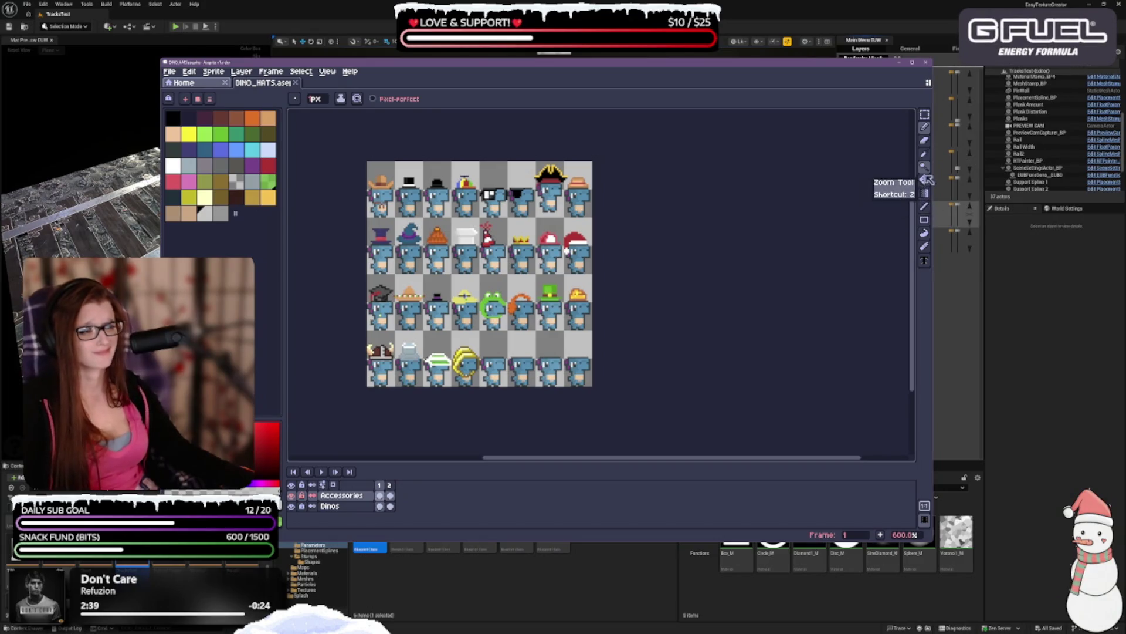
left_click(924, 193)
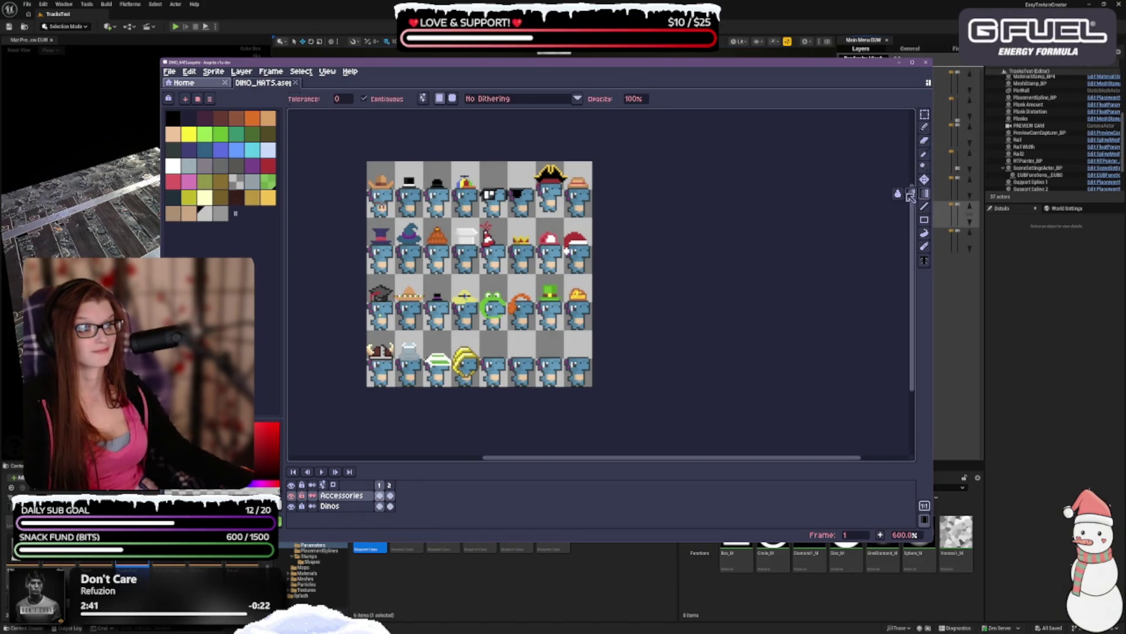
left_click(909, 195)
left_click(252, 182)
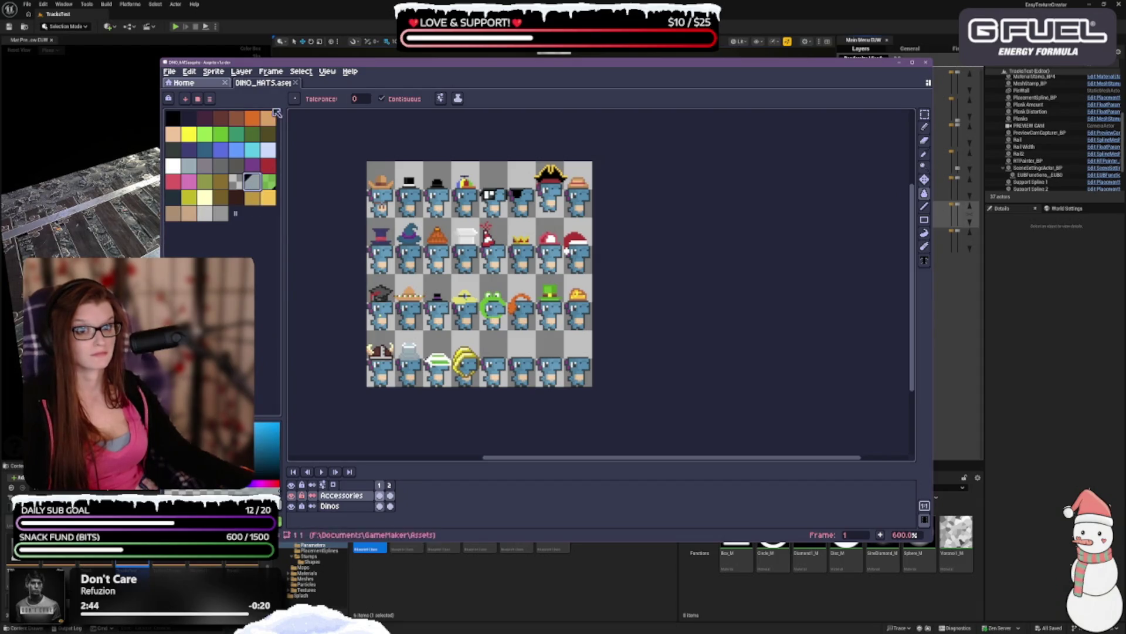
left_click(220, 213)
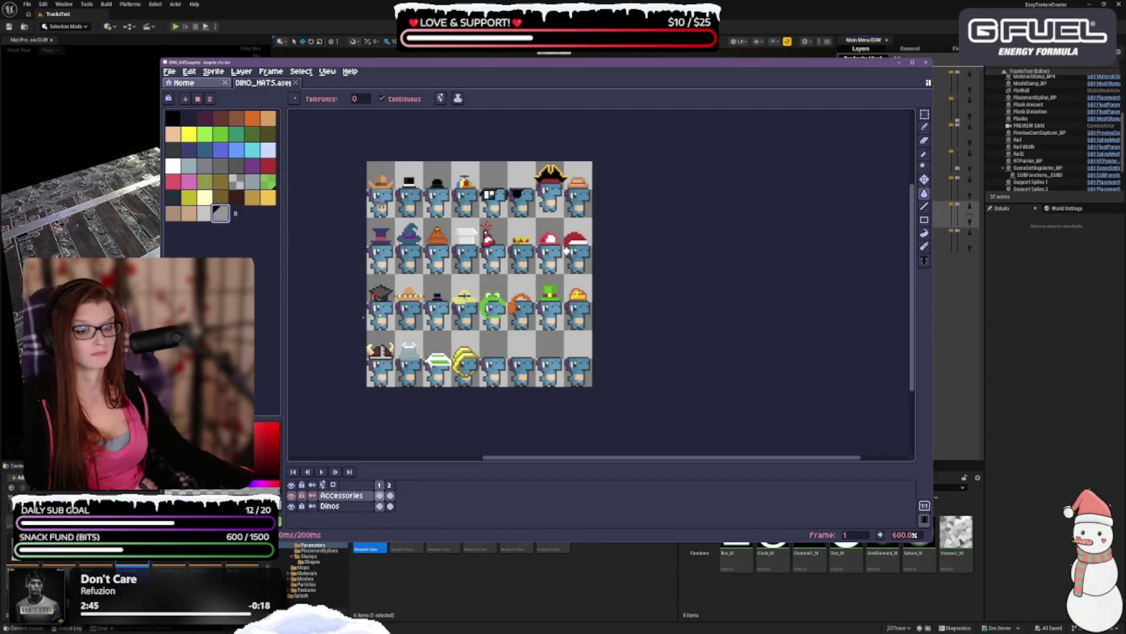
left_click(439, 361)
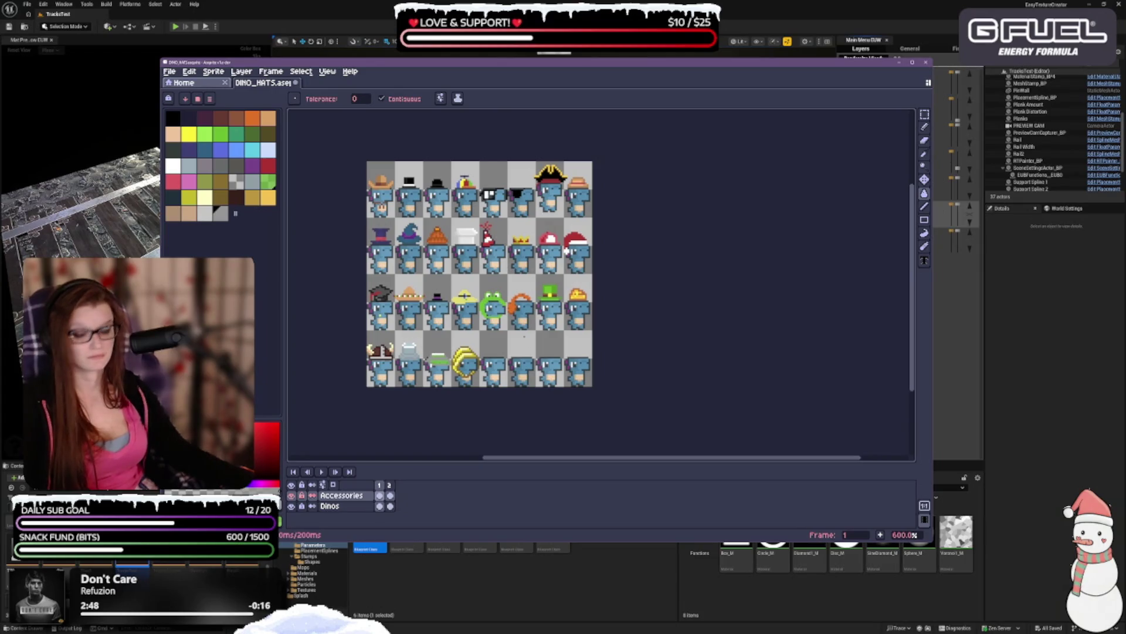
key("ctrl+z")
left_click(206, 213)
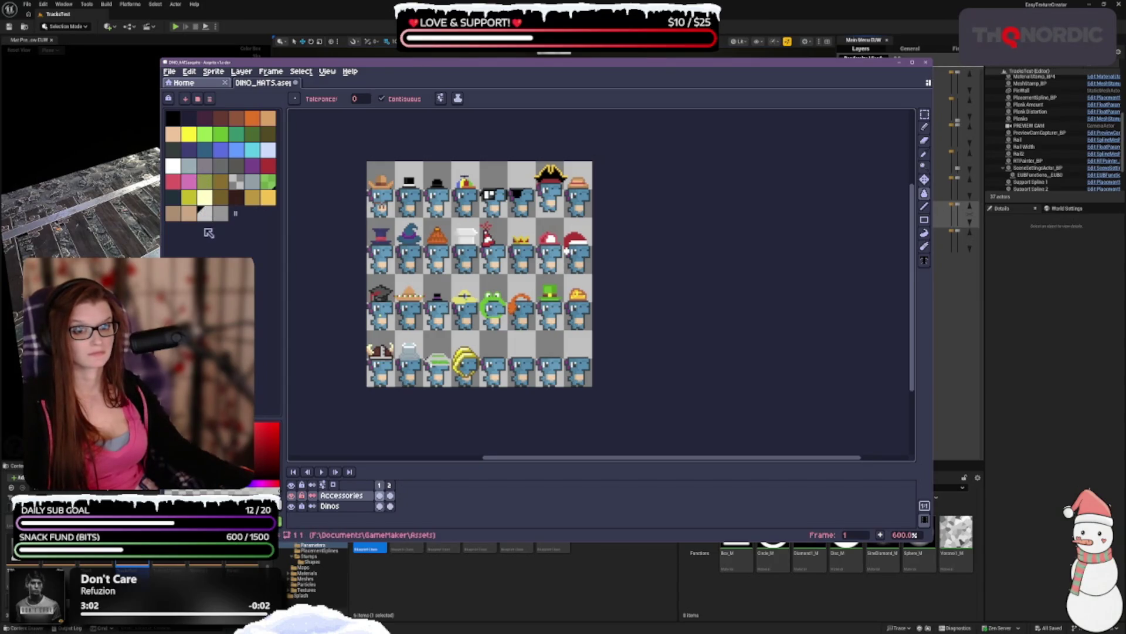
left_click(221, 135)
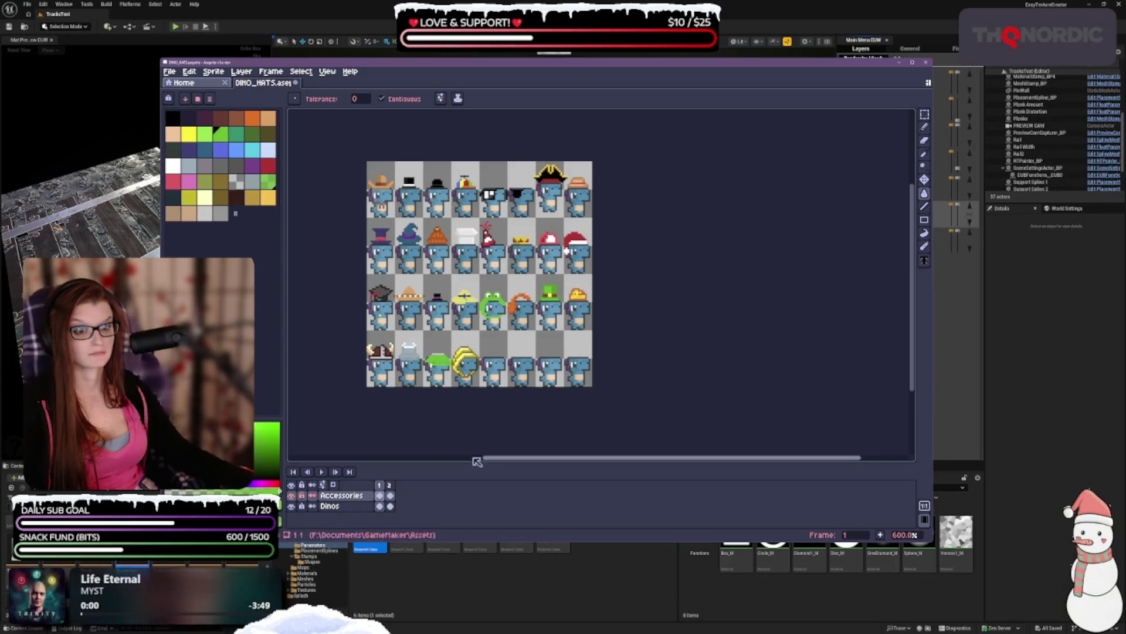
key("ctrl+z")
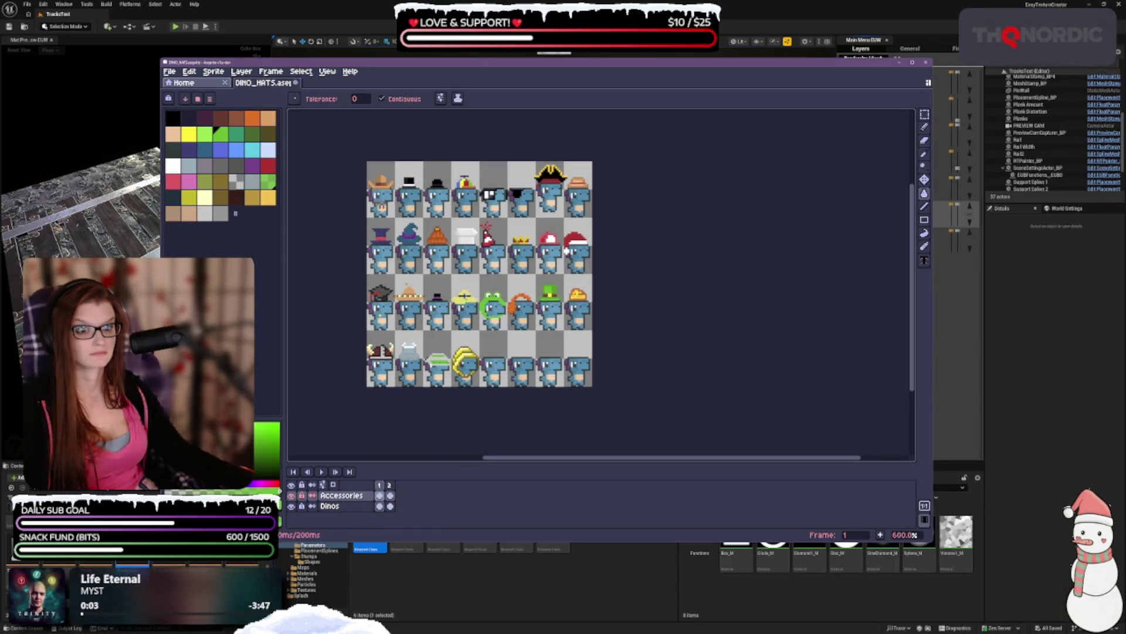
scroll(451, 386, "up", 3)
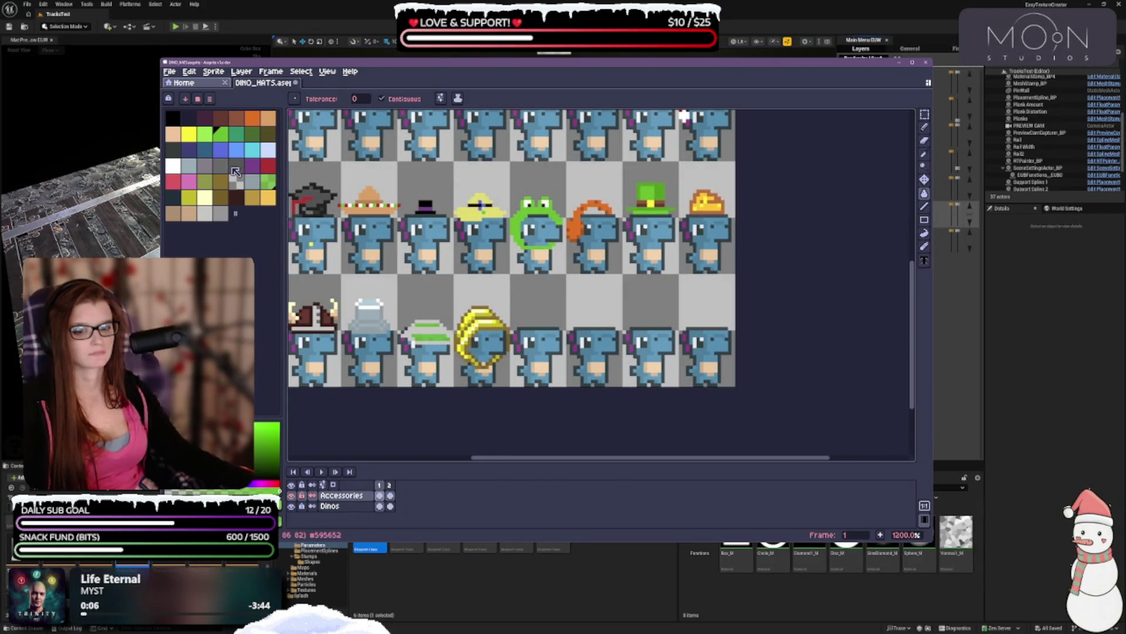
left_click(251, 133)
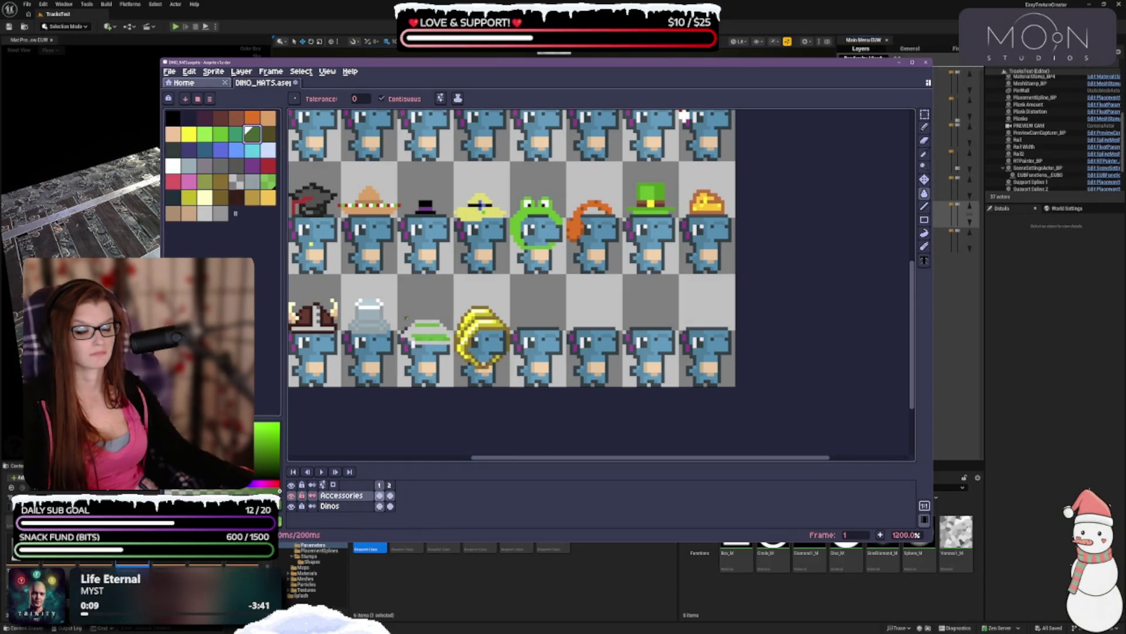
scroll(581, 230, "down", 3)
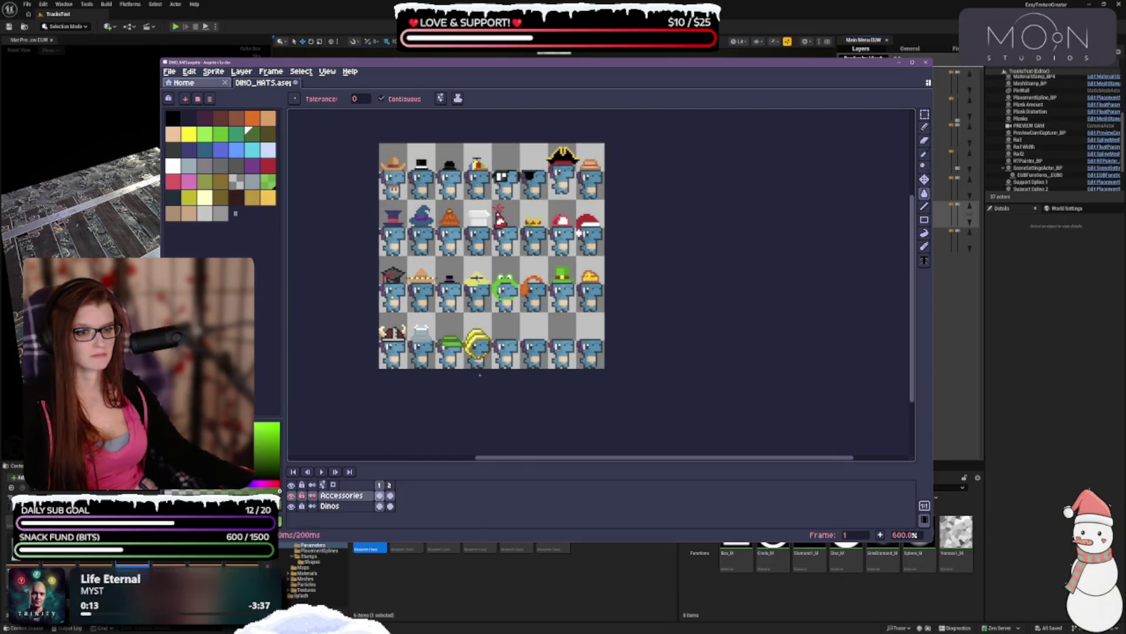
scroll(536, 409, "down", 1)
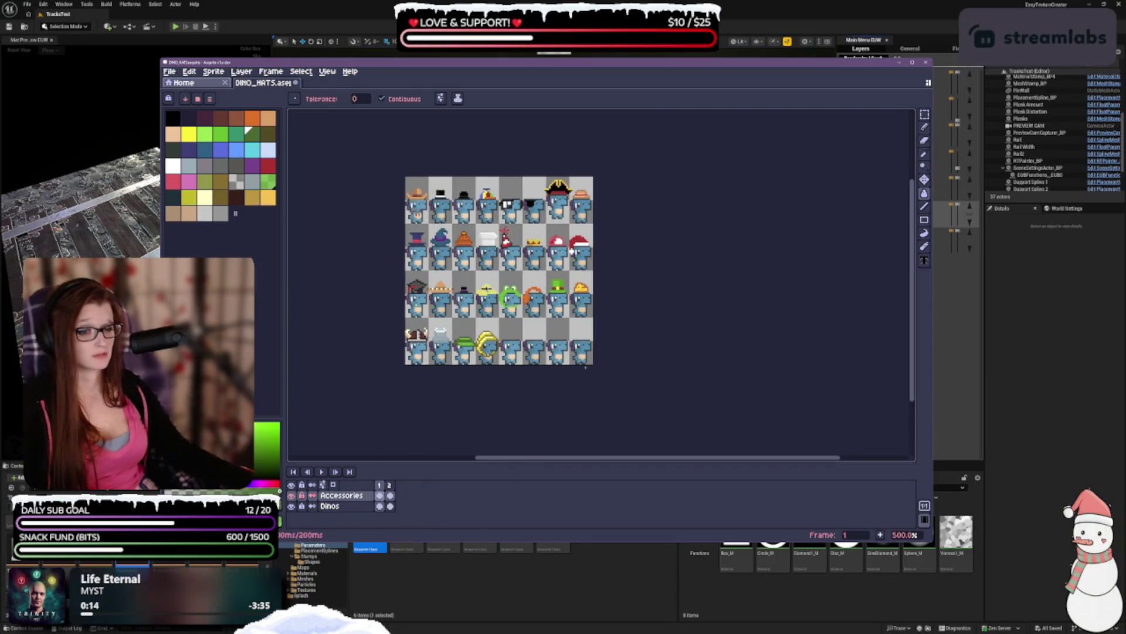
scroll(538, 362, "up", 1)
key("ctrl+z")
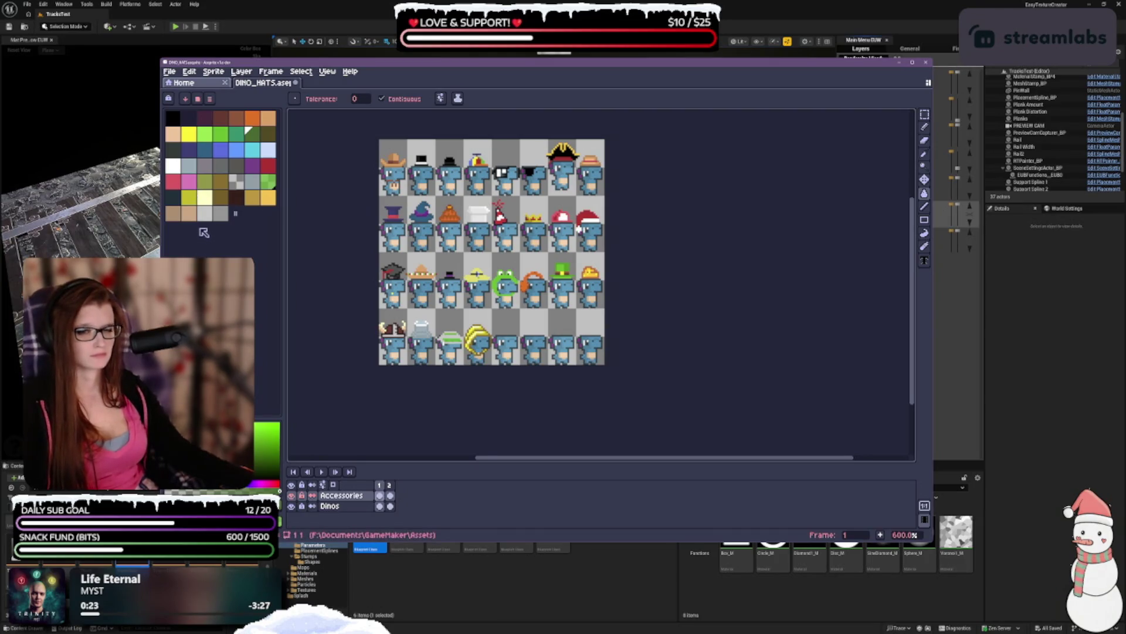
left_click(220, 168)
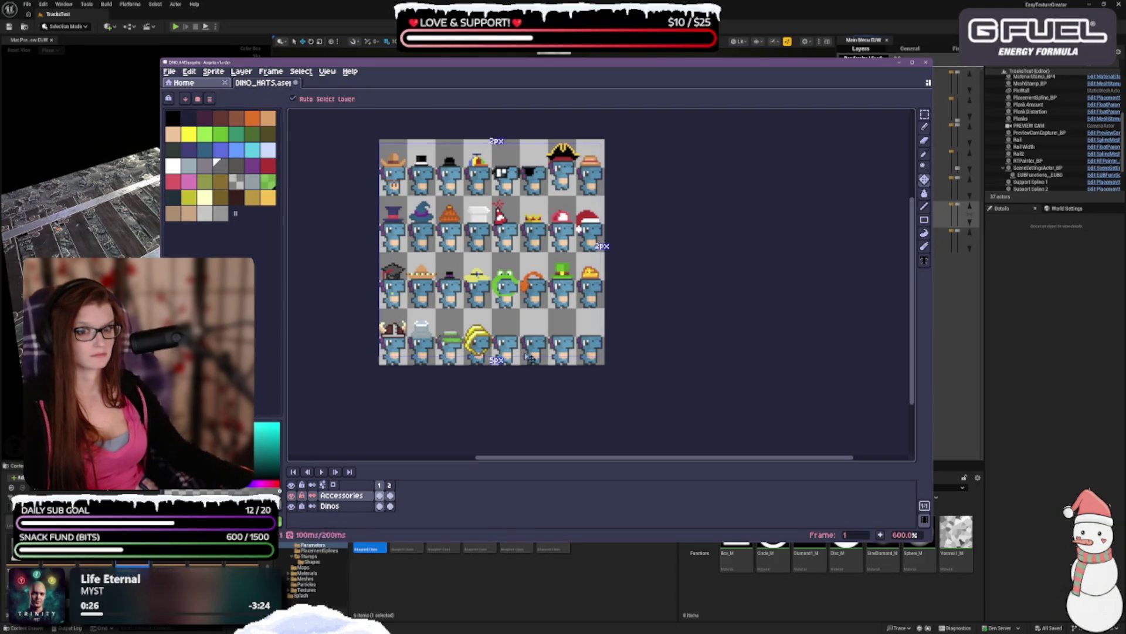
key("ctrl+z")
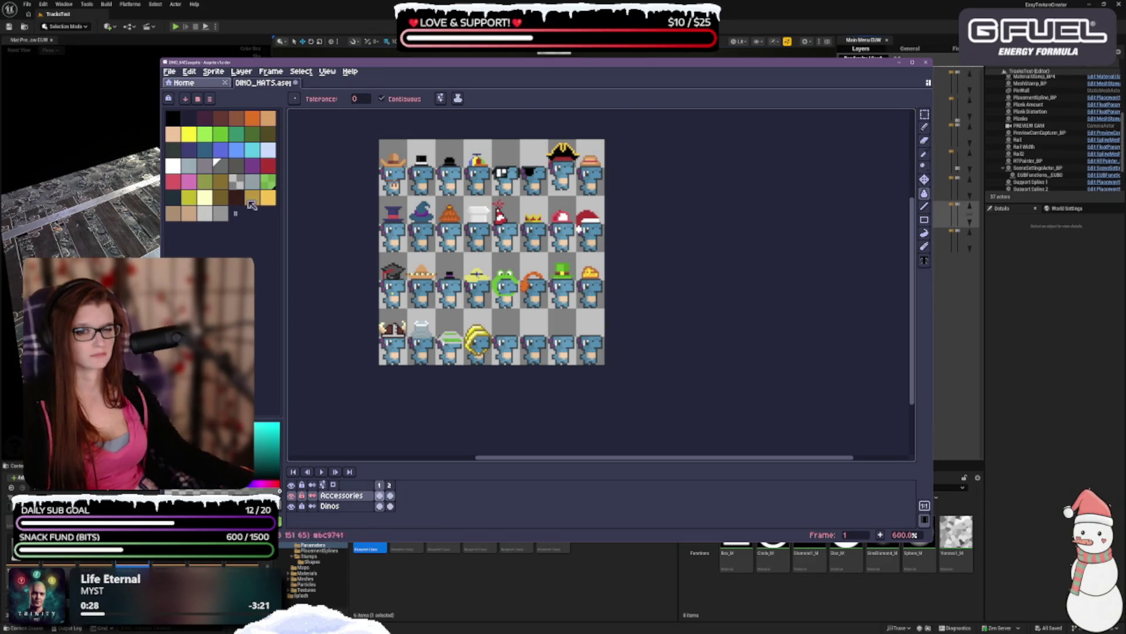
left_click(173, 165)
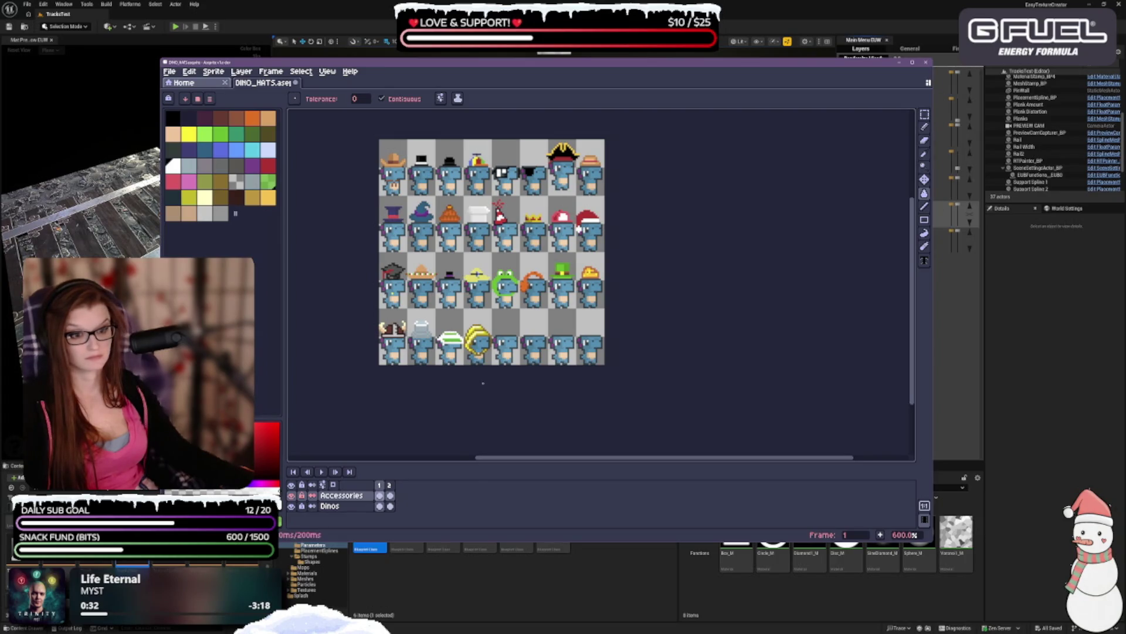
left_click(220, 214)
left_click(924, 127)
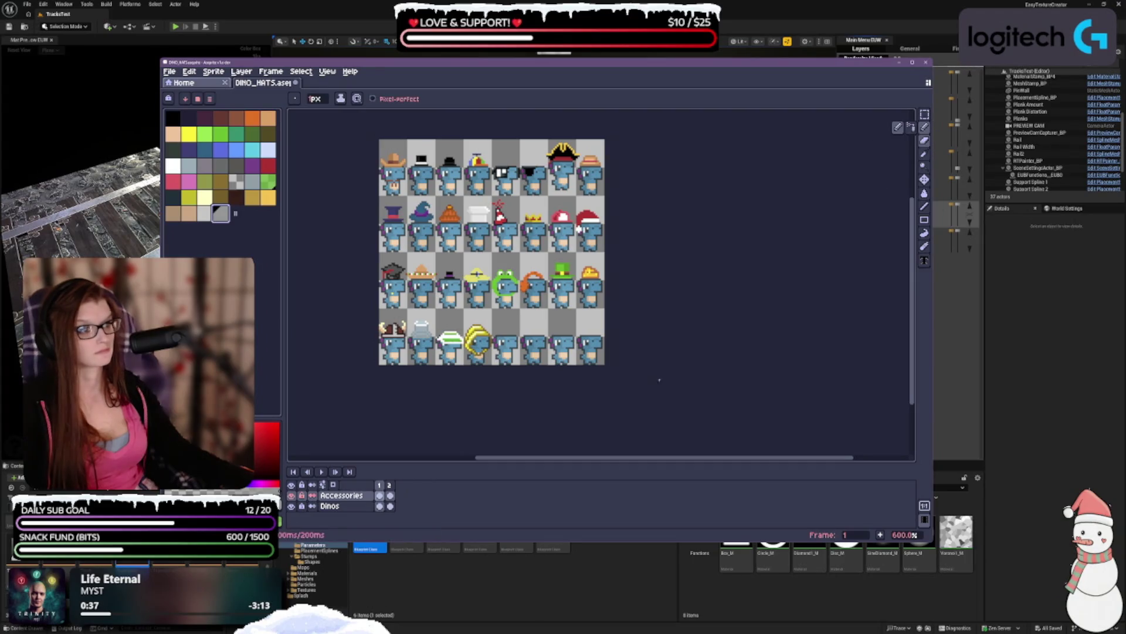
scroll(664, 379, "up", 3)
scroll(692, 376, "left", 5)
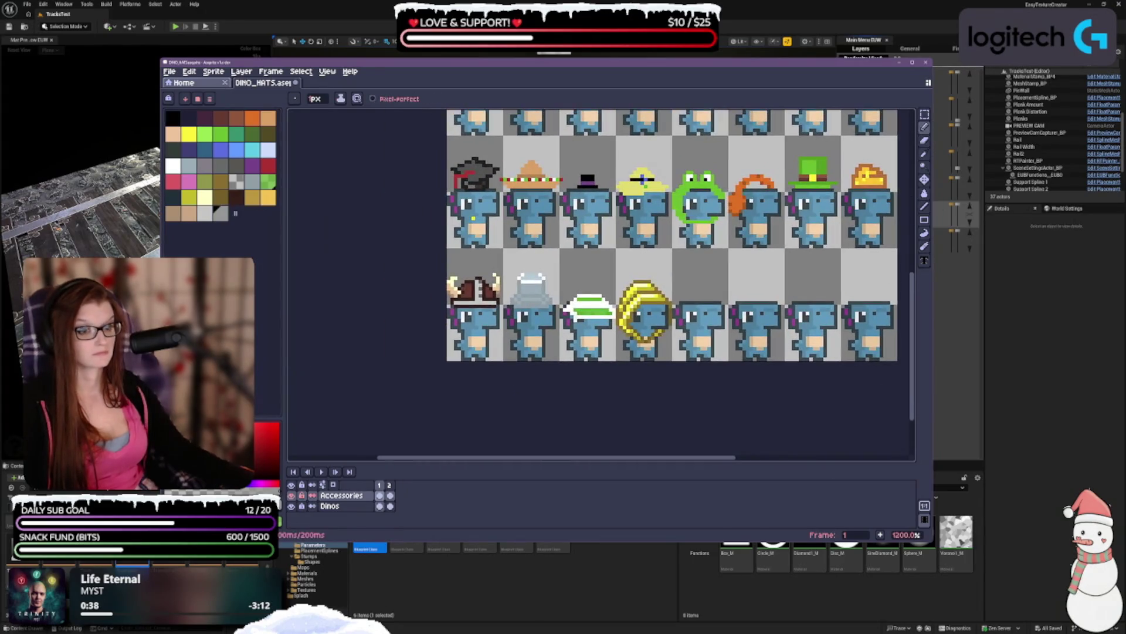
scroll(622, 349, "up", 1)
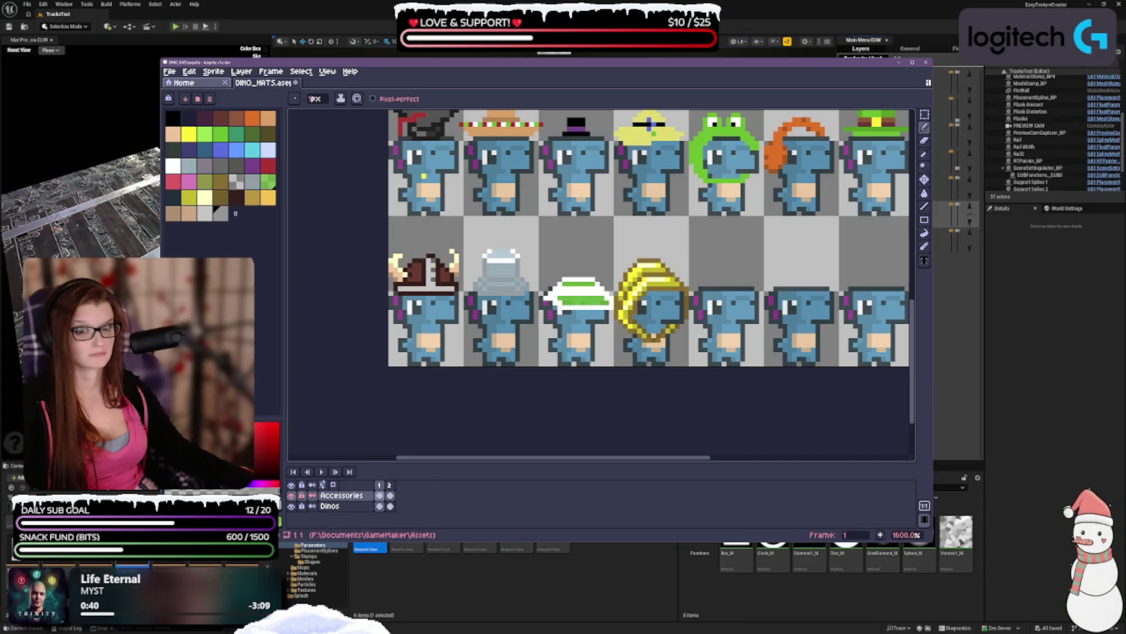
- Undo the last two pencil strokes, choose a new palette colour and move editing to the Dinos layer
left_click(204, 213)
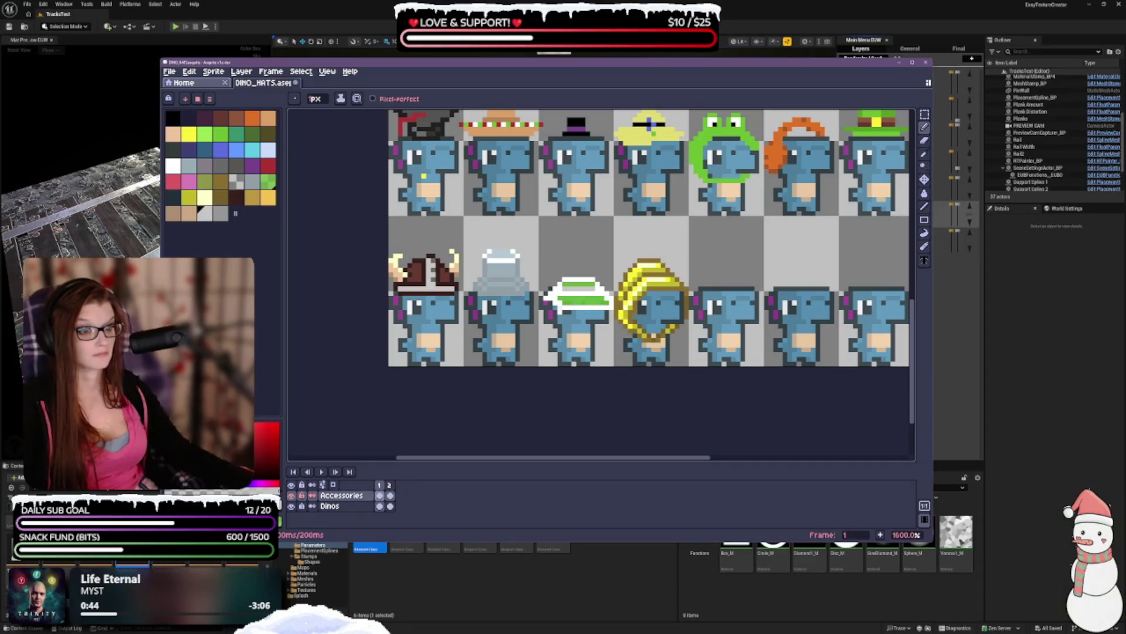
scroll(682, 390, "down", 2)
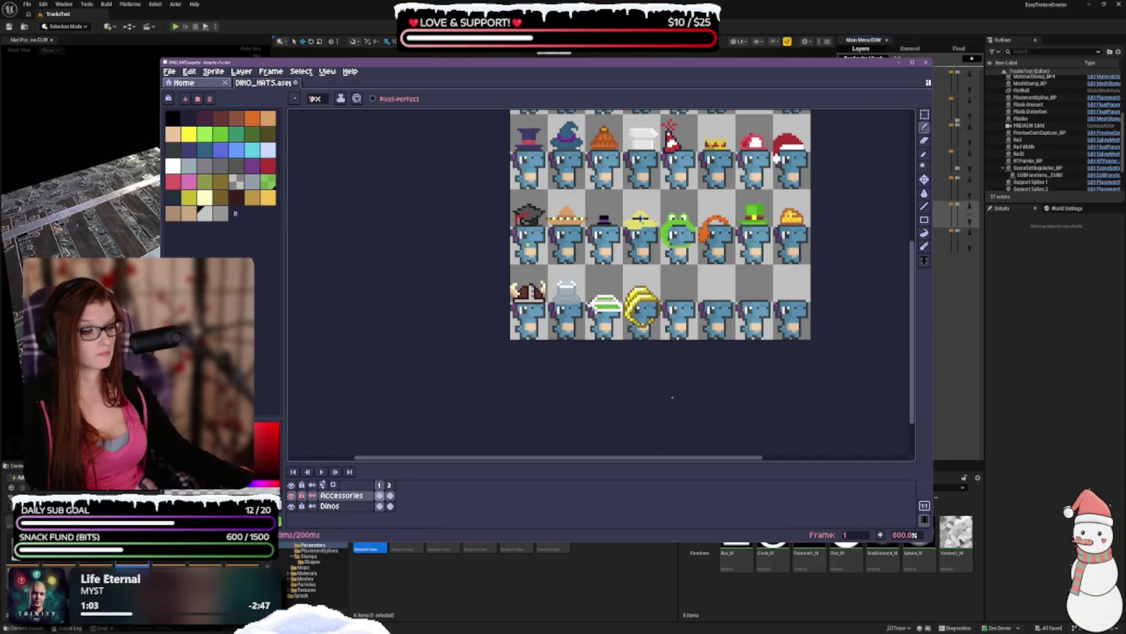
key("ctrl+z")
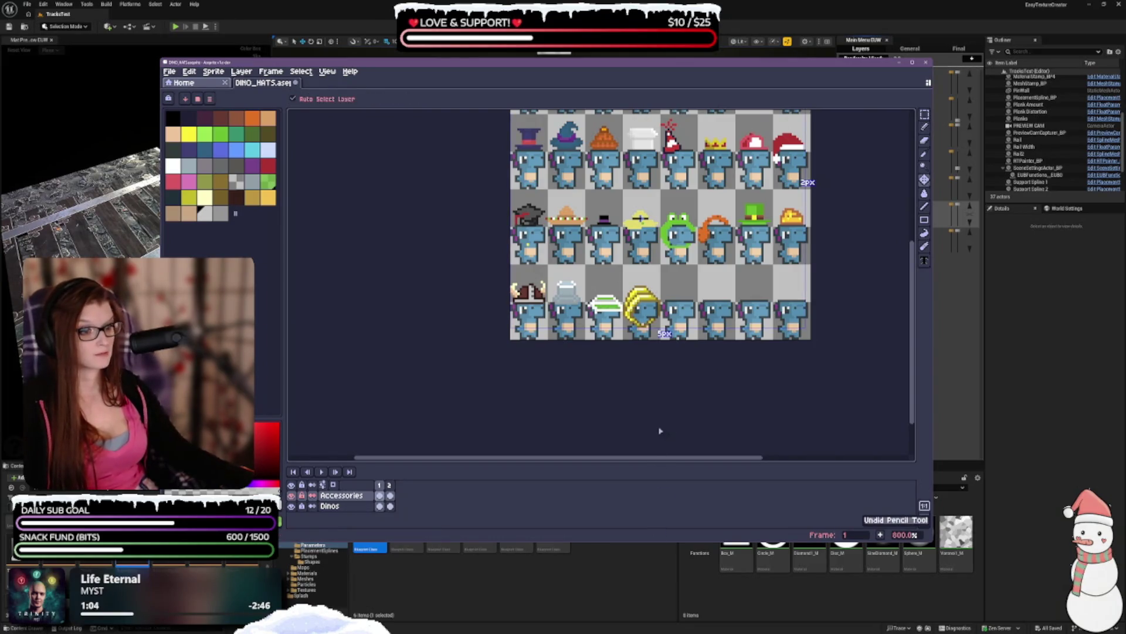
scroll(592, 318, "up", 2)
scroll(593, 319, "up", 1)
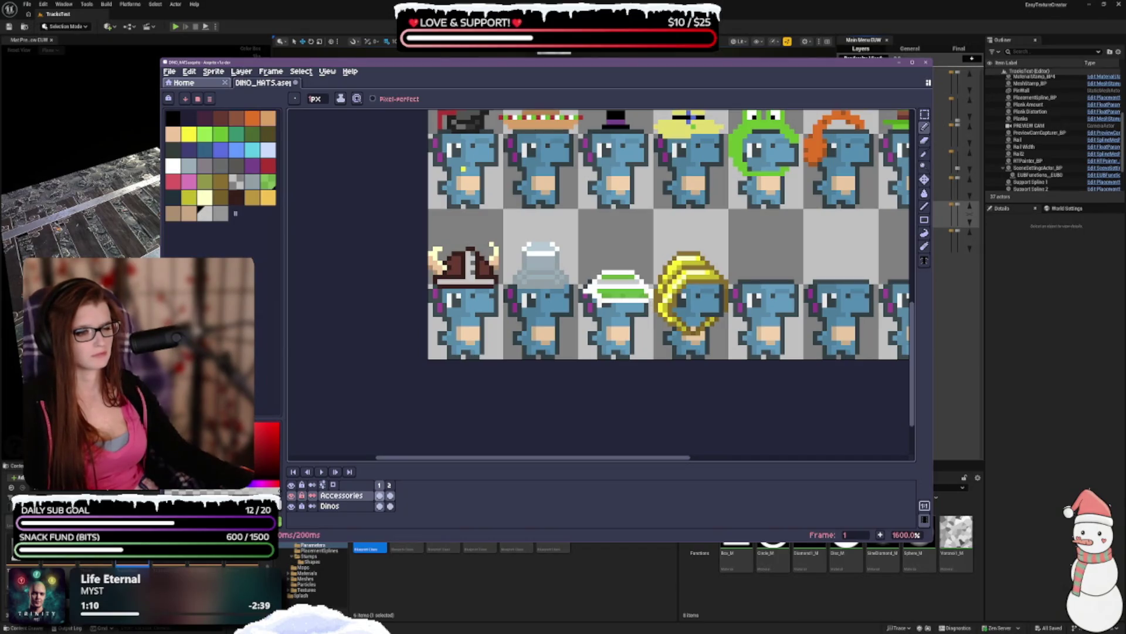
scroll(651, 271, "down", 3)
scroll(702, 270, "right", 3)
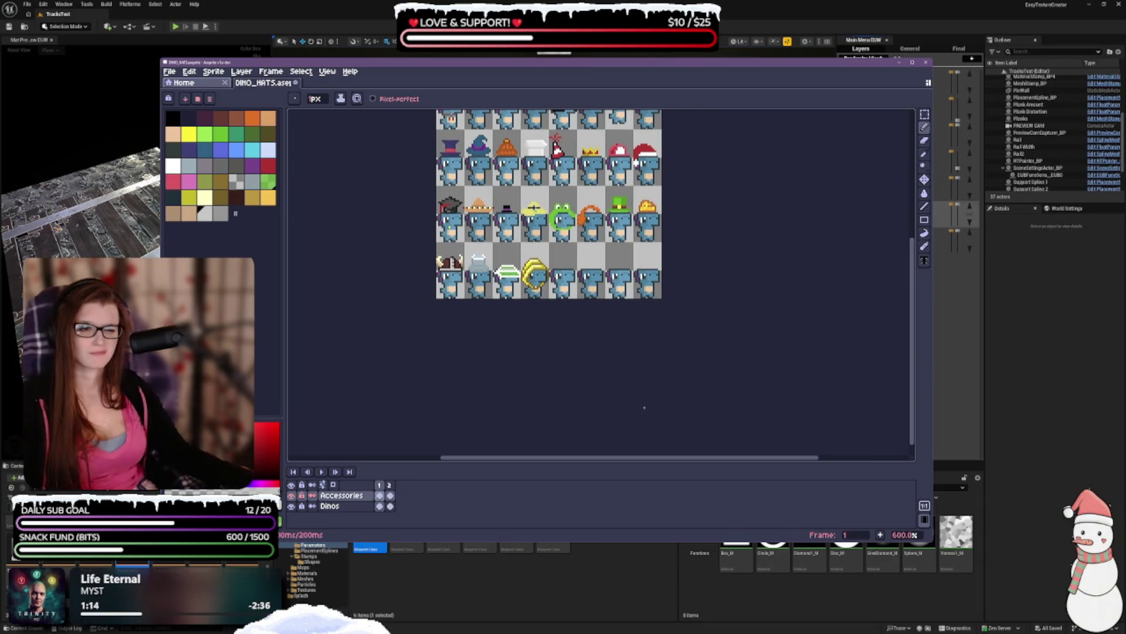
key("ctrl+z")
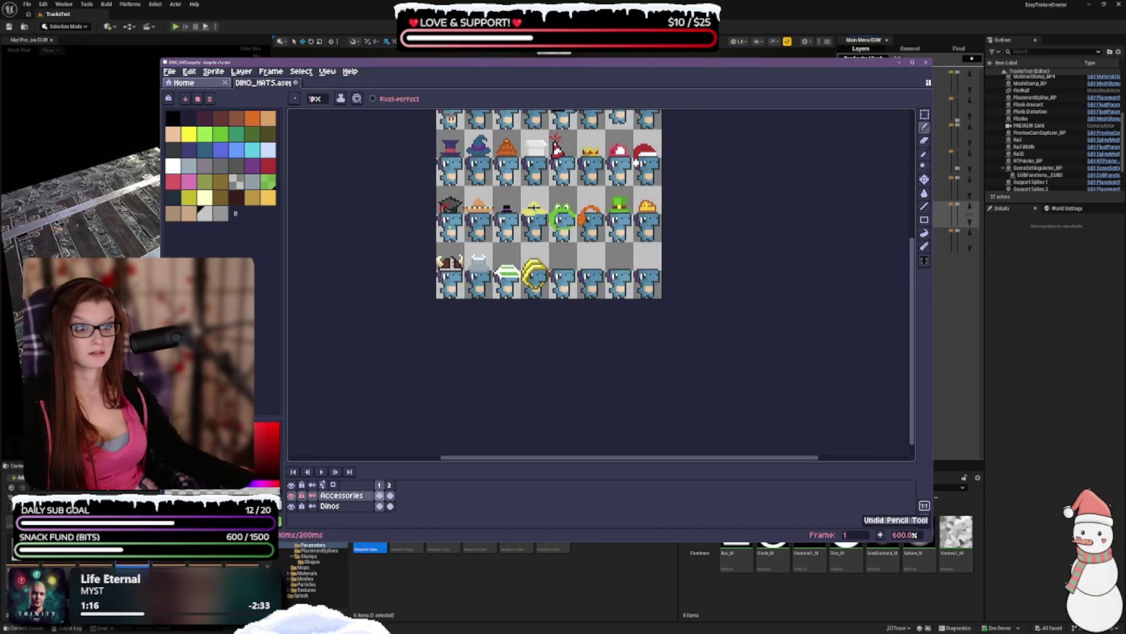
scroll(554, 173, "up", 2)
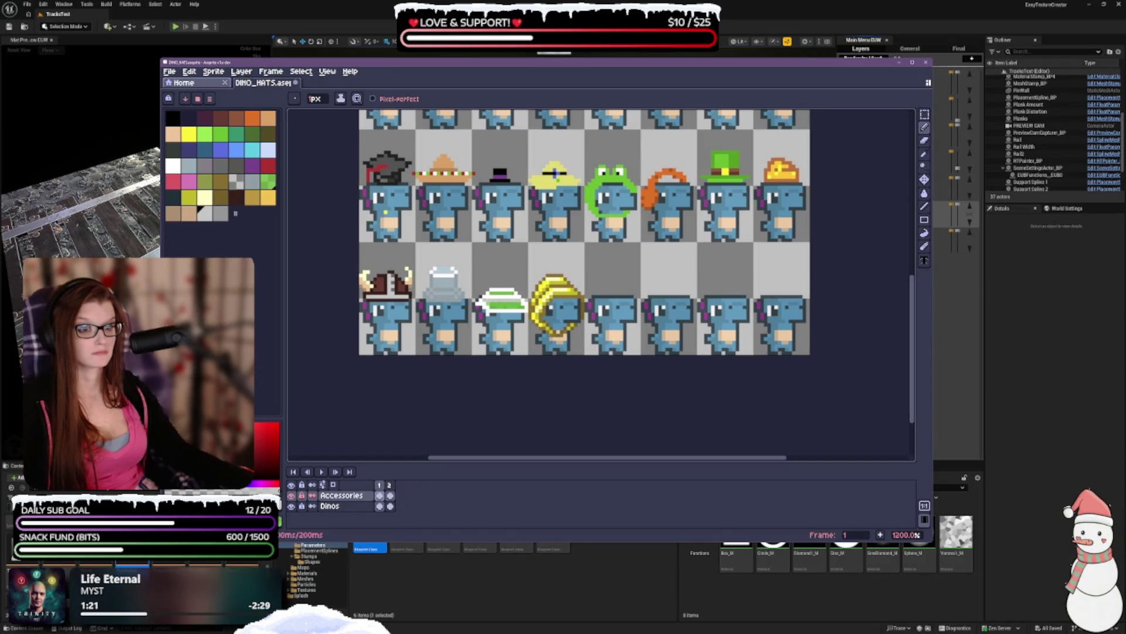
scroll(555, 173, "down", 4)
scroll(638, 317, "up", 1)
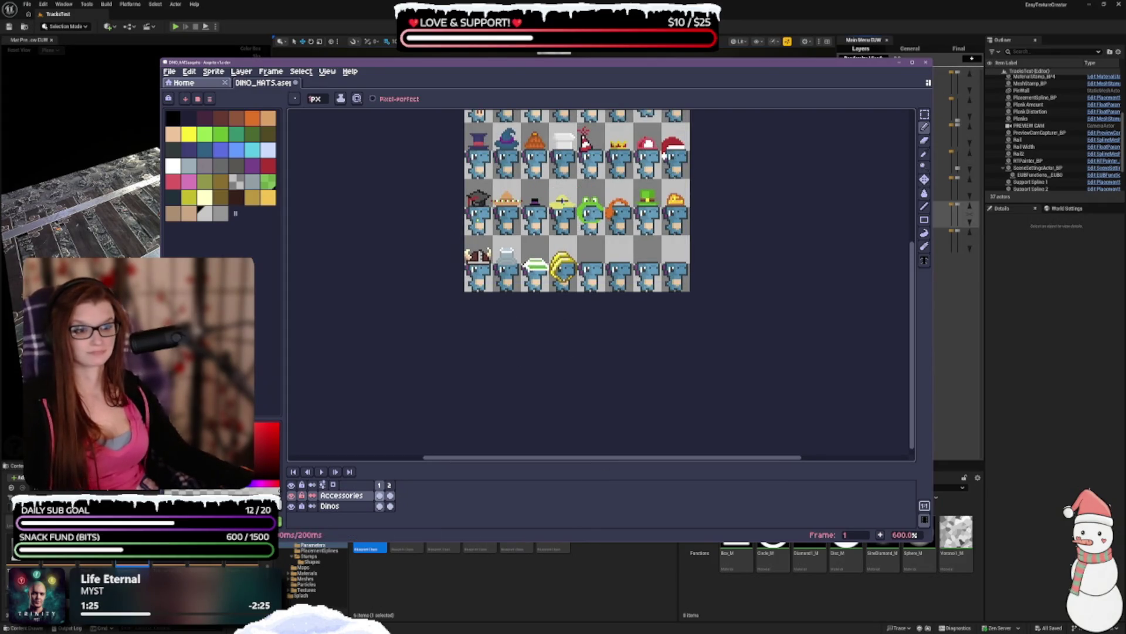
left_click_drag(567, 366, 495, 449)
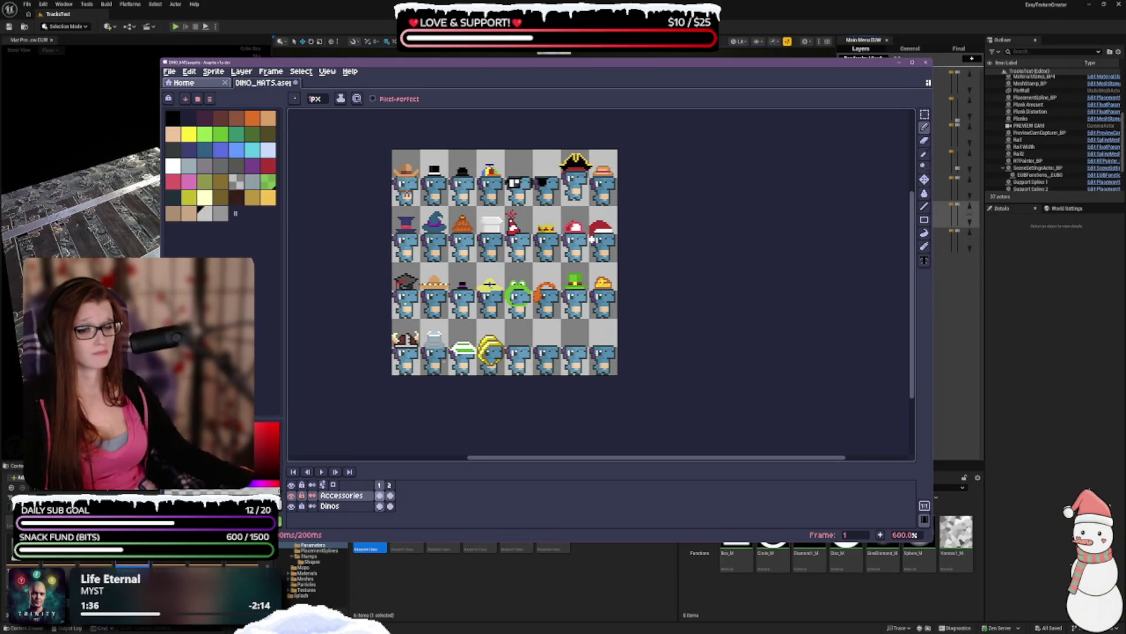
scroll(599, 264, "up", 2)
scroll(599, 264, "down", 2)
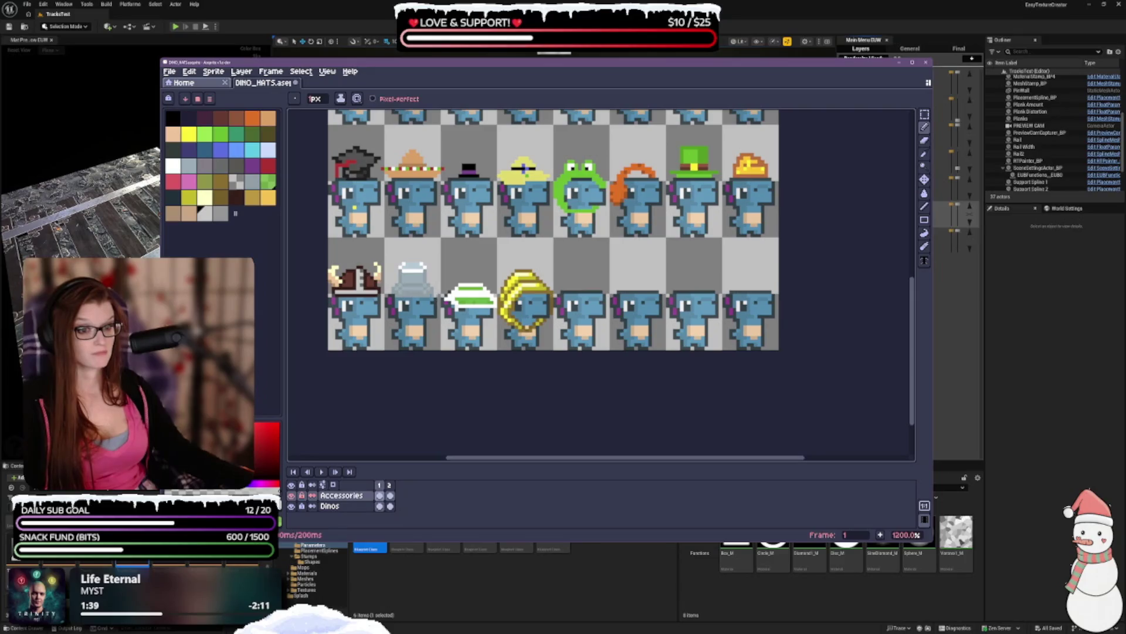
left_click(173, 197)
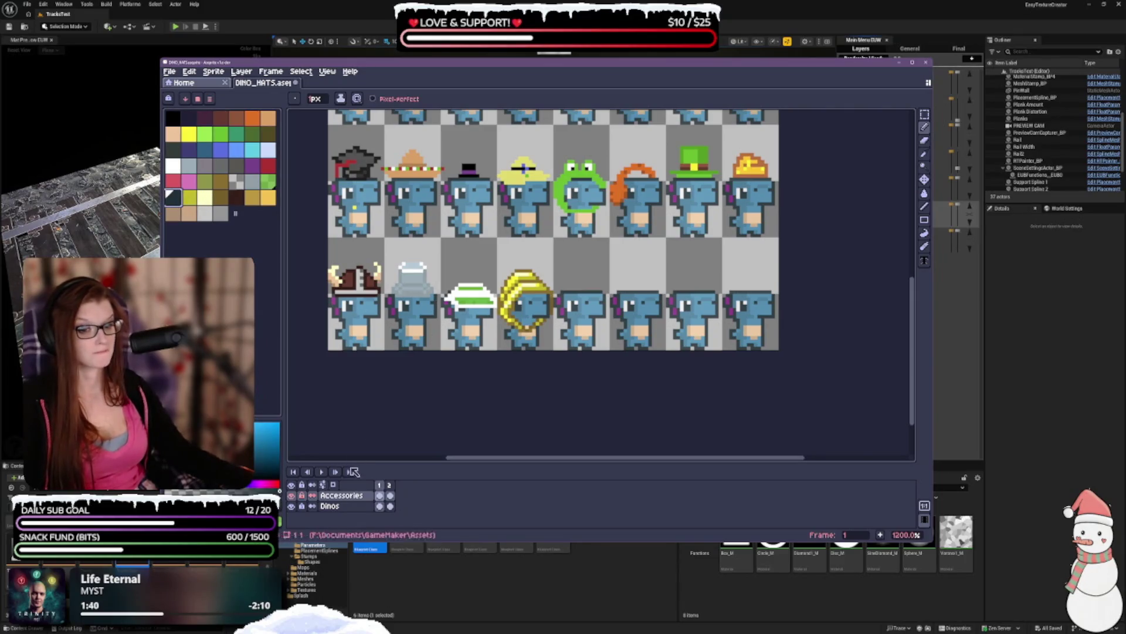
left_click(350, 508)
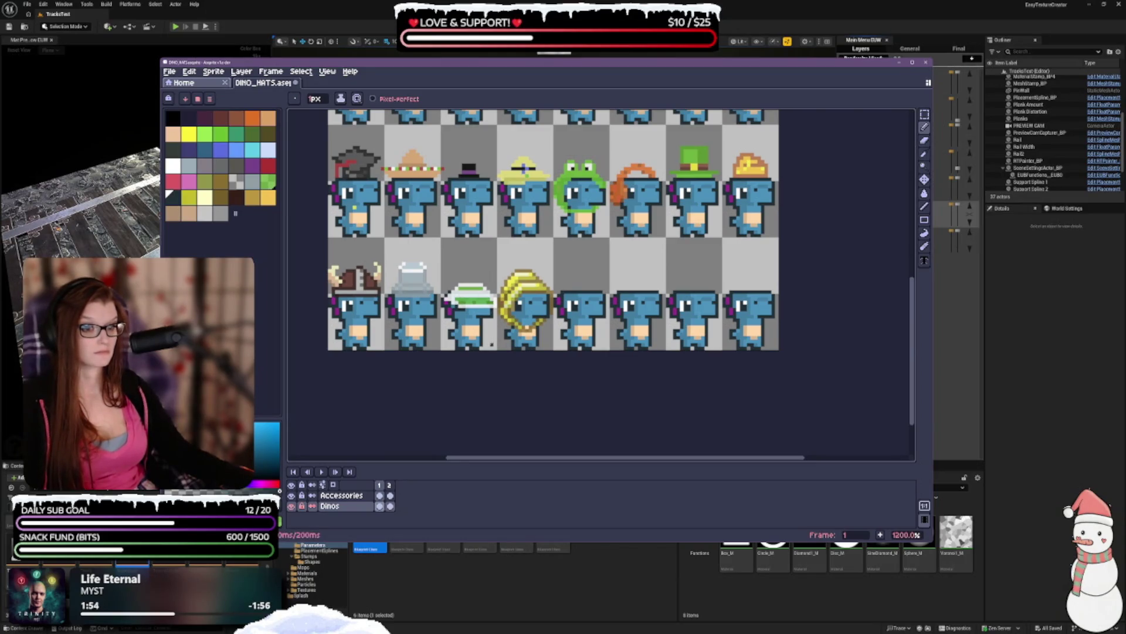
scroll(492, 340, "down", 2)
scroll(522, 367, "down", 1)
scroll(476, 342, "up", 1)
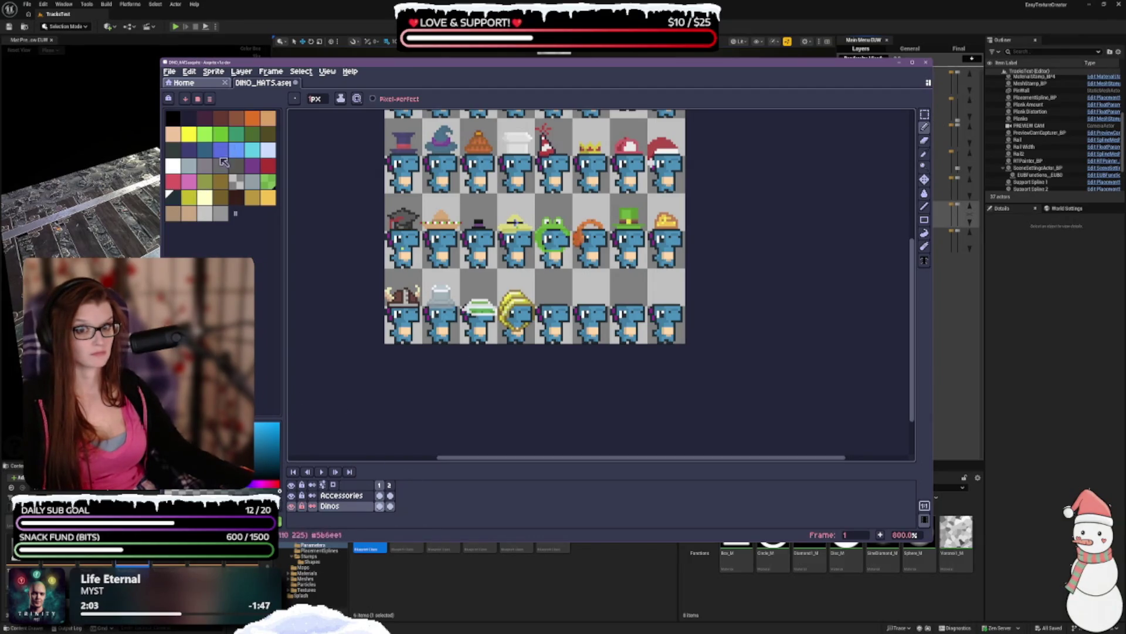
- Settle on white as the drawing colour and select the Accessories layer
left_click(173, 164)
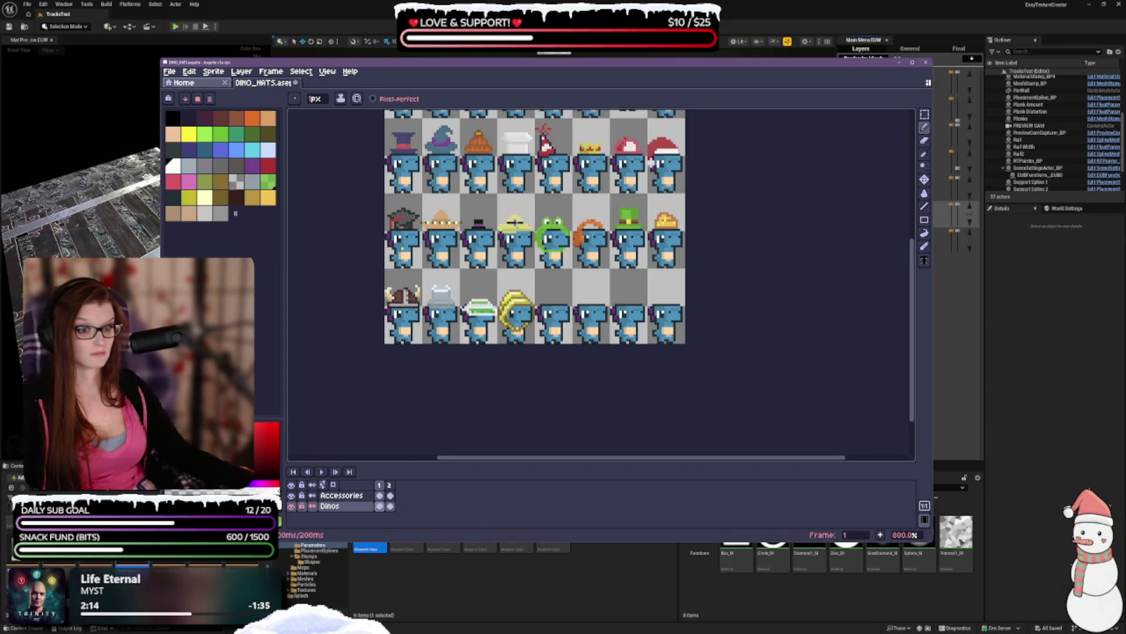
left_click(173, 198)
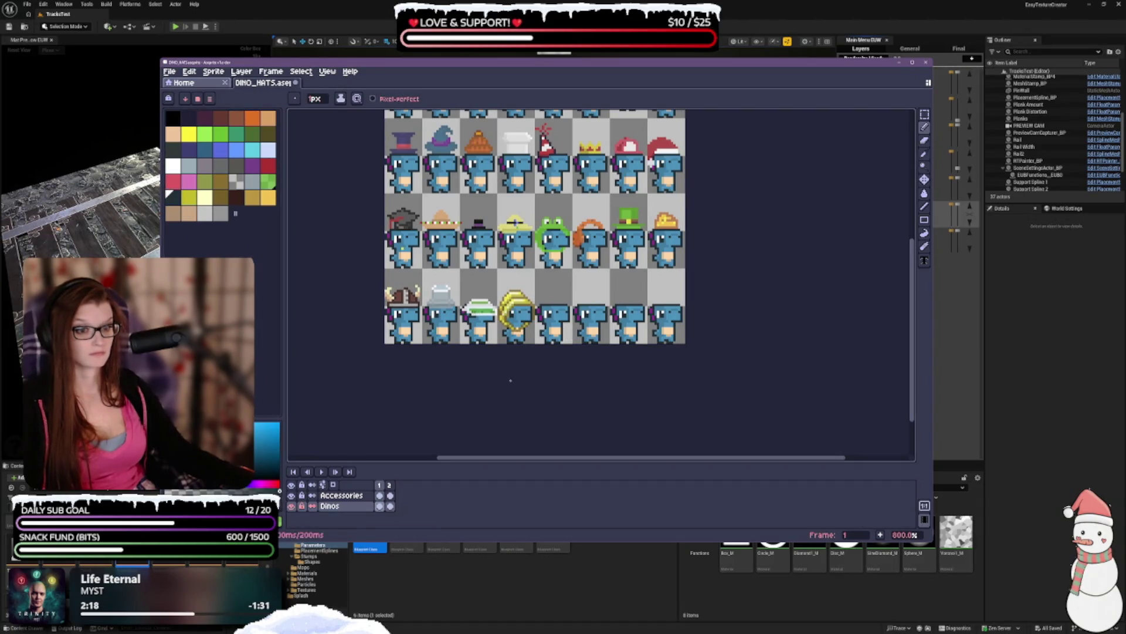
left_click(174, 165)
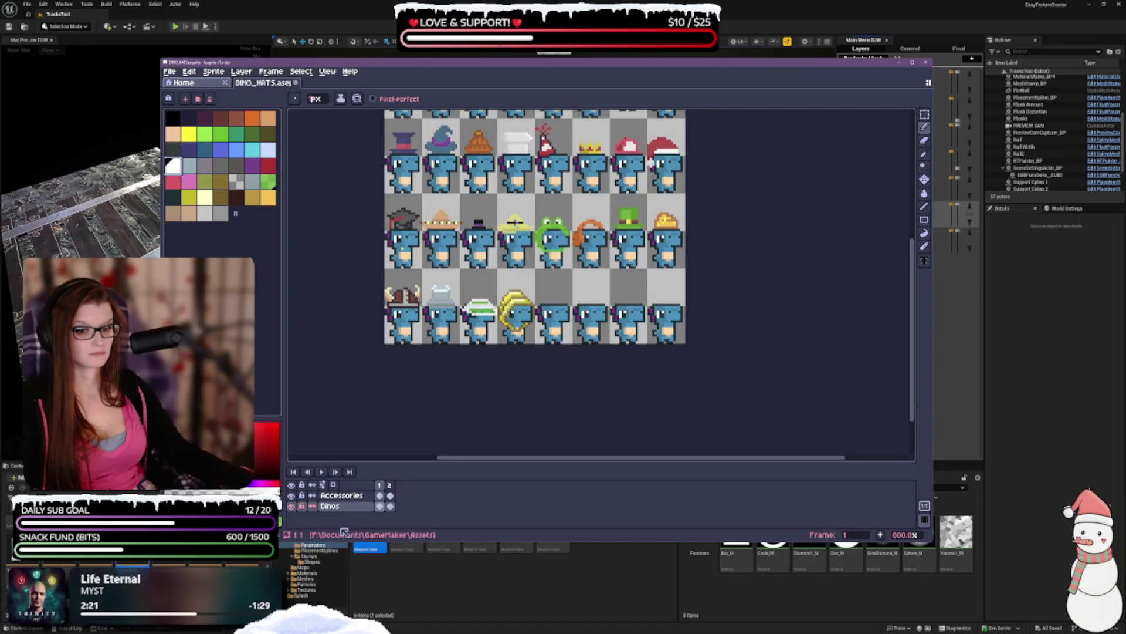
left_click(338, 495)
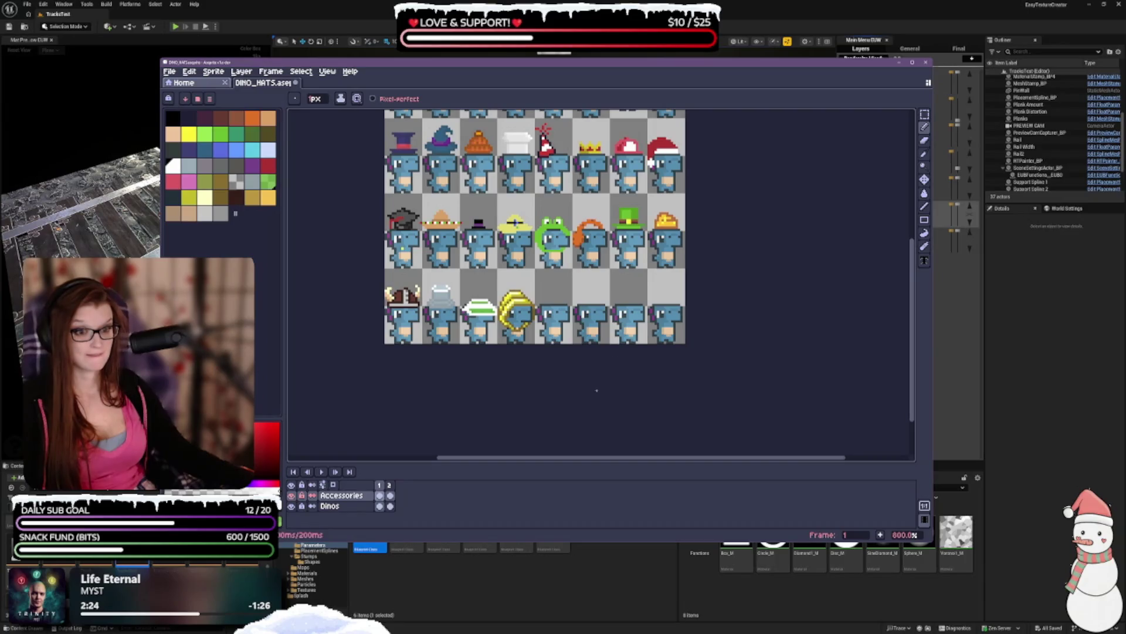
scroll(503, 365, "down", 1)
scroll(475, 370, "up", 4)
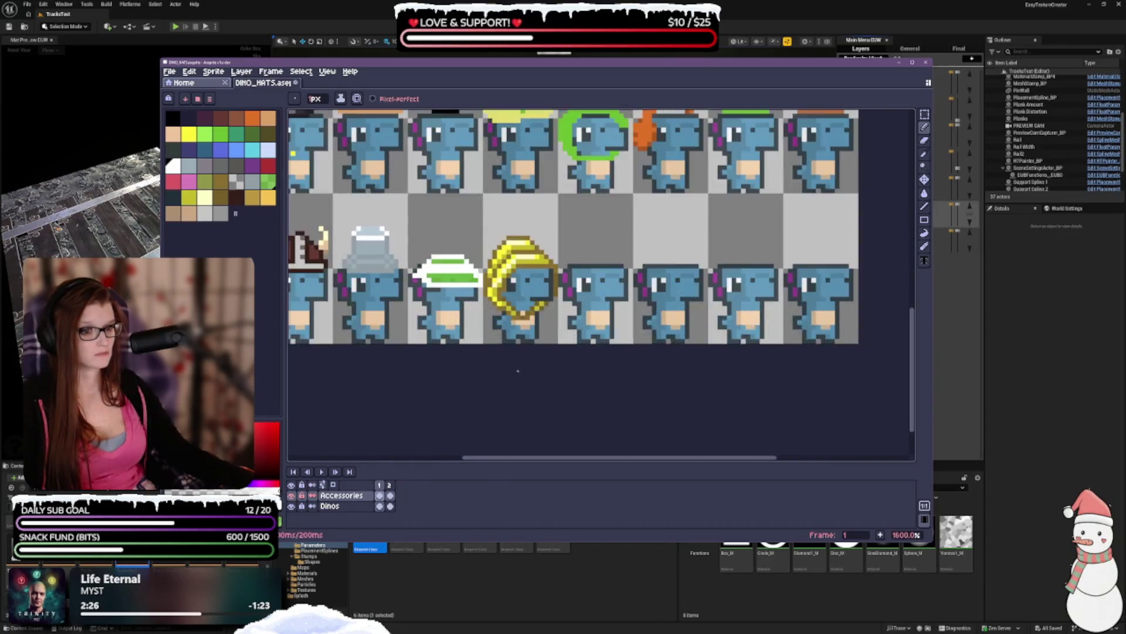
scroll(454, 382, "up", 2)
left_click_drag(443, 381, 525, 399)
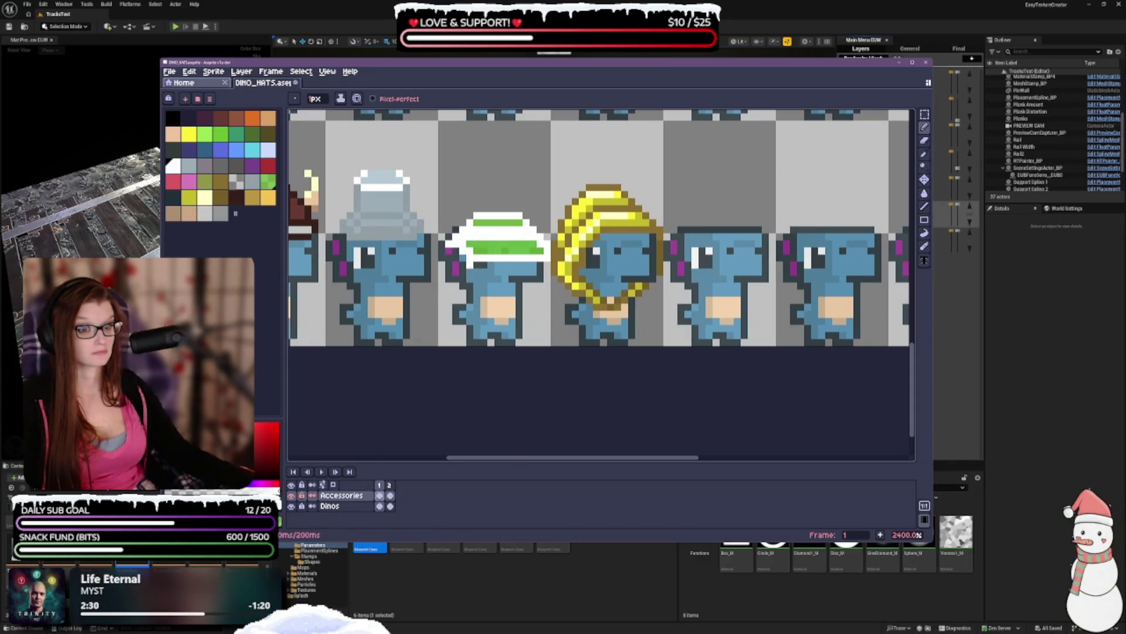
left_click_drag(513, 300, 610, 322)
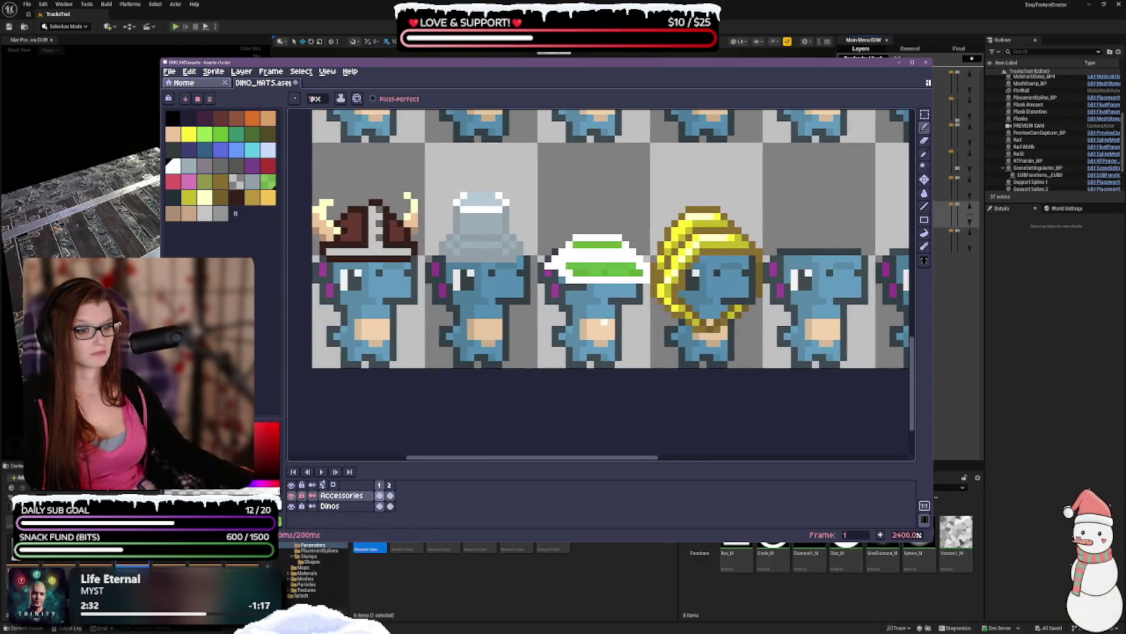
- On the Dinos layer, sample a dino's blue body colour with the Eyedropper into the palette
left_click(329, 506)
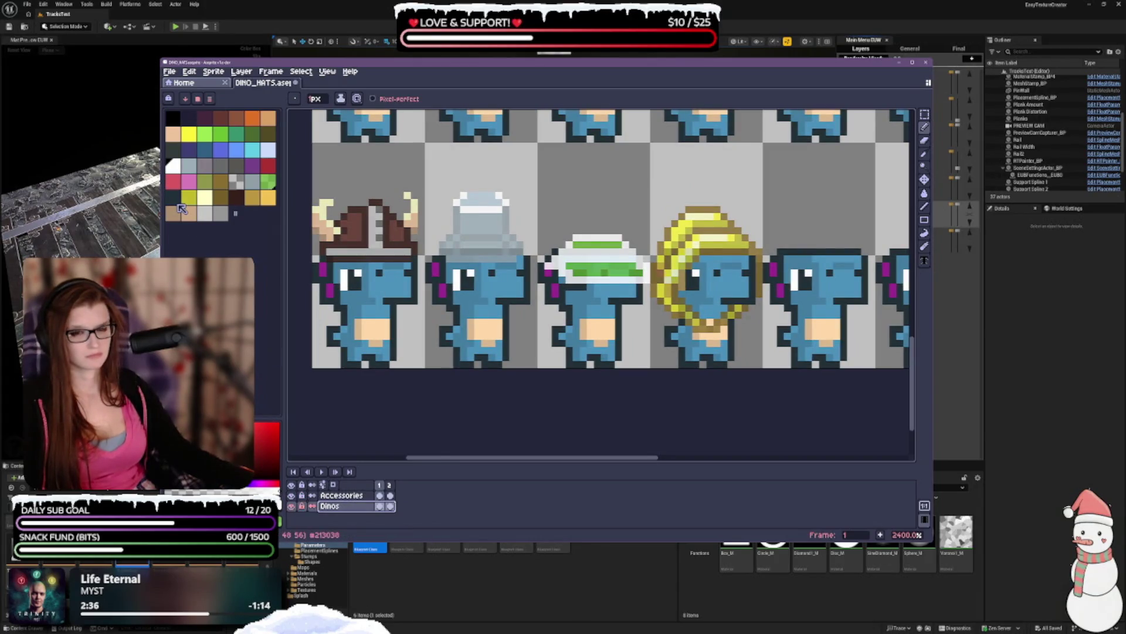
left_click(236, 151)
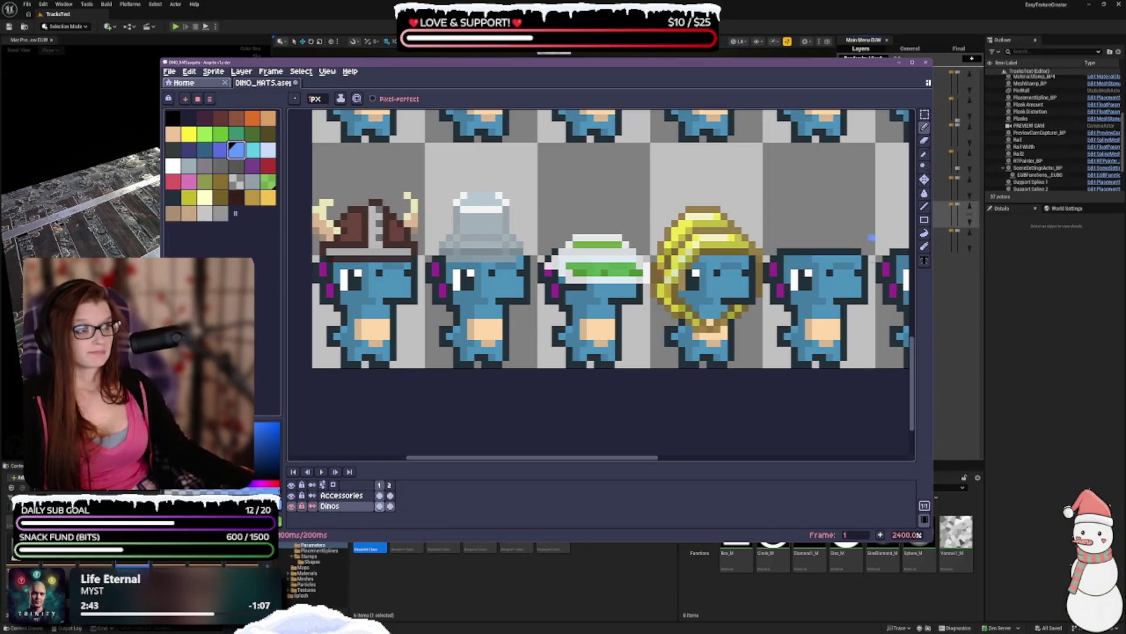
left_click(924, 153)
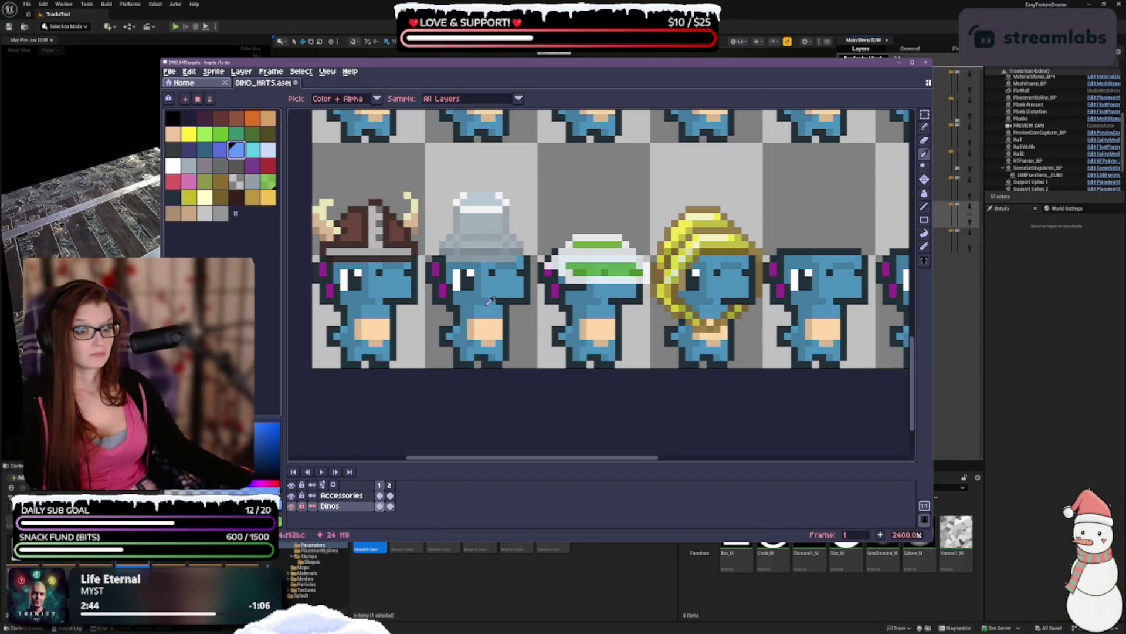
left_click(569, 300)
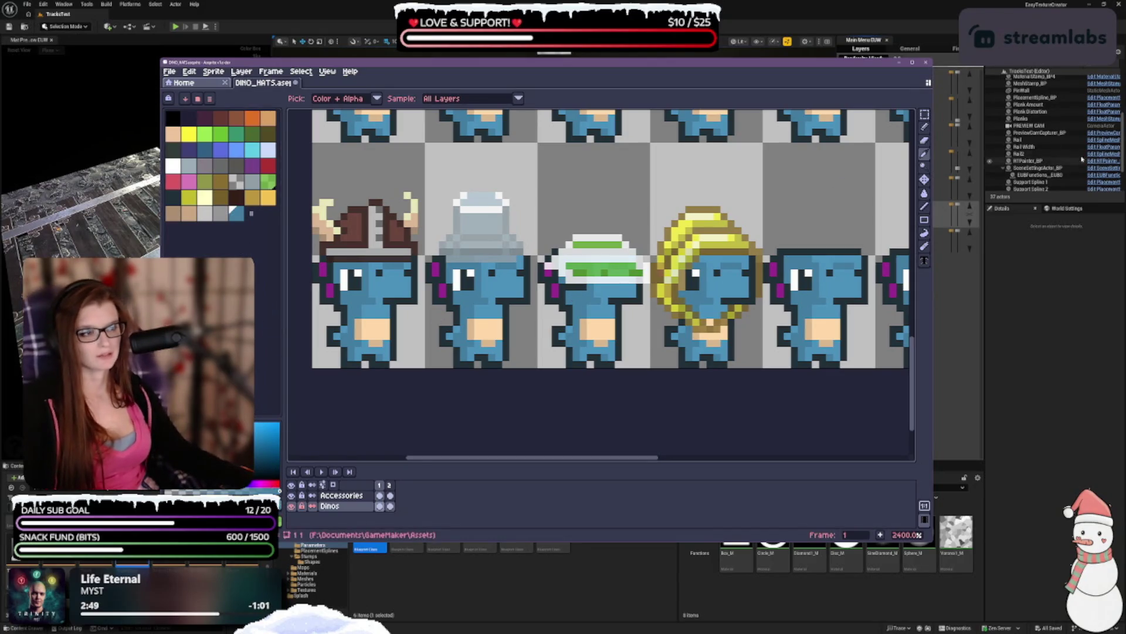
left_click(924, 127)
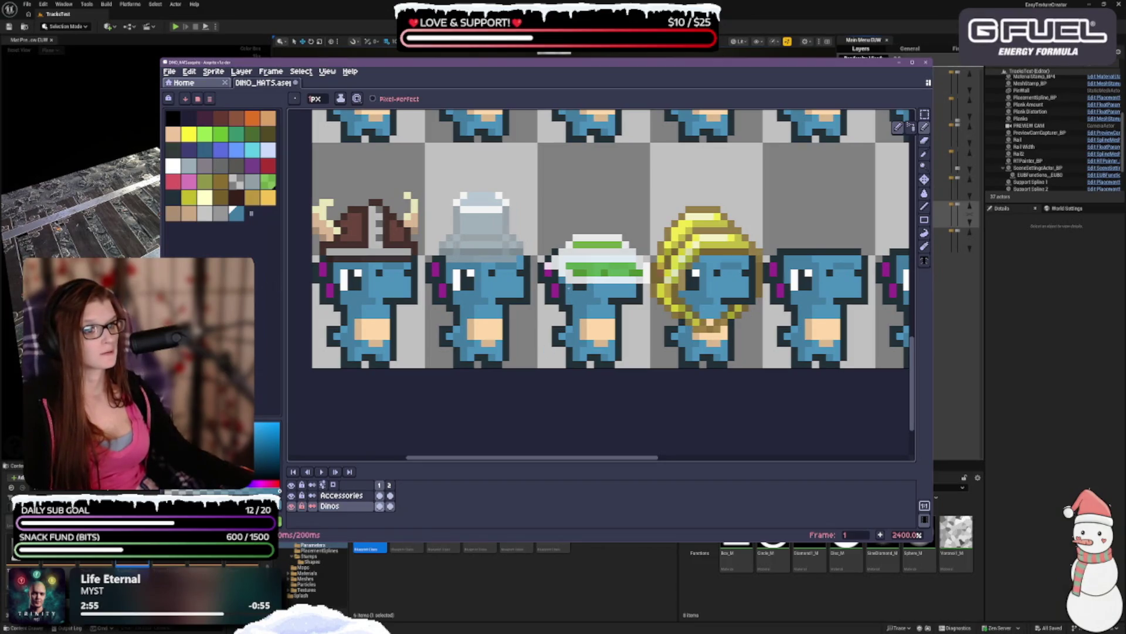
scroll(617, 384, "down", 5)
scroll(675, 390, "up", 2)
scroll(587, 352, "up", 1)
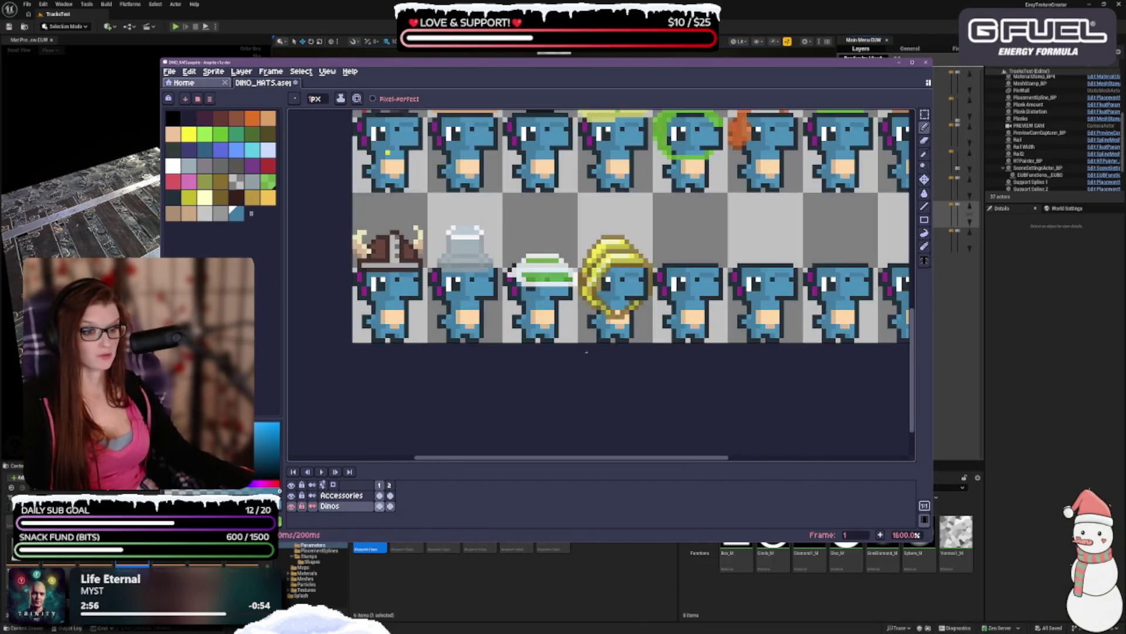
scroll(587, 351, "down", 4)
scroll(574, 368, "up", 1)
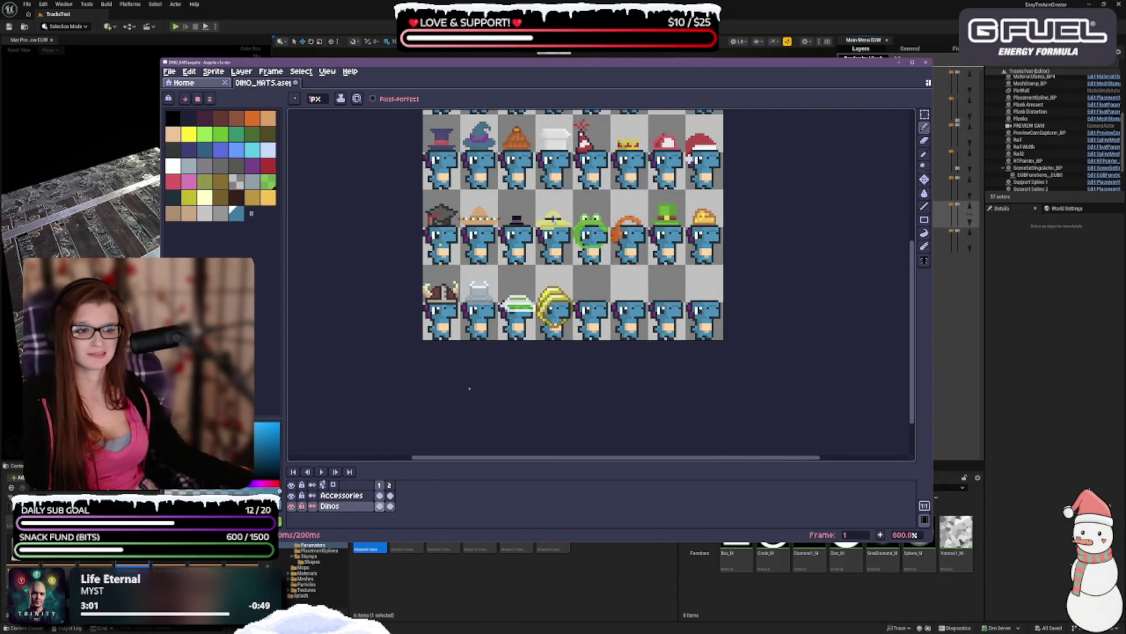
scroll(490, 361, "up", 1)
scroll(537, 343, "down", 1)
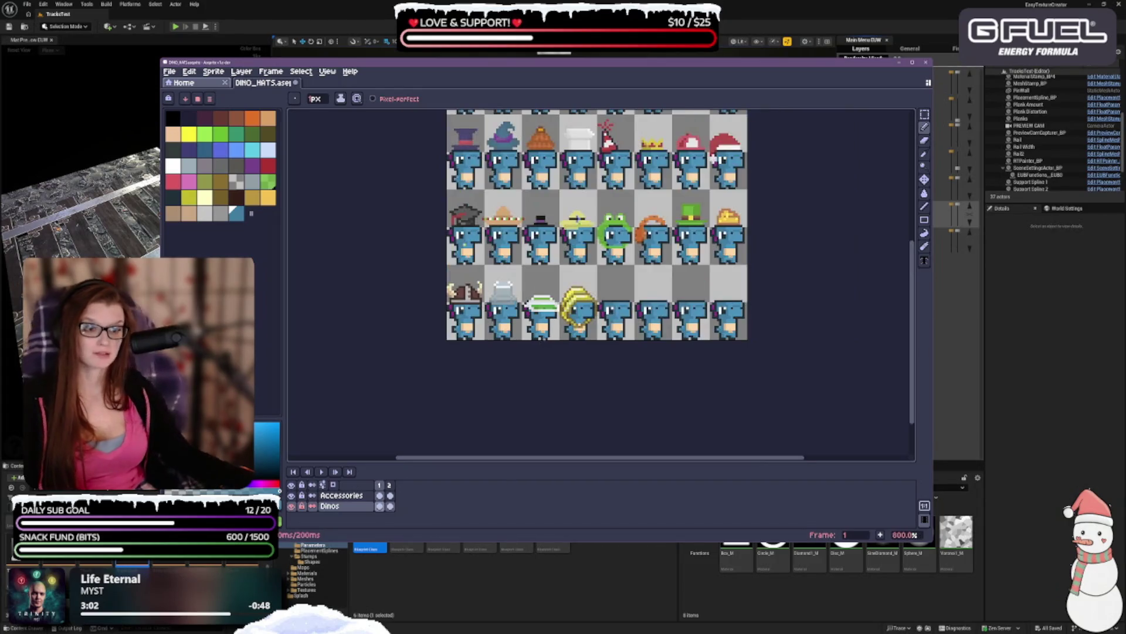
scroll(537, 344, "up", 1)
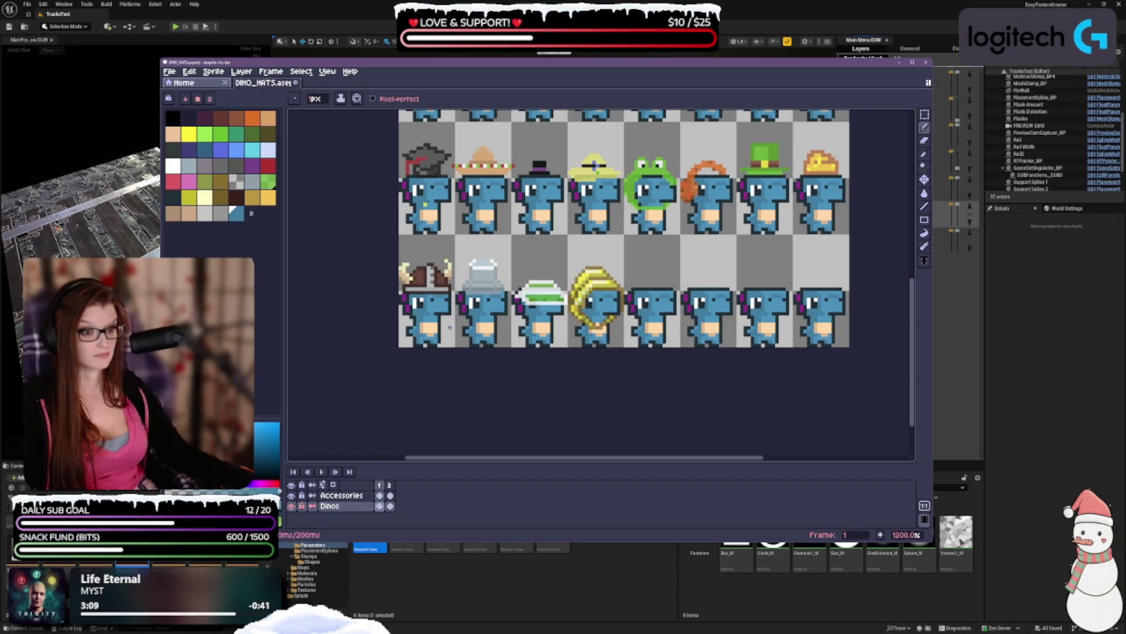
scroll(454, 326, "down", 2)
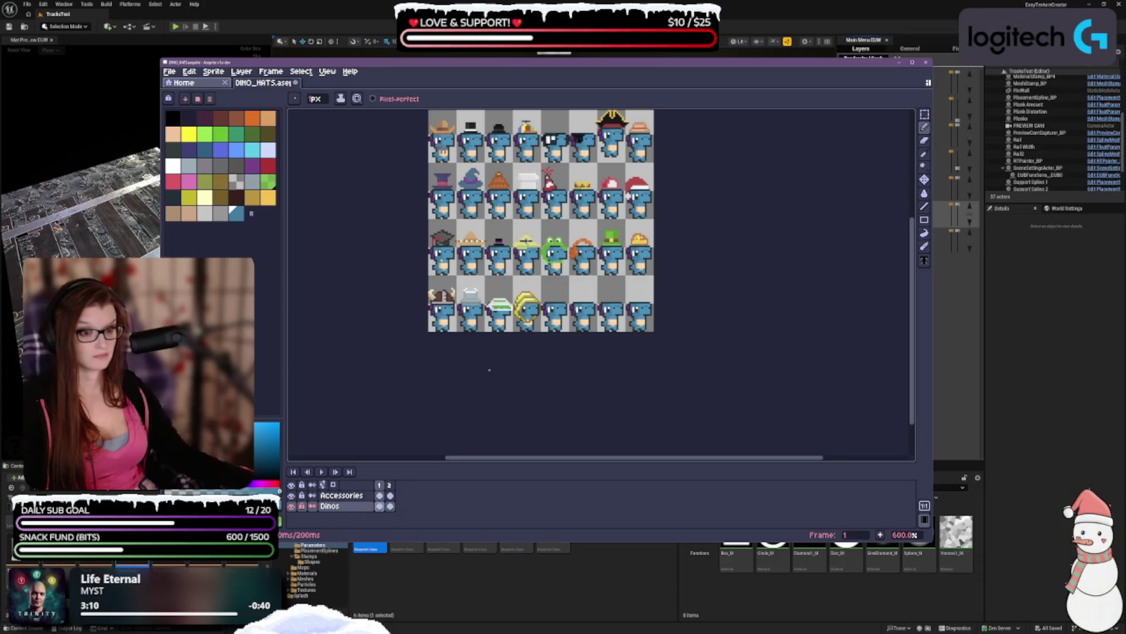
scroll(493, 346, "up", 1)
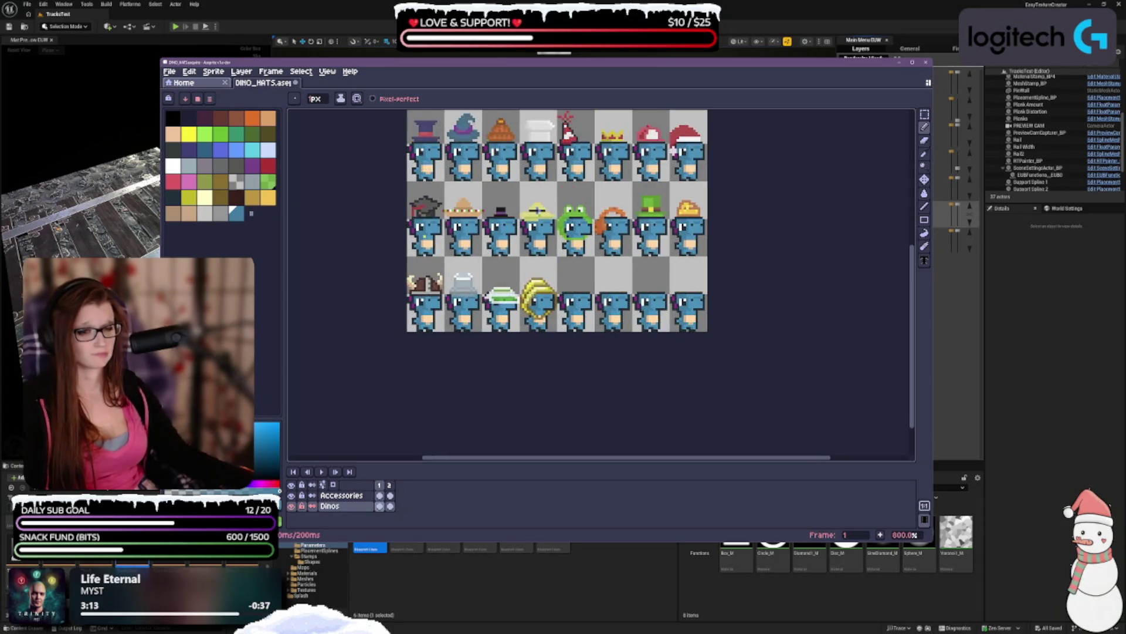
scroll(501, 295, "up", 1)
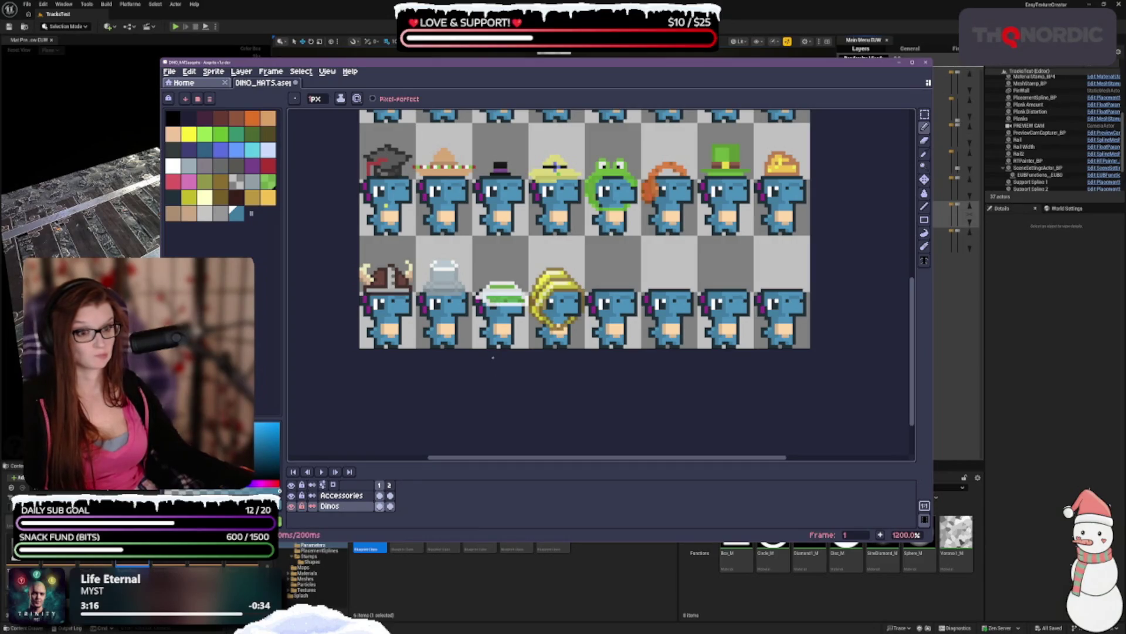
scroll(493, 356, "down", 2)
scroll(534, 226, "up", 2)
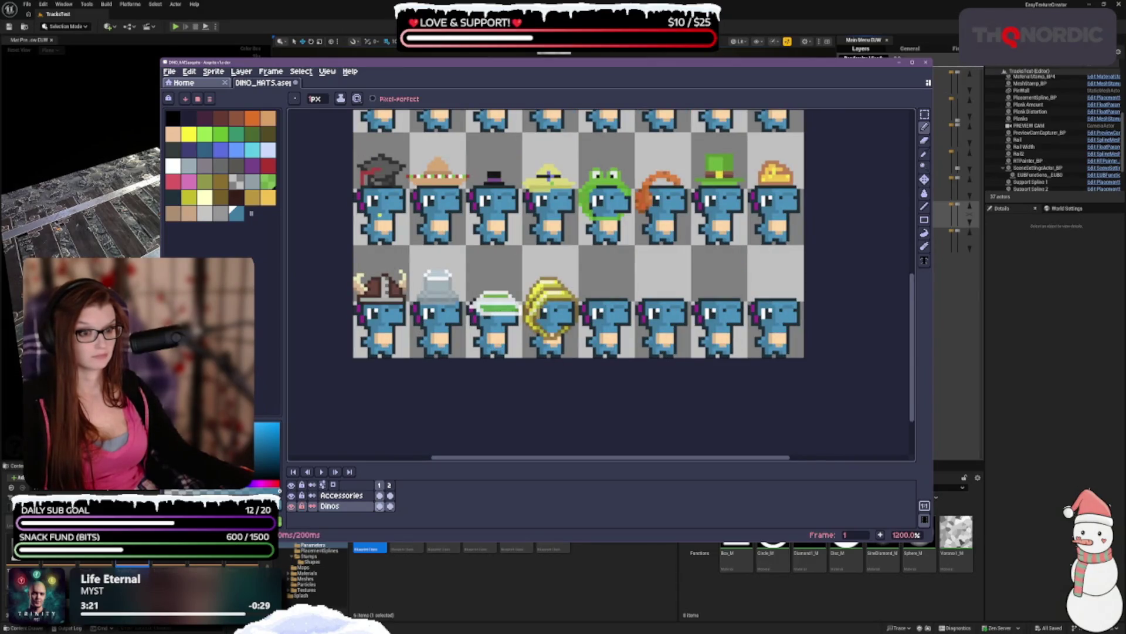
scroll(547, 176, "up", 3)
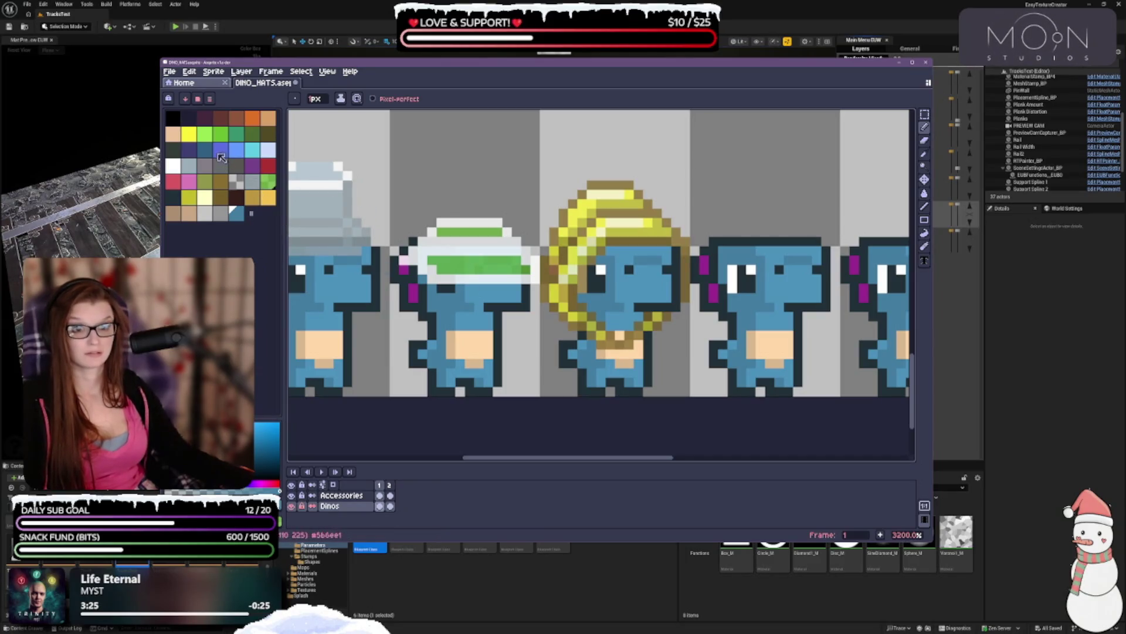
- Sample the dino's light blue, then paint a blue pixel onto the green hat band with the Pencil
left_click(236, 149)
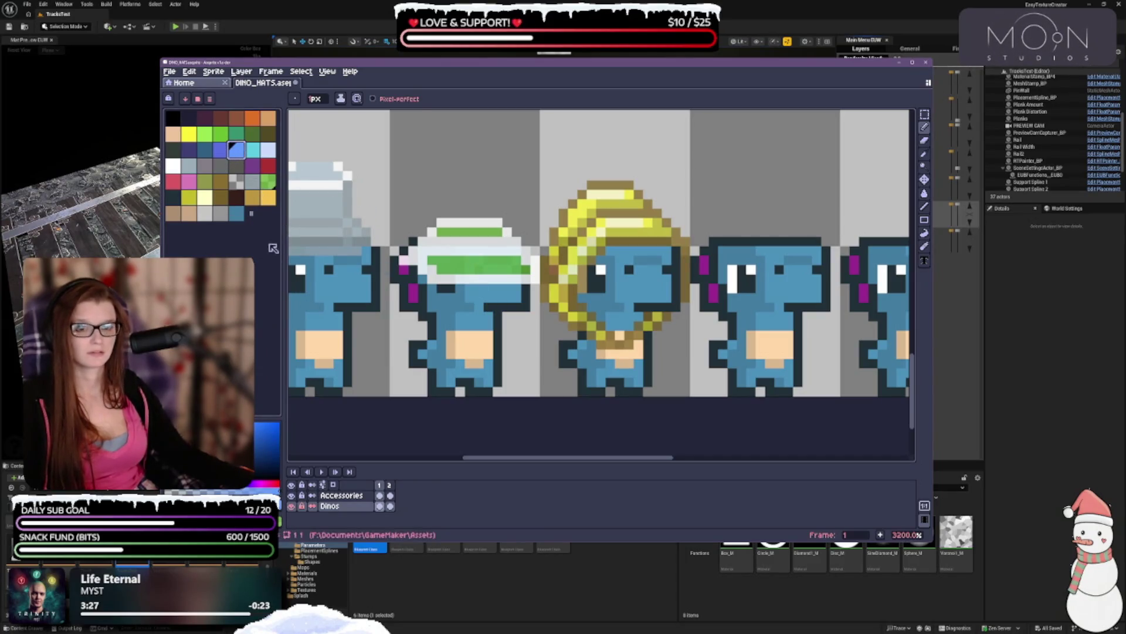
left_click(924, 154)
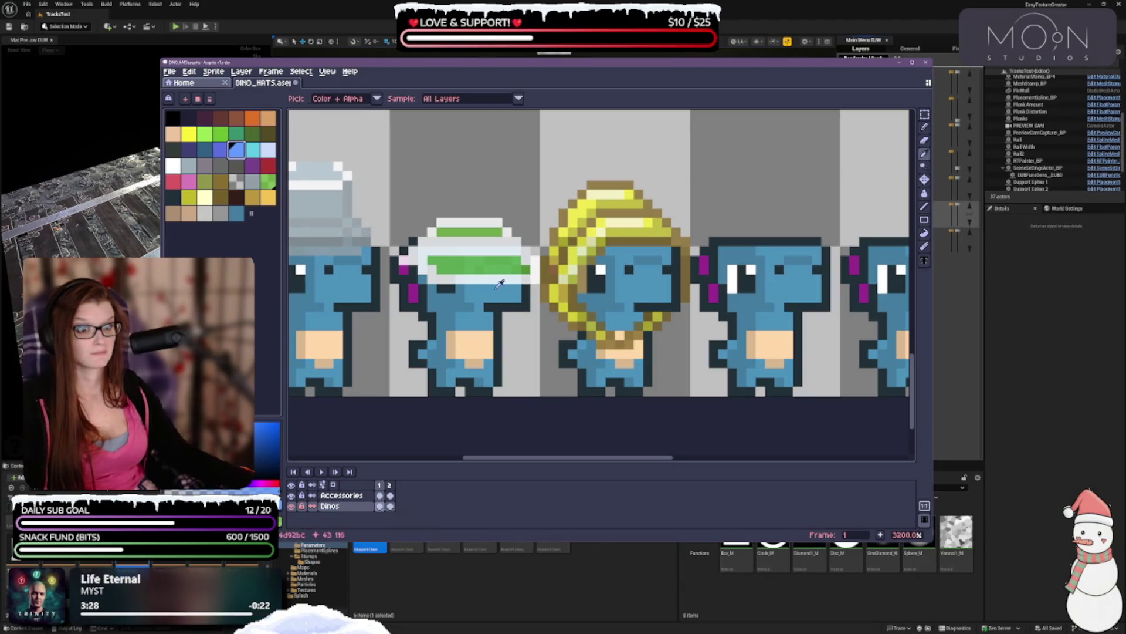
left_click(617, 291)
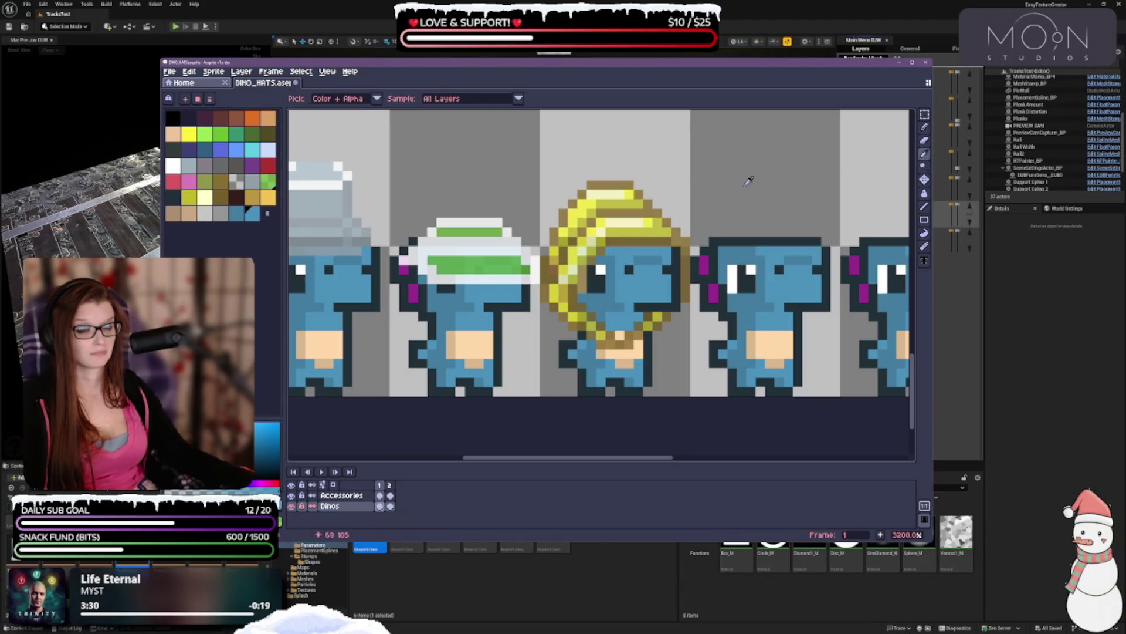
left_click(926, 143)
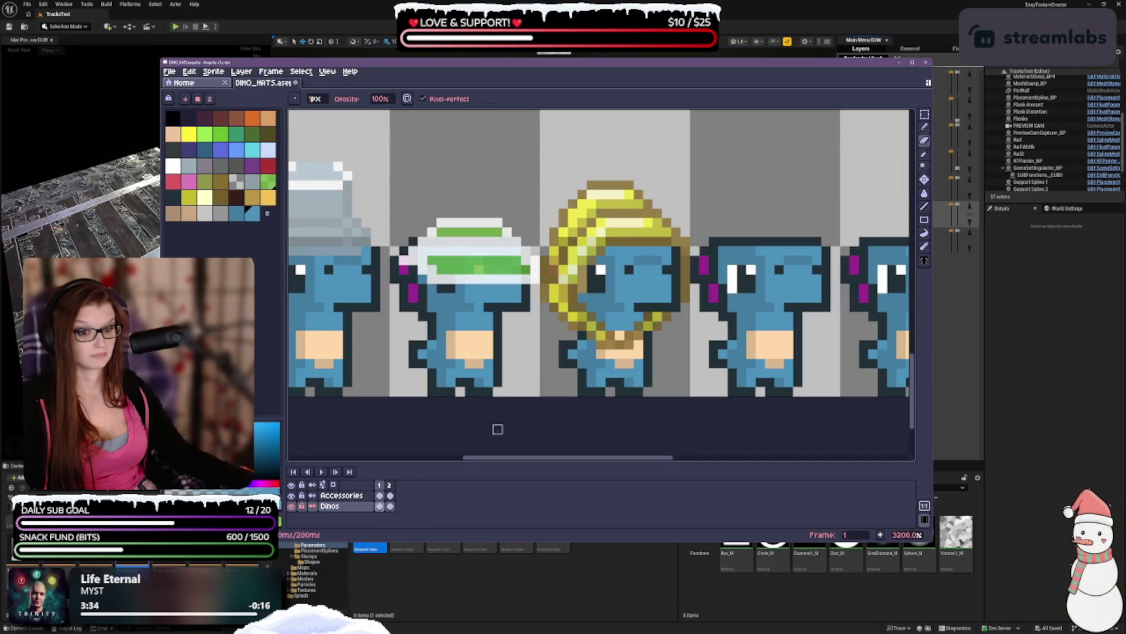
left_click(252, 214)
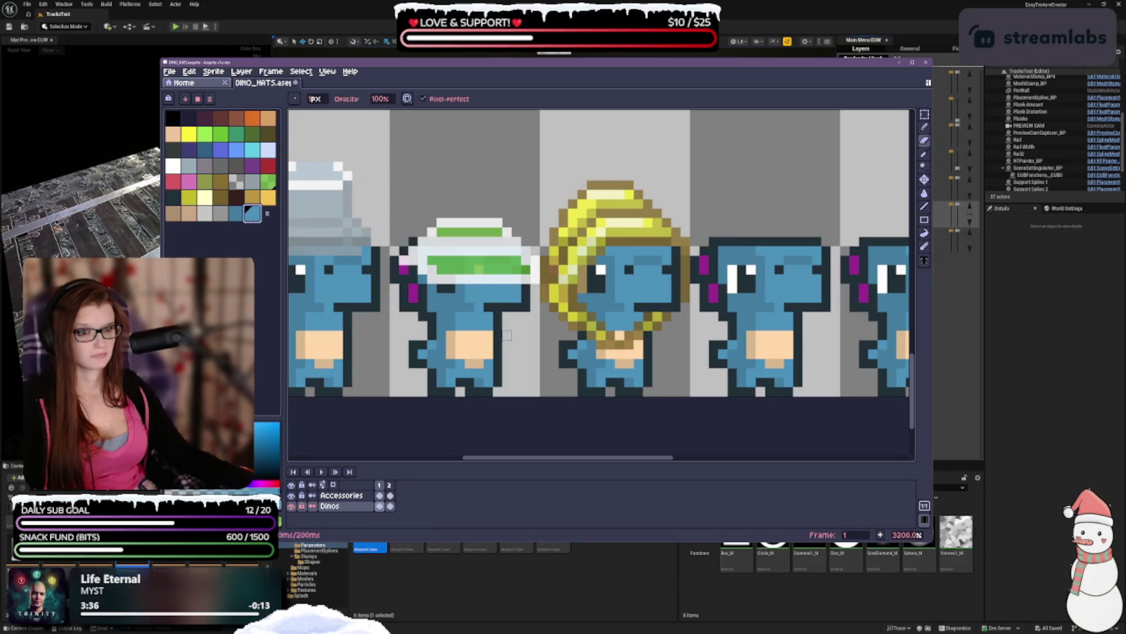
left_click(478, 269, "alt")
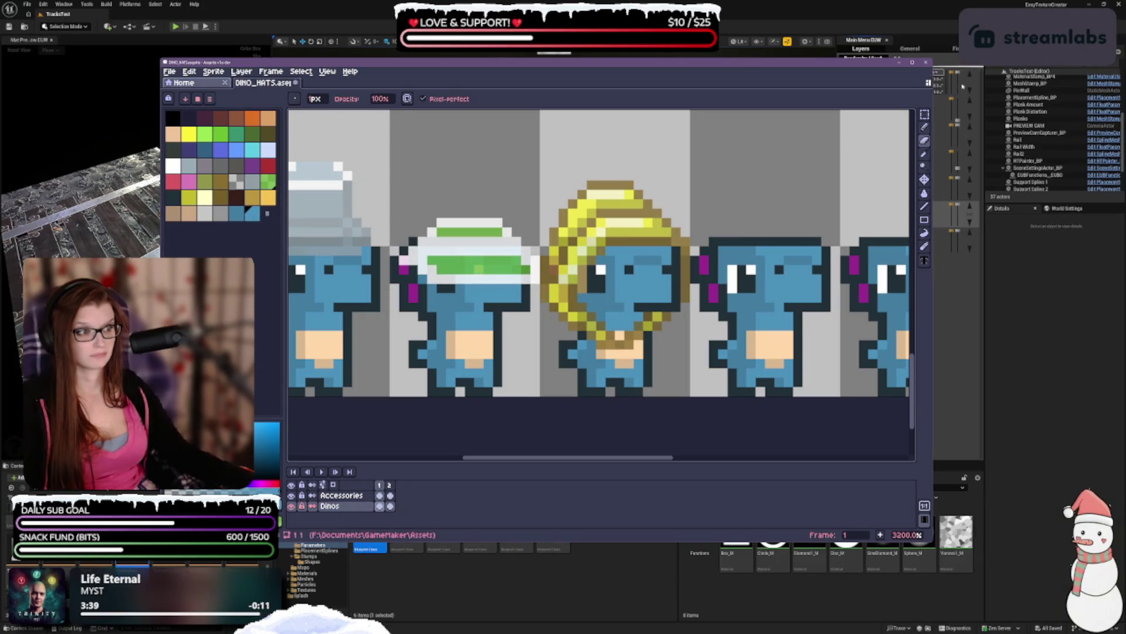
left_click(924, 127)
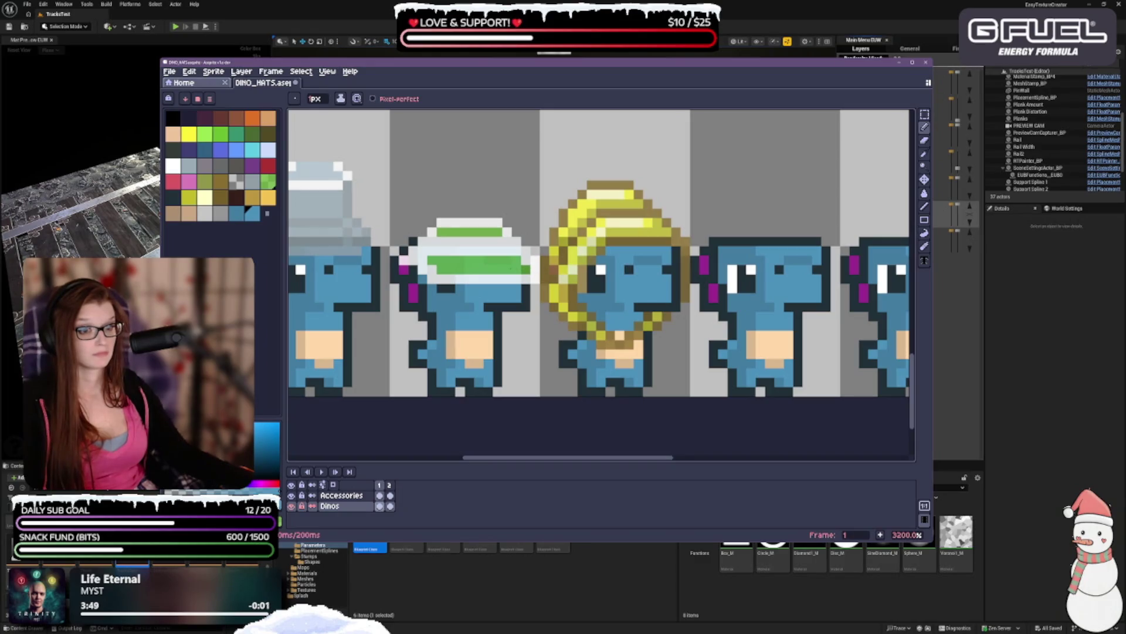
scroll(518, 283, "down", 3)
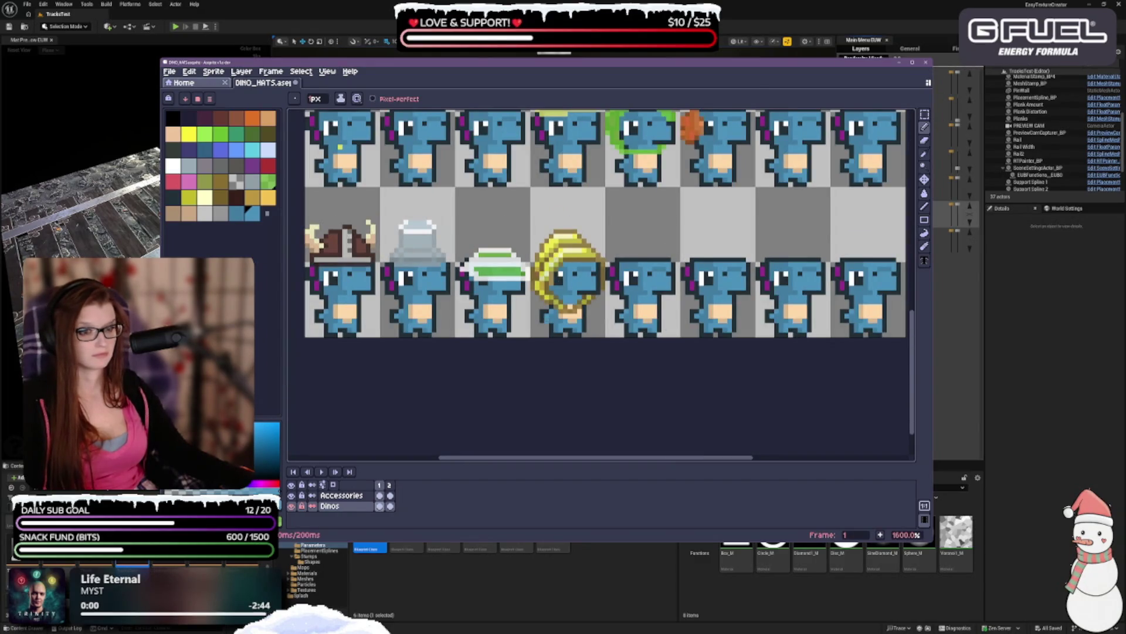
scroll(511, 350, "down", 1)
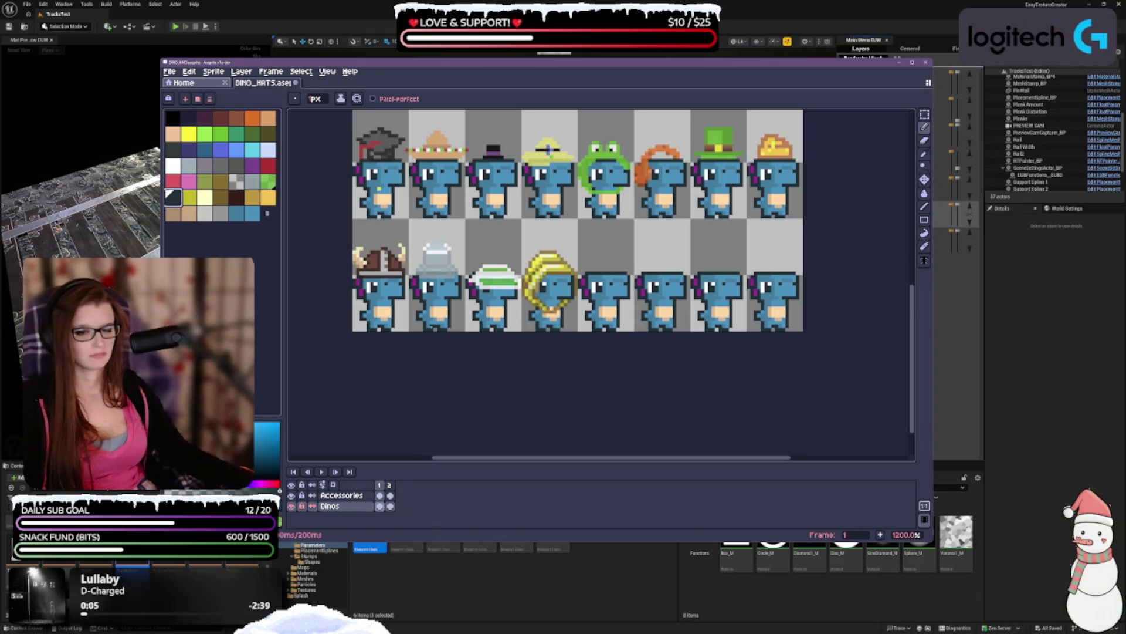
scroll(435, 313, "up", 2)
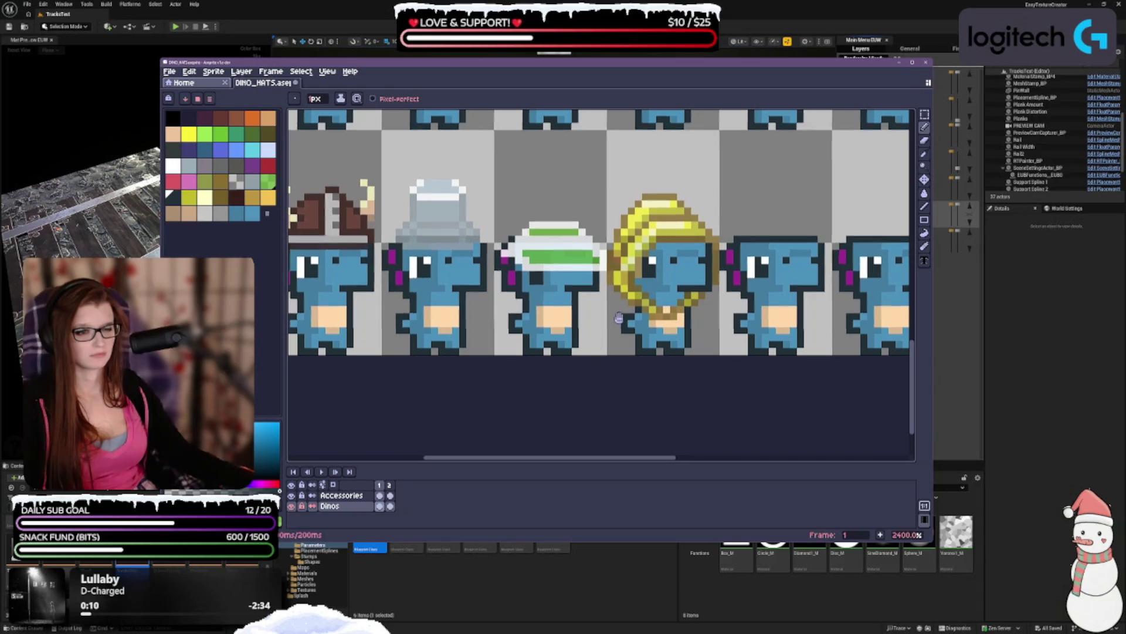
scroll(620, 316, "down", 1)
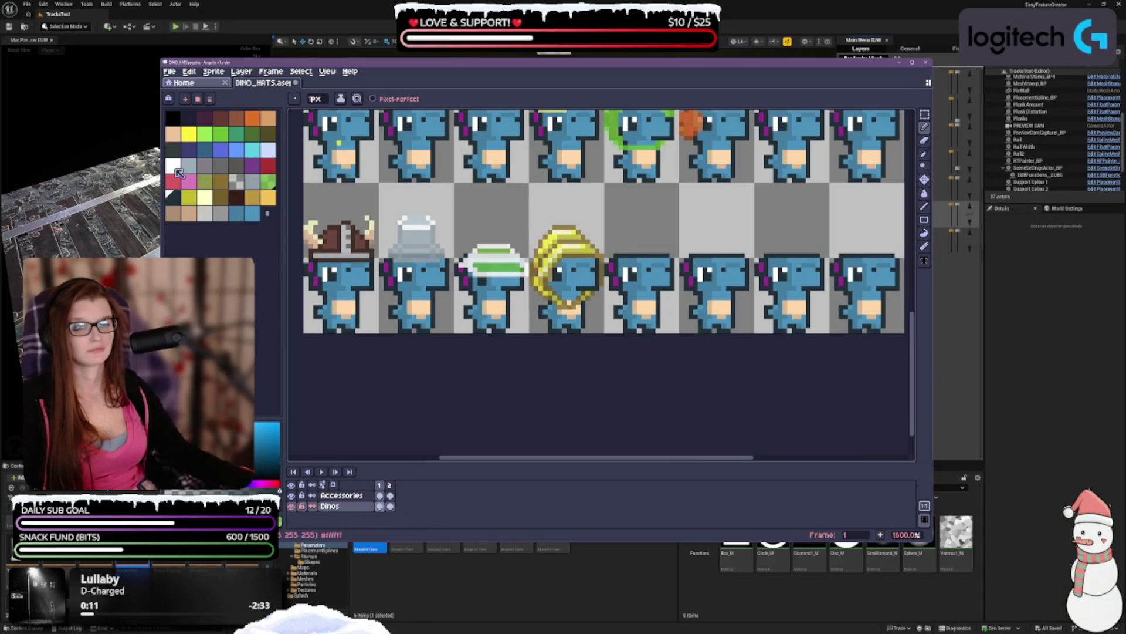
left_click(175, 167)
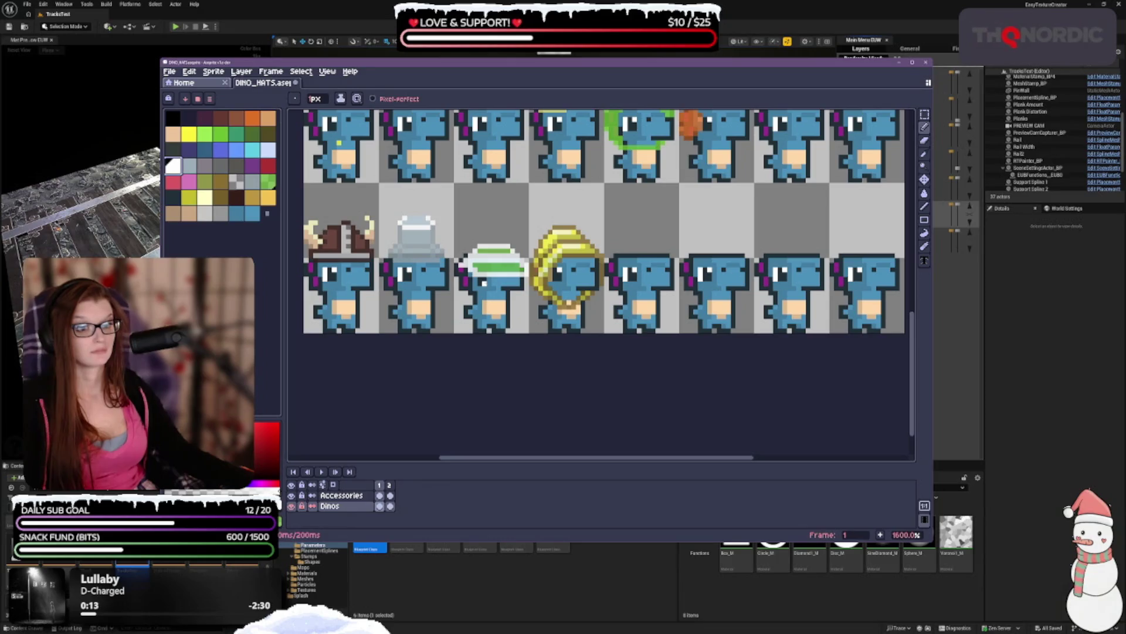
scroll(521, 310, "down", 1)
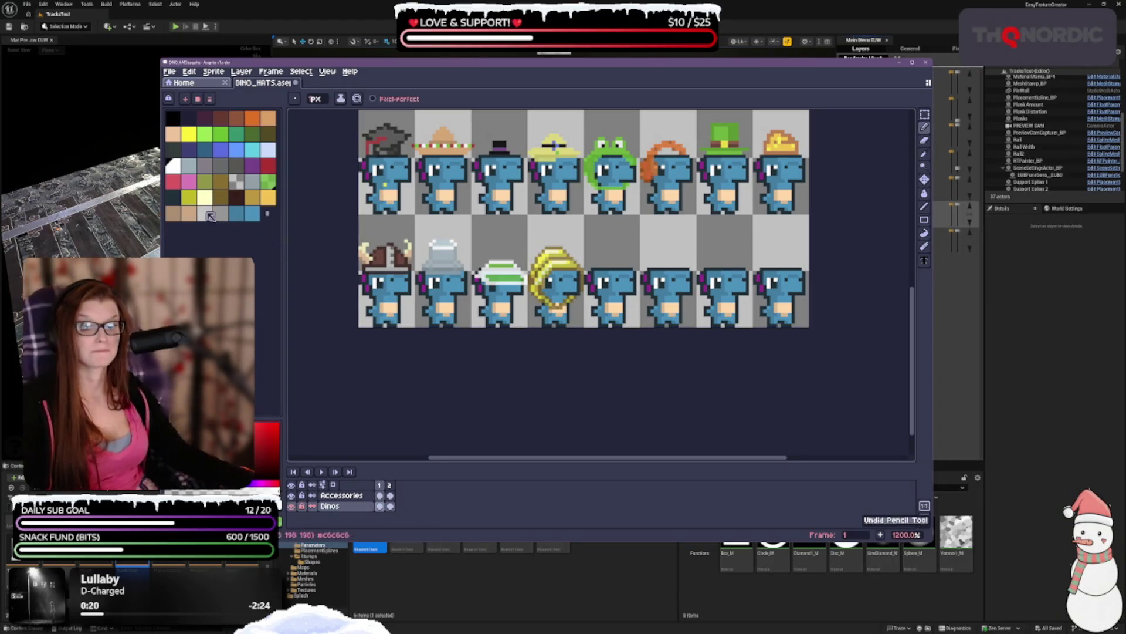
scroll(518, 272, "up", 1)
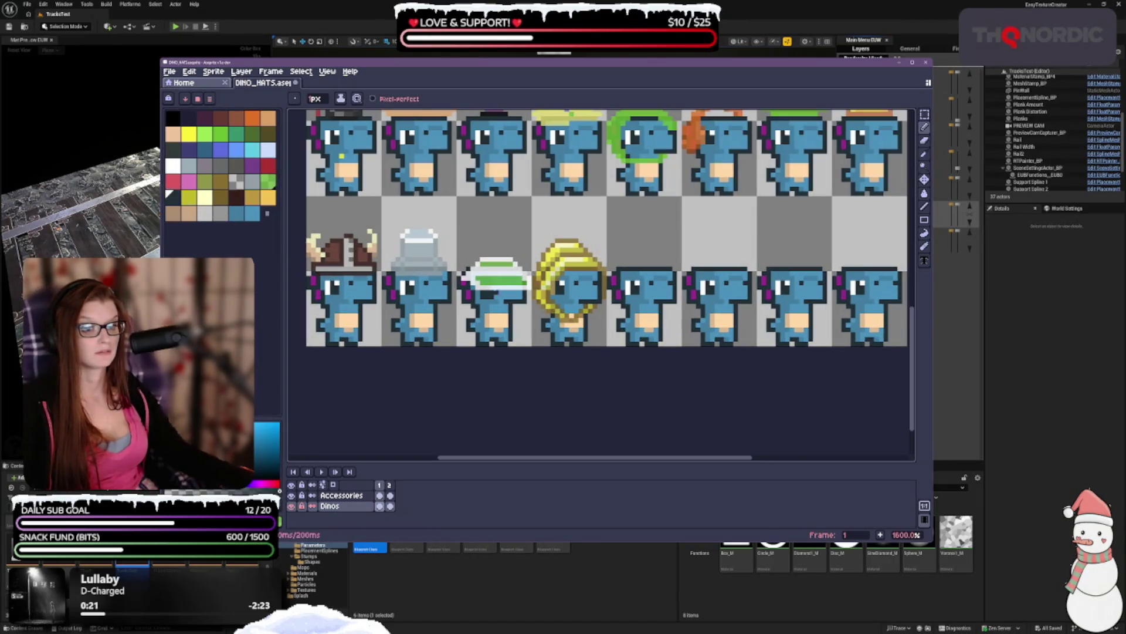
left_click(172, 165)
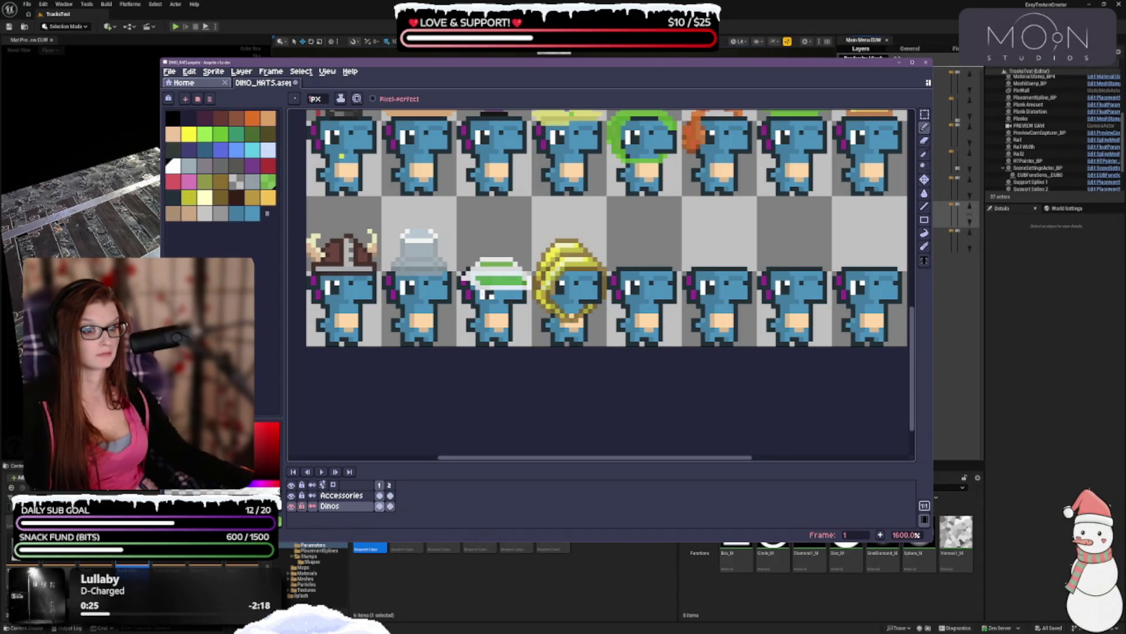
scroll(598, 291, "down", 1)
scroll(598, 291, "down", 2)
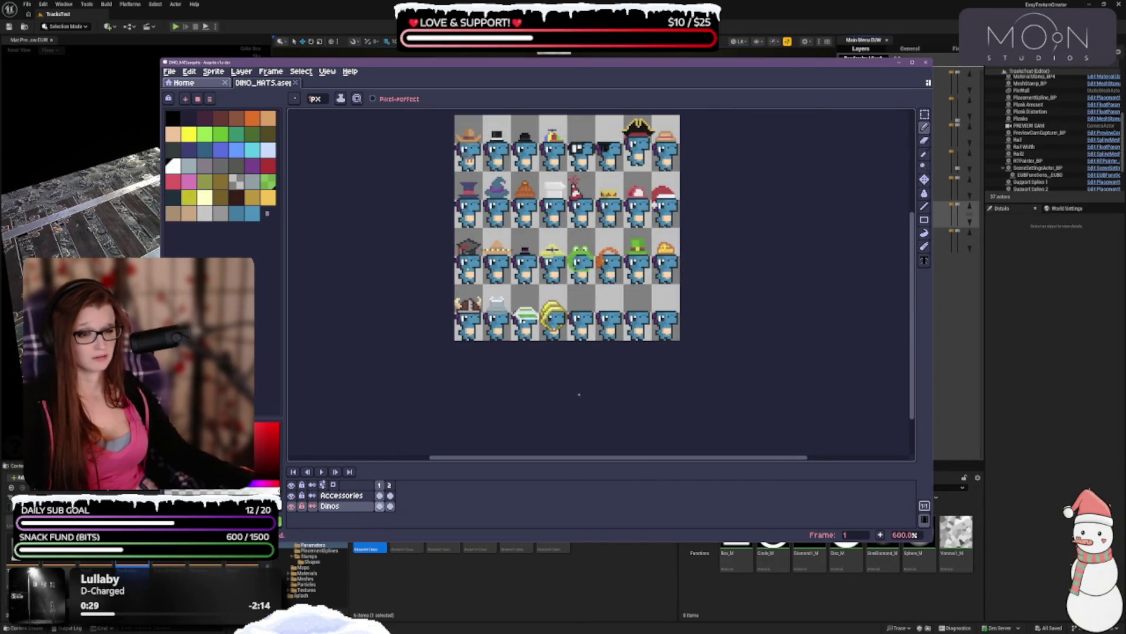
scroll(549, 334, "up", 1)
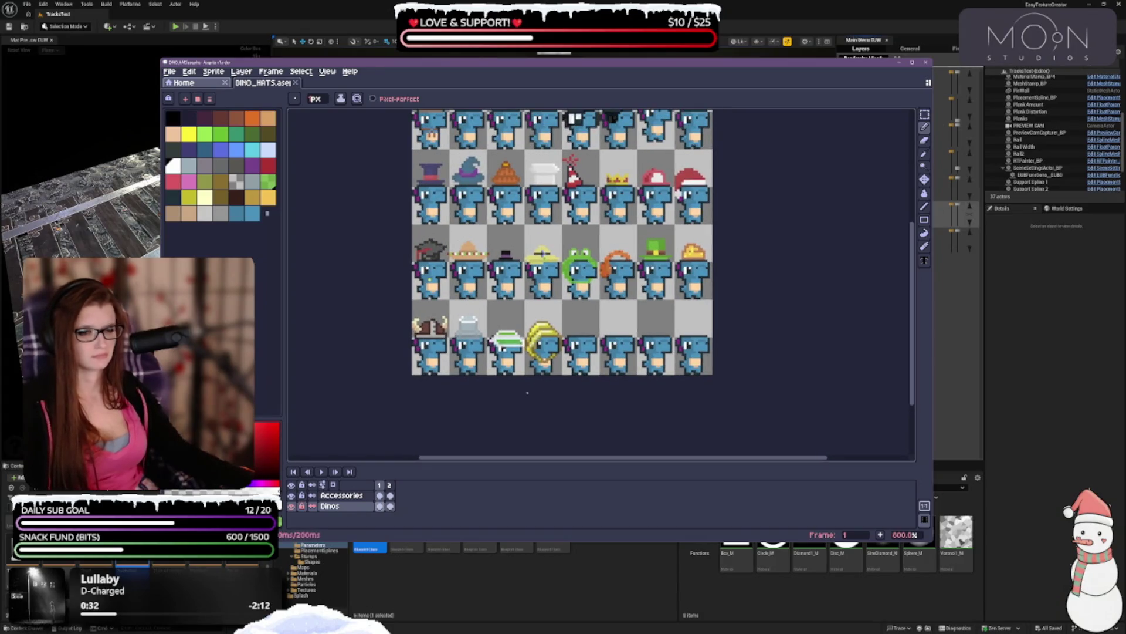
- Swap to the dark colour, undo the last pencil stroke and pan the sheet with the Pencil active
key("x")
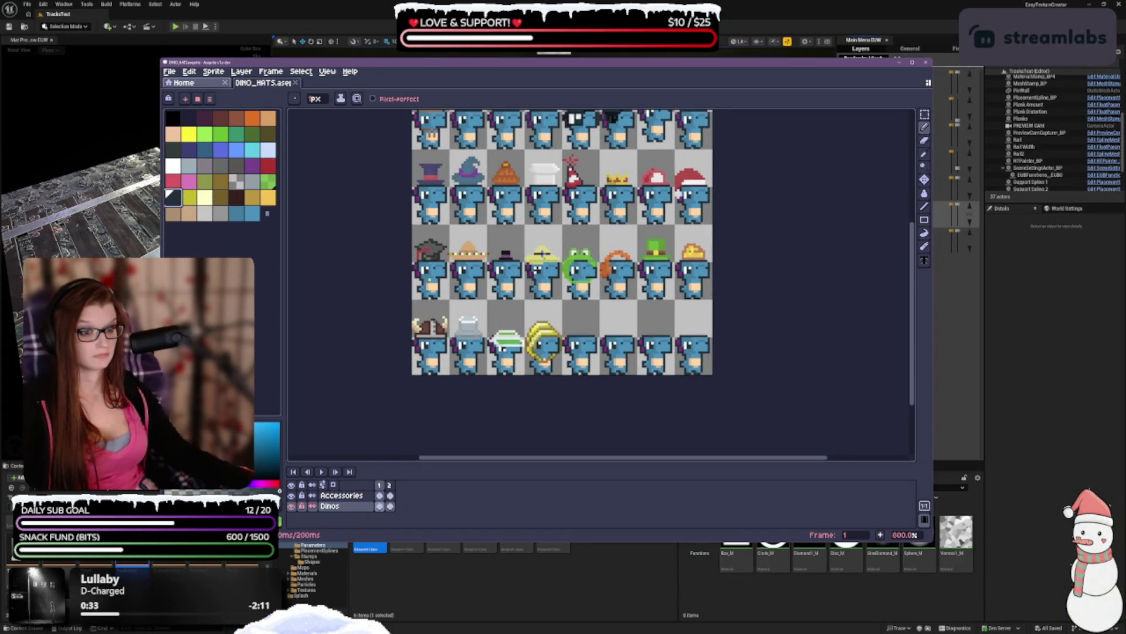
scroll(517, 341, "up", 1)
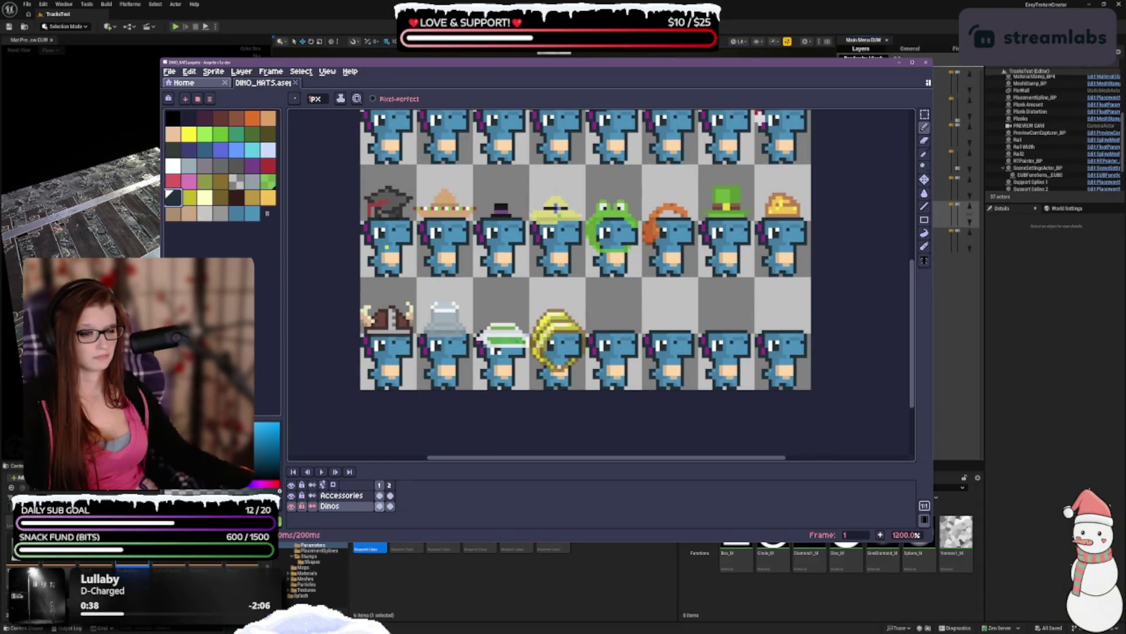
scroll(519, 344, "up", 1)
scroll(518, 344, "up", 1)
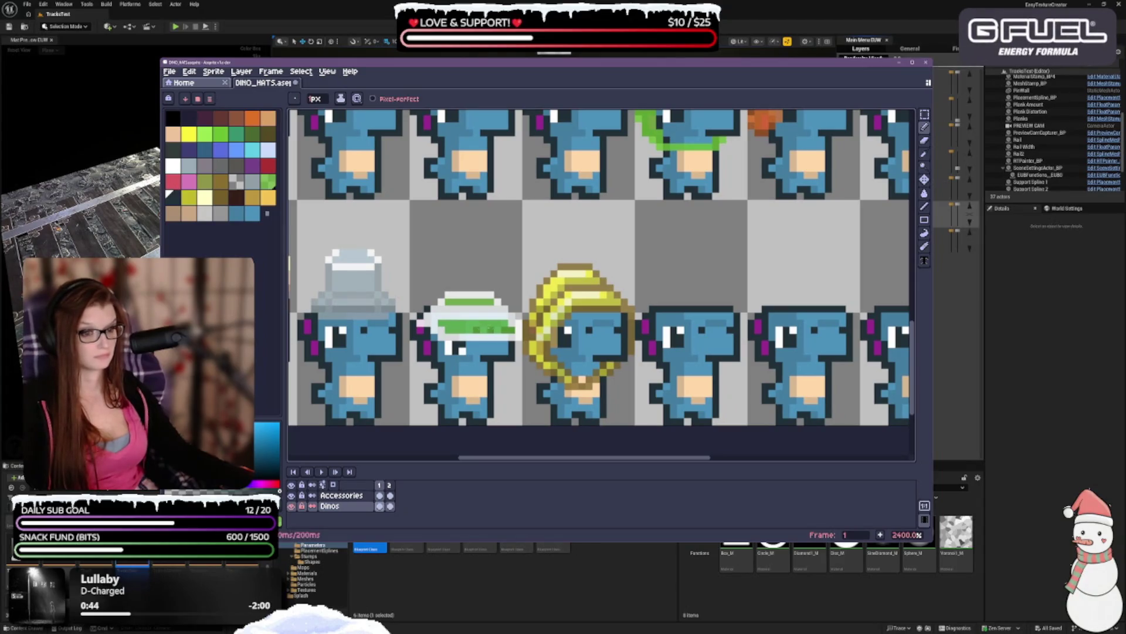
scroll(578, 225, "down", 2)
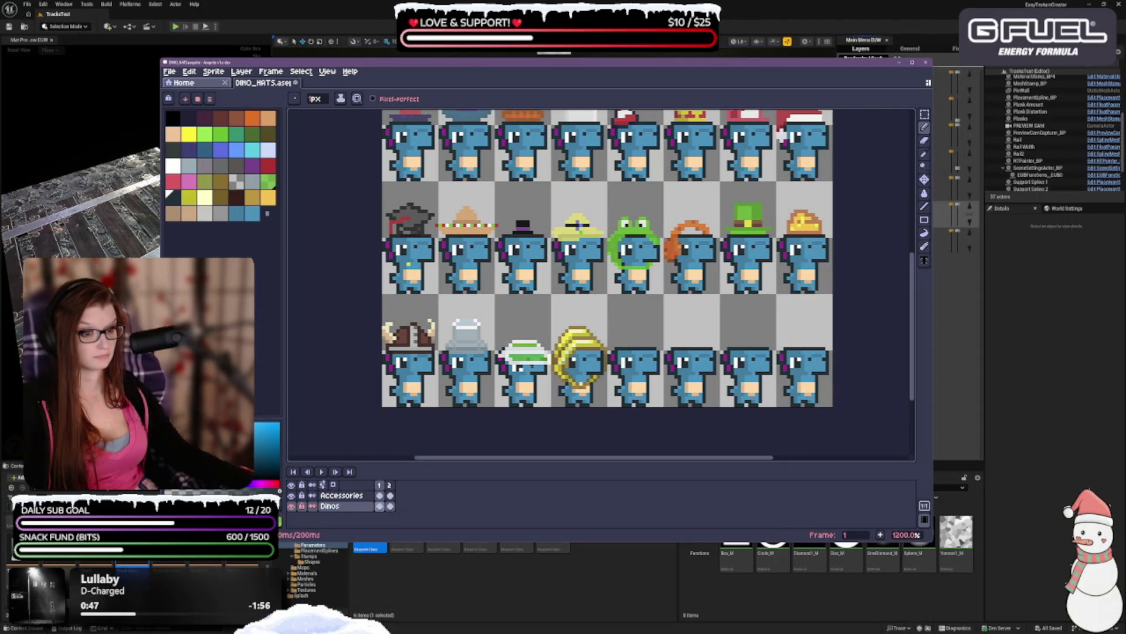
key("ctrl+z")
key("b")
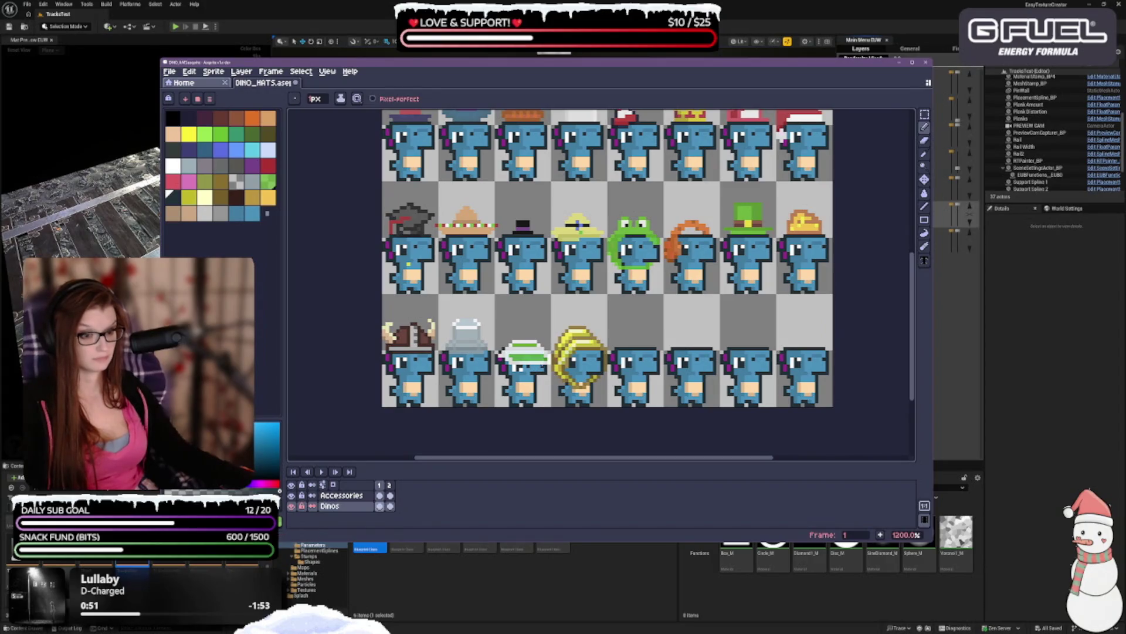
scroll(607, 265, "down", 1)
left_click_drag(669, 458, 722, 464)
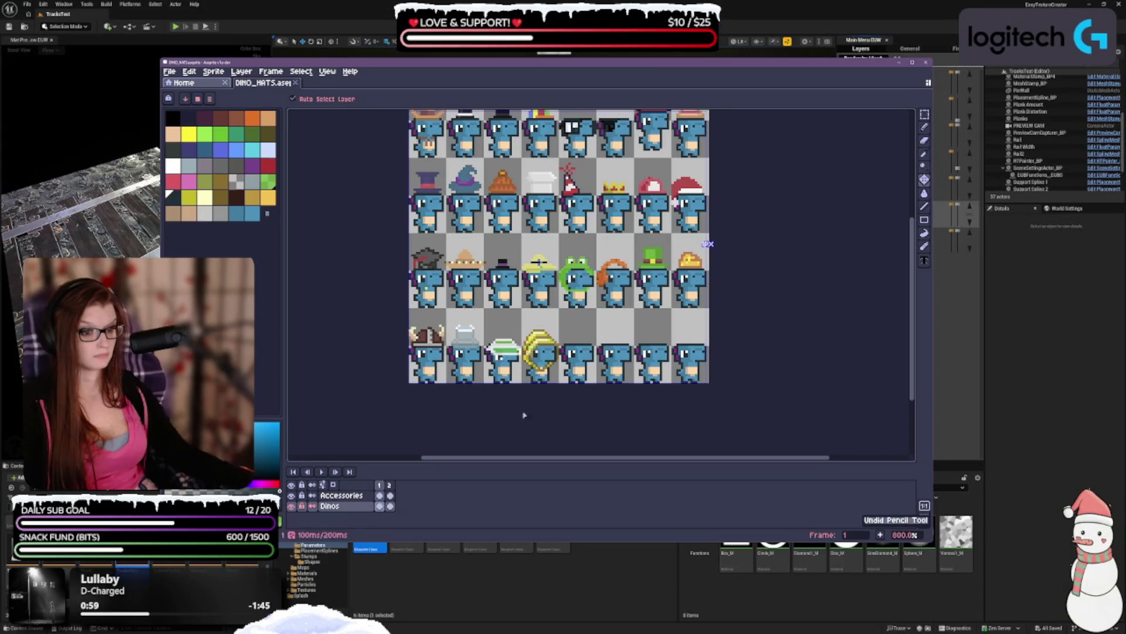
- Redo then undo the last pencil stroke while keeping the Pencil tool
key("ctrl+y")
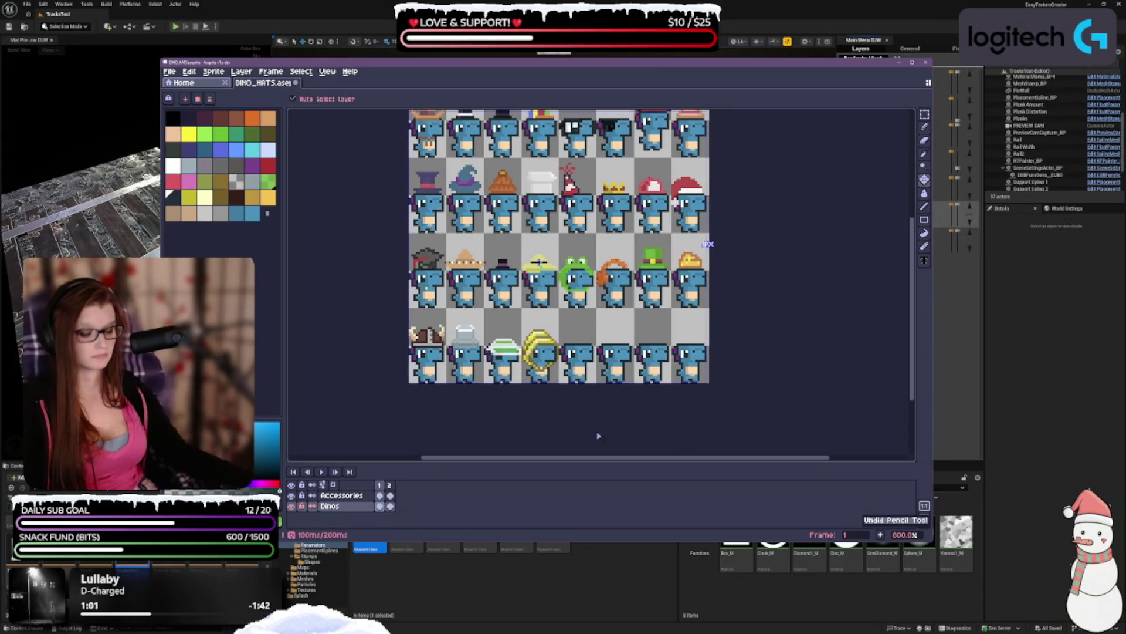
key("b")
scroll(512, 370, "up", 3)
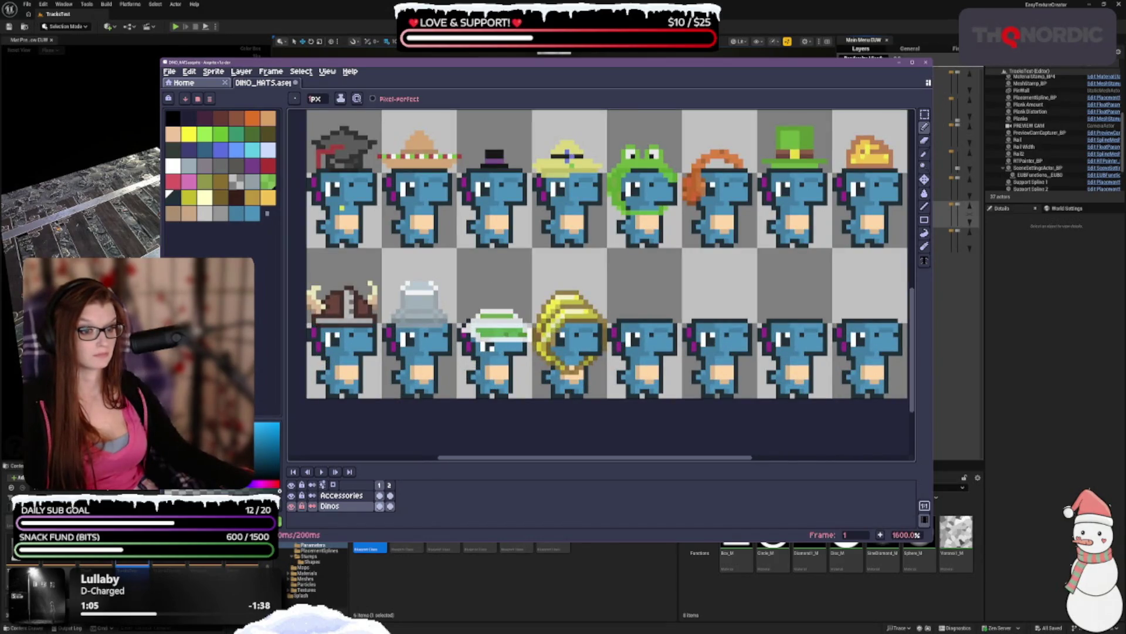
scroll(601, 378, "down", 3)
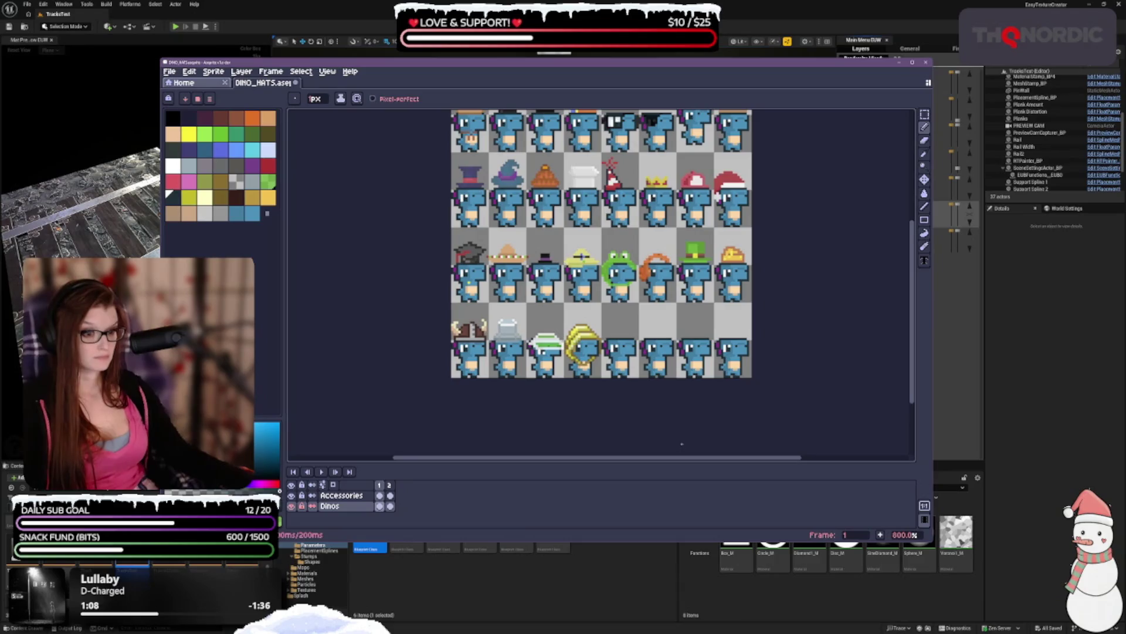
scroll(540, 359, "up", 3)
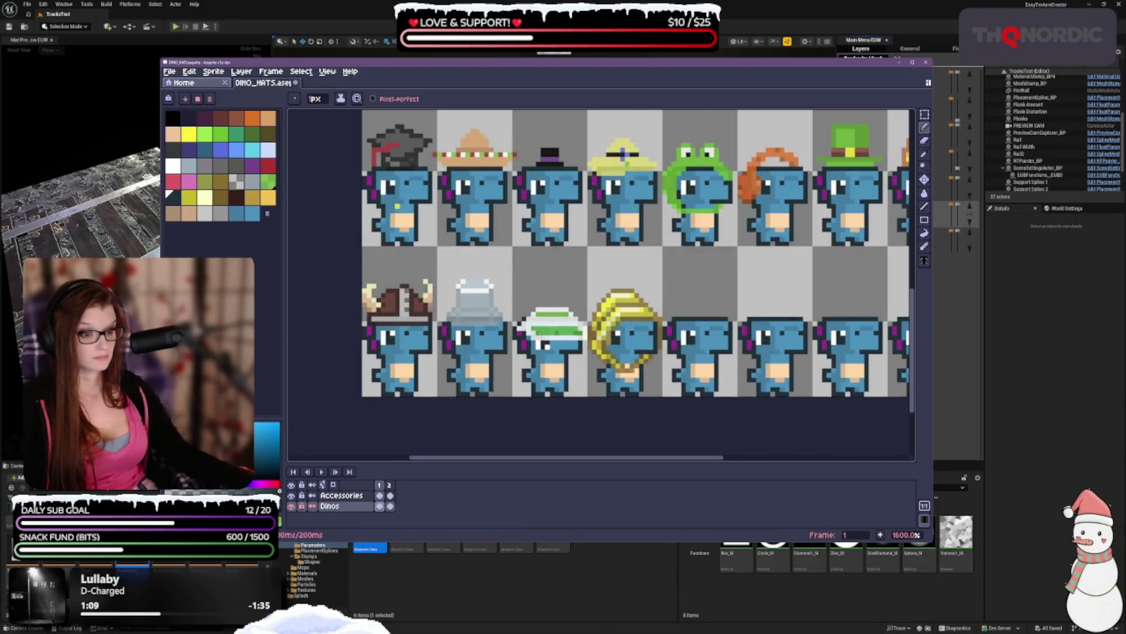
scroll(546, 347, "down", 3)
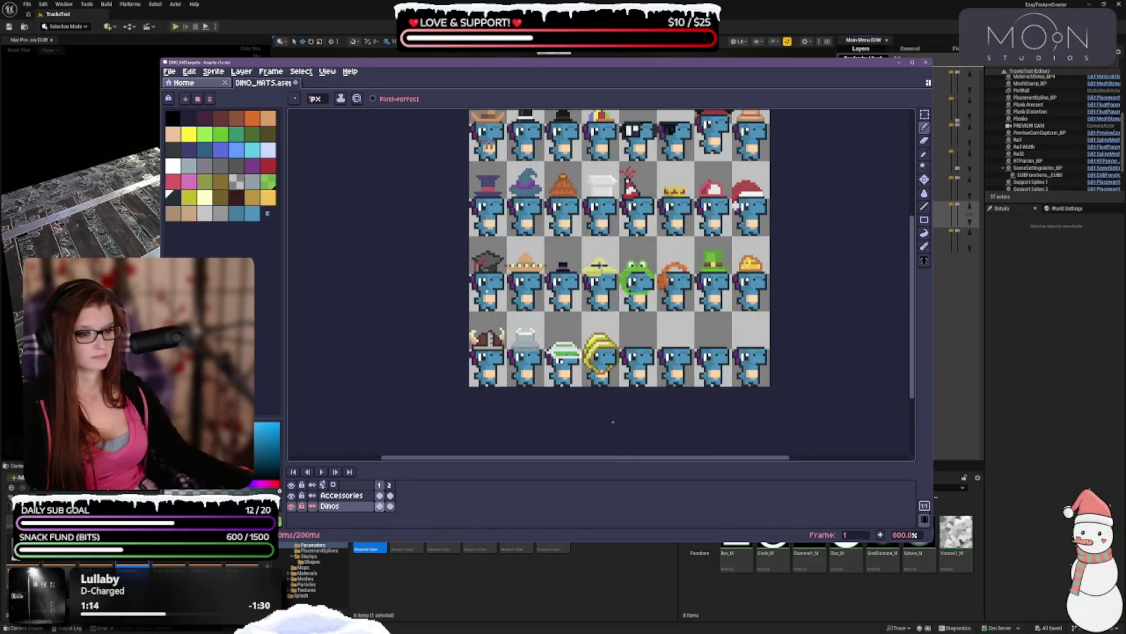
key("ctrl+z")
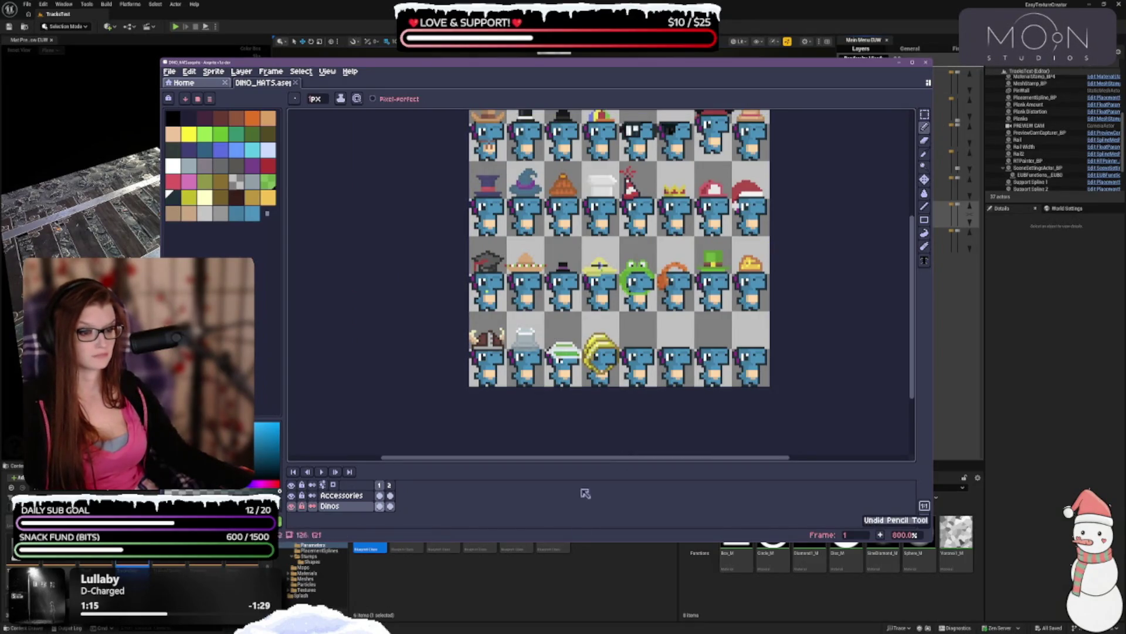
scroll(599, 398, "down", 1)
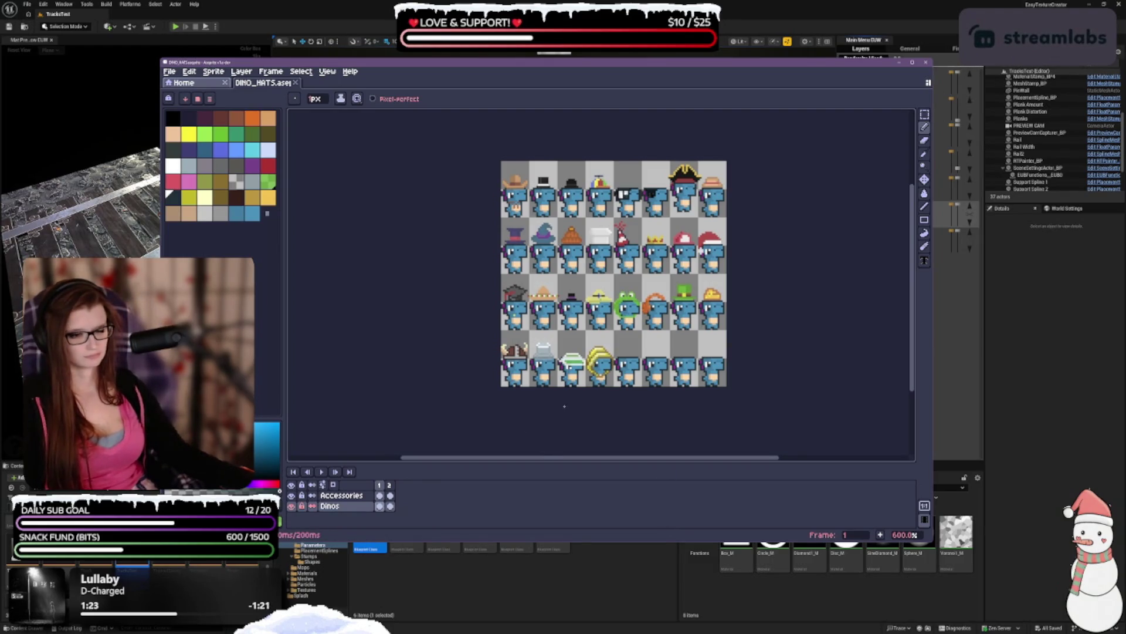
scroll(588, 402, "up", 1)
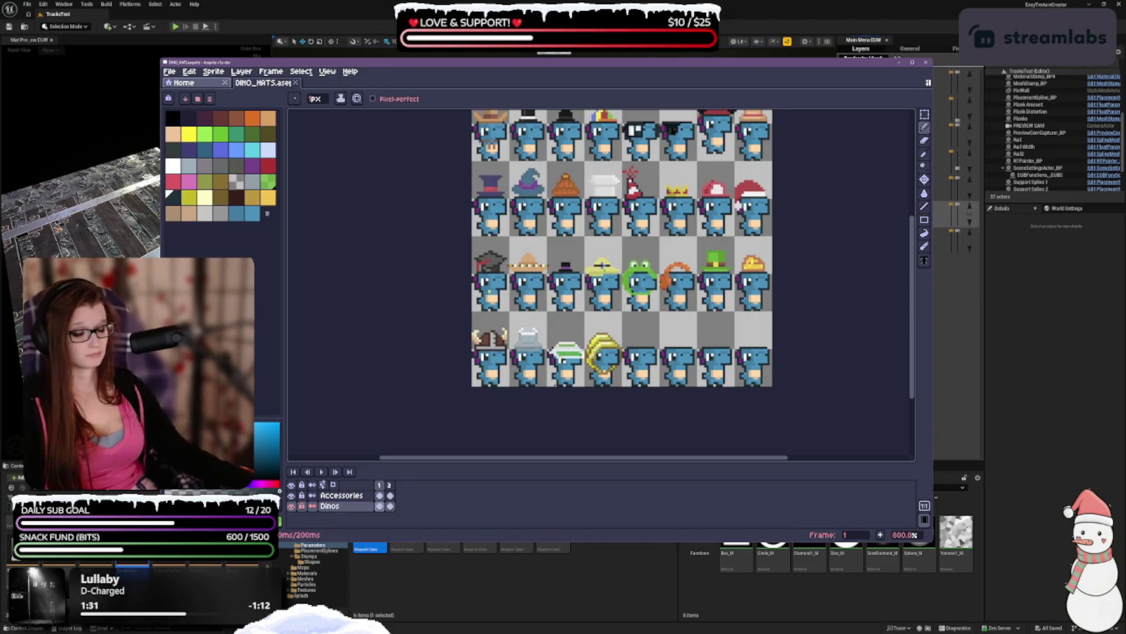
scroll(602, 264, "up", 1)
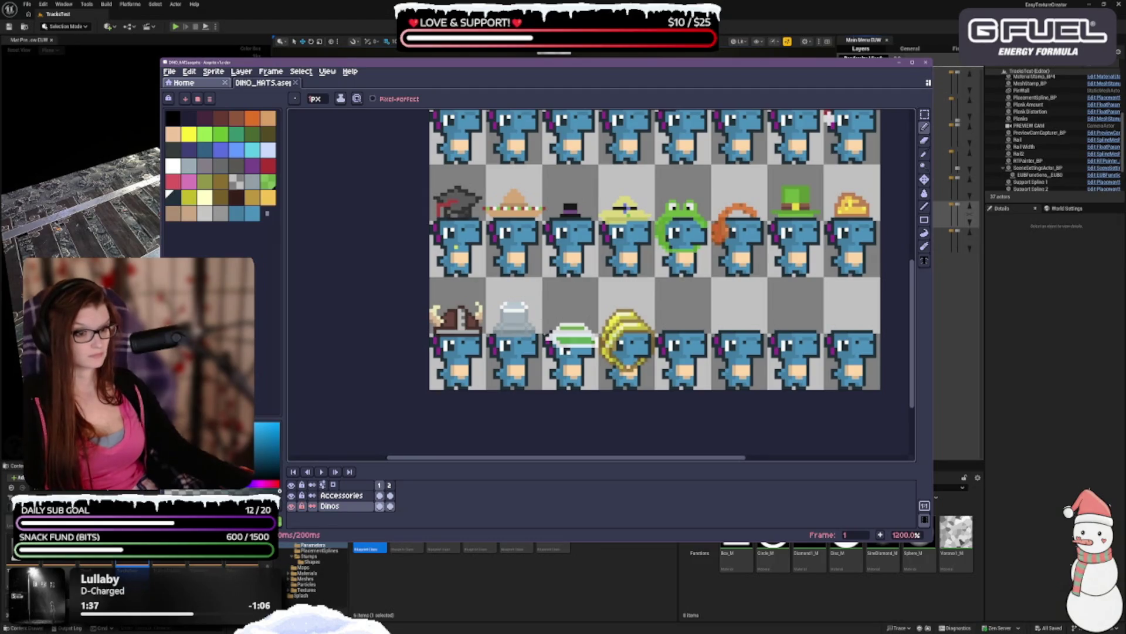
scroll(623, 309, "up", 1)
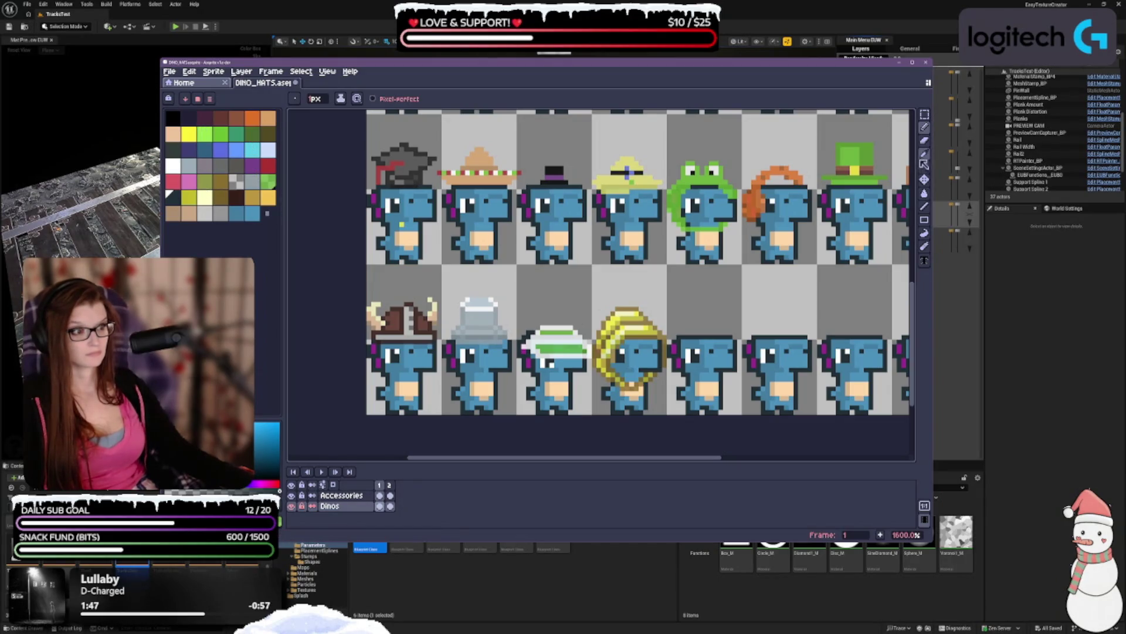
- Sample the magenta from the sprite sheet with the Eyedropper as the drawing colour
key("i")
left_click(529, 363)
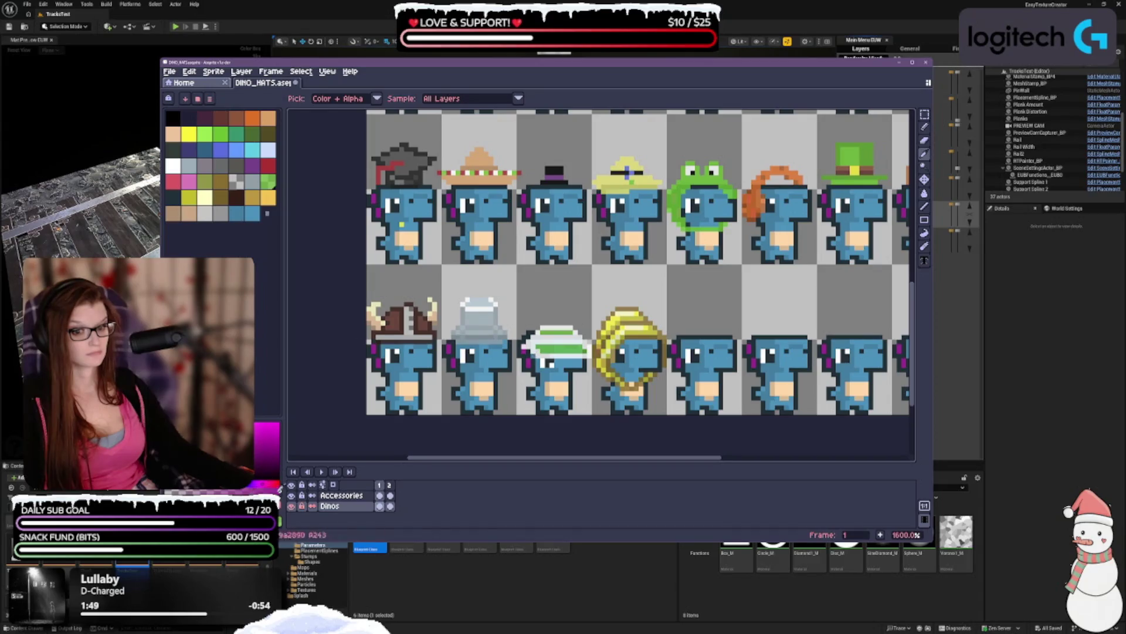
key("b")
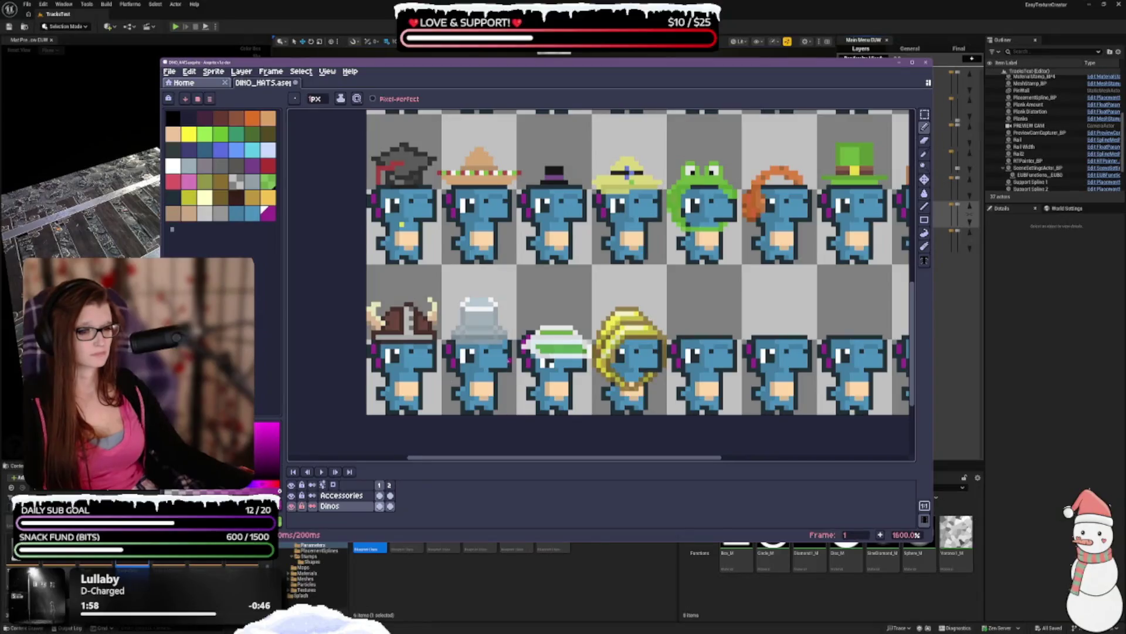
scroll(530, 363, "down", 4)
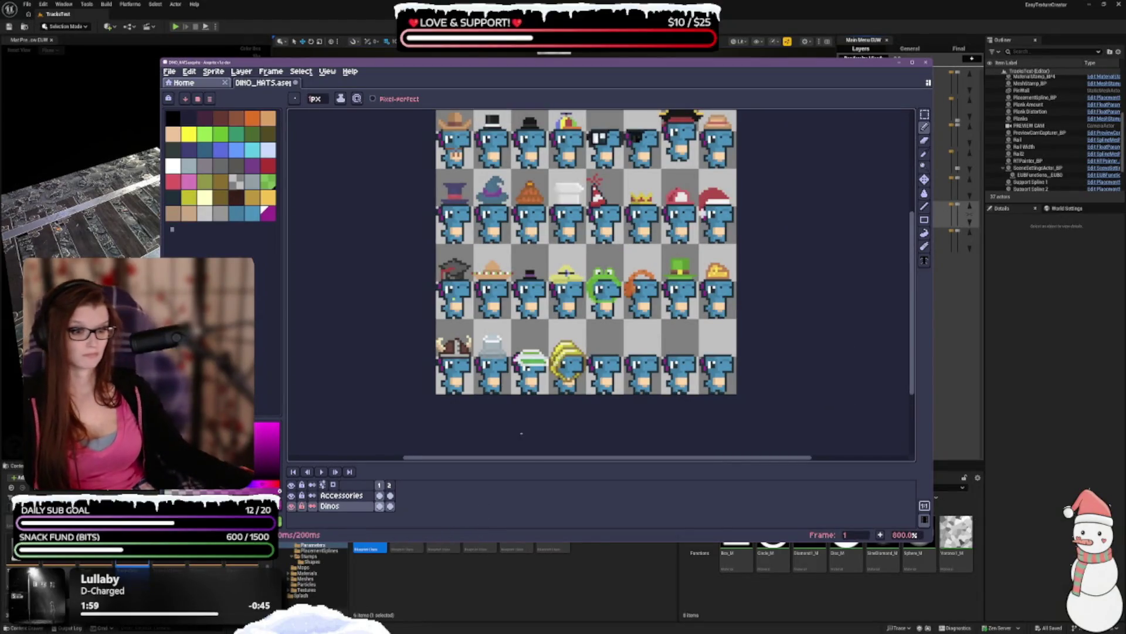
scroll(548, 321, "up", 3)
left_click_drag(669, 503, 637, 480)
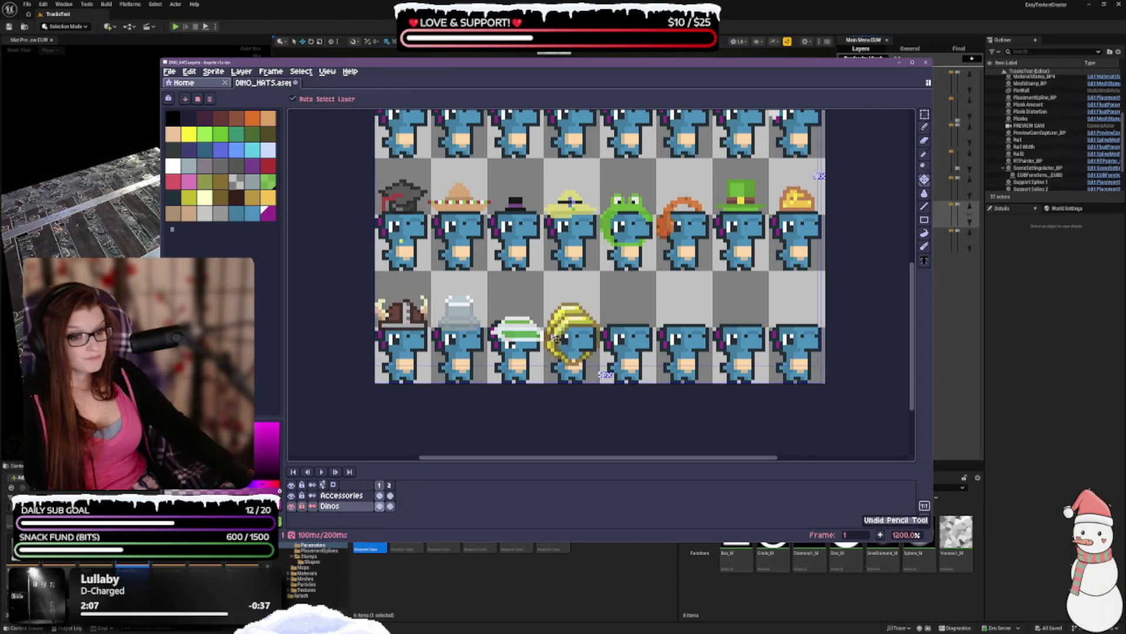
- Undo adding the magenta to the palette and switch editing to the Accessories layer
key("ctrl+z")
key("ctrl+z")
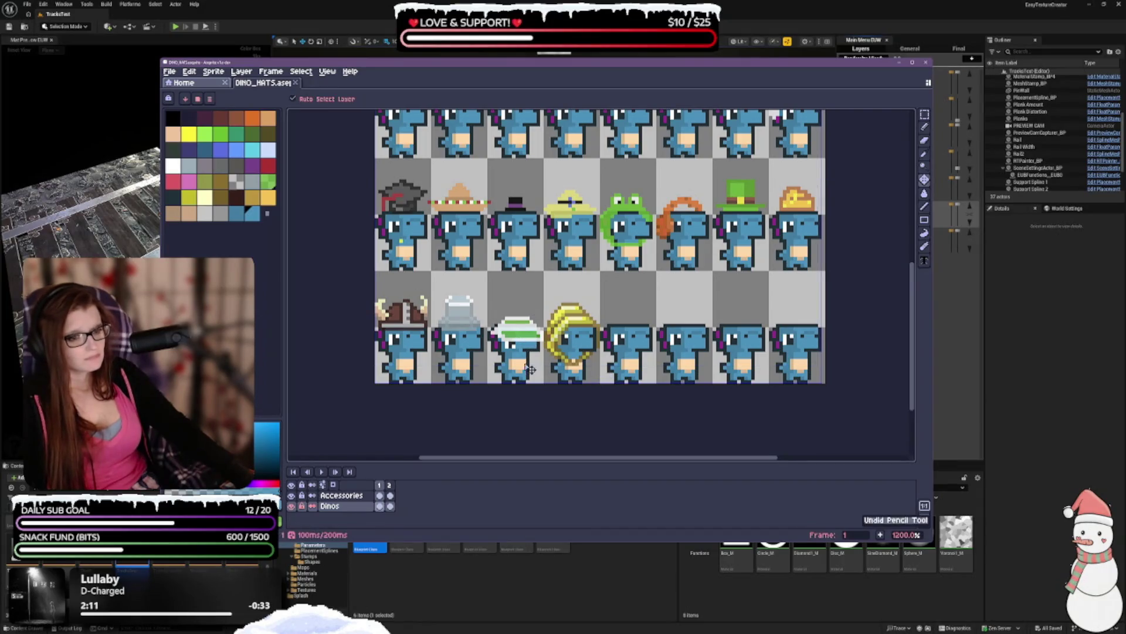
key("b")
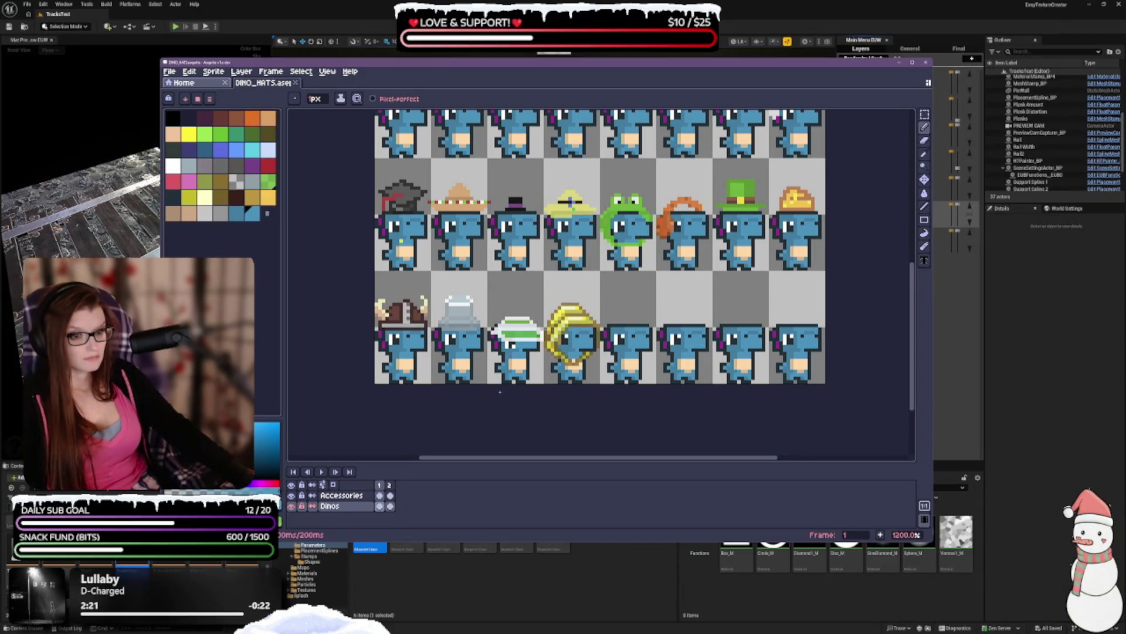
scroll(493, 376, "down", 3)
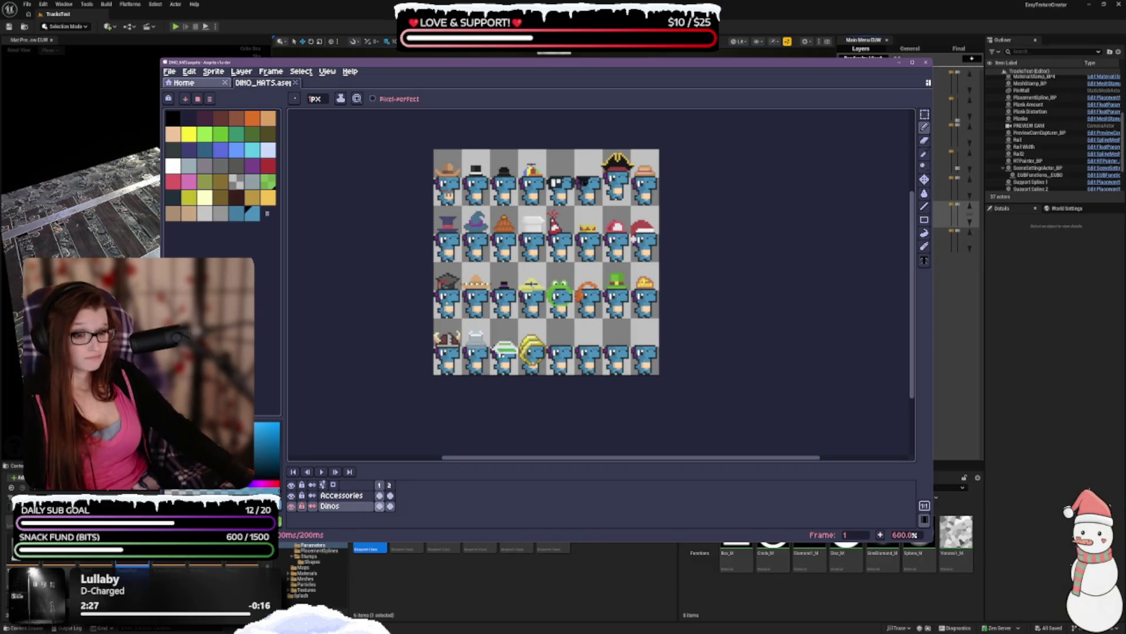
scroll(507, 348, "up", 1)
left_click(340, 496)
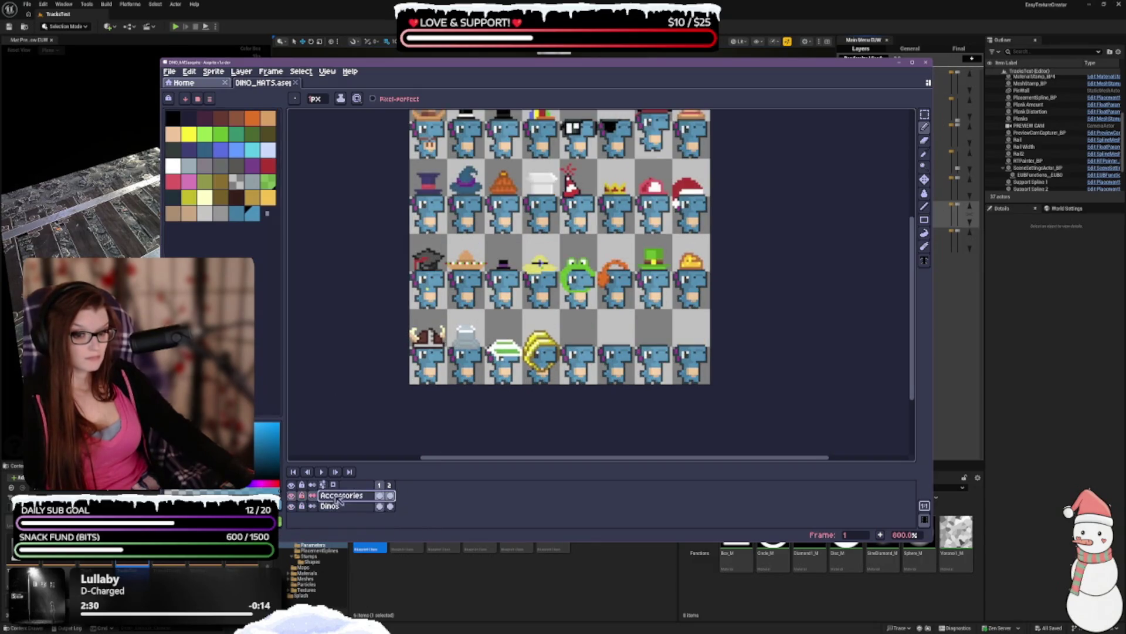
scroll(675, 202, "up", 1)
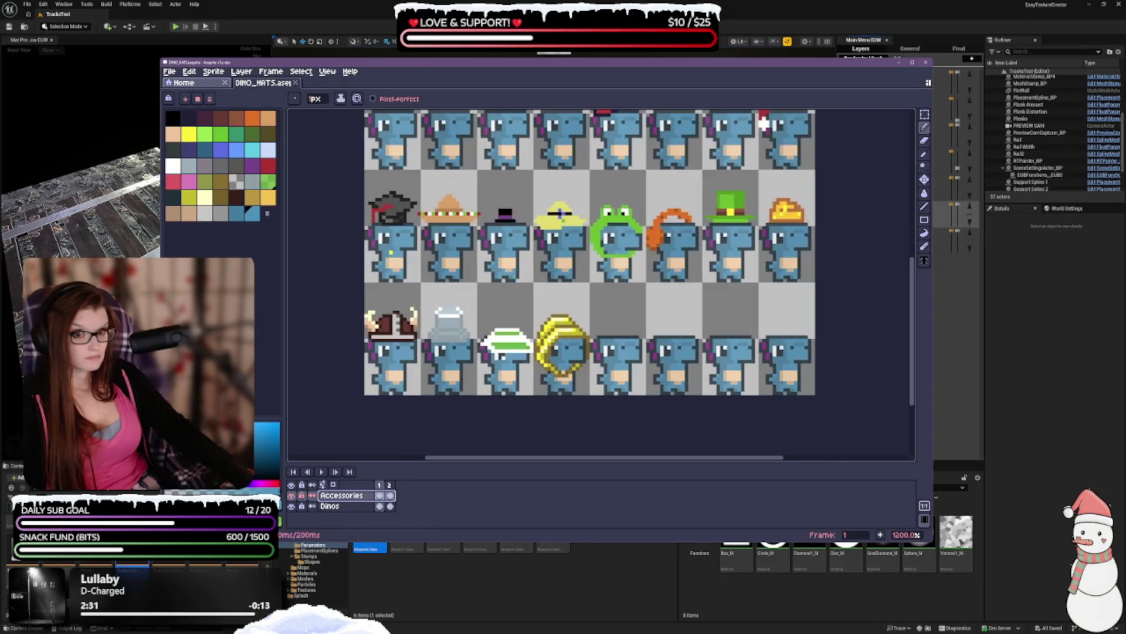
- Return from the Eraser to the Pencil and choose the grey palette swatch as the drawing colour
left_click(925, 139)
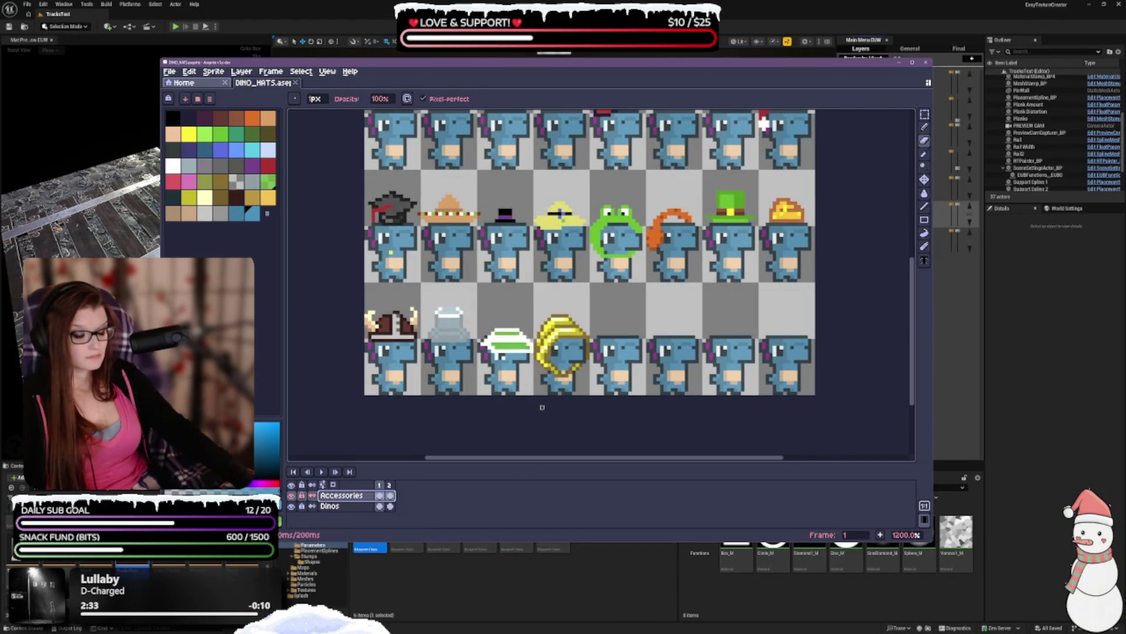
scroll(692, 188, "down", 1)
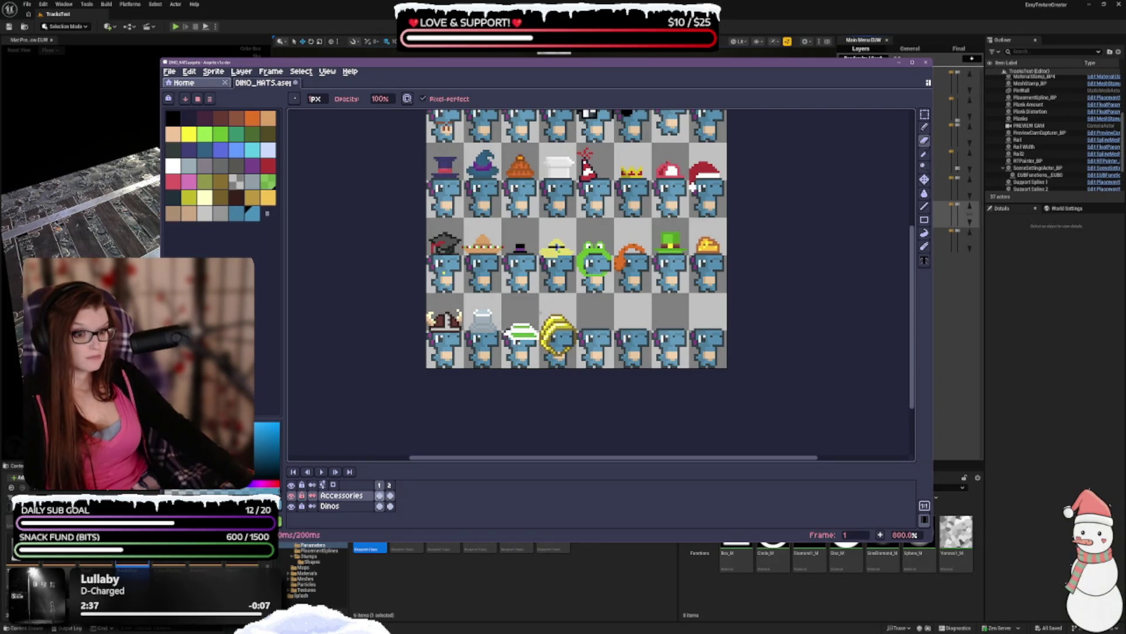
left_click(924, 126)
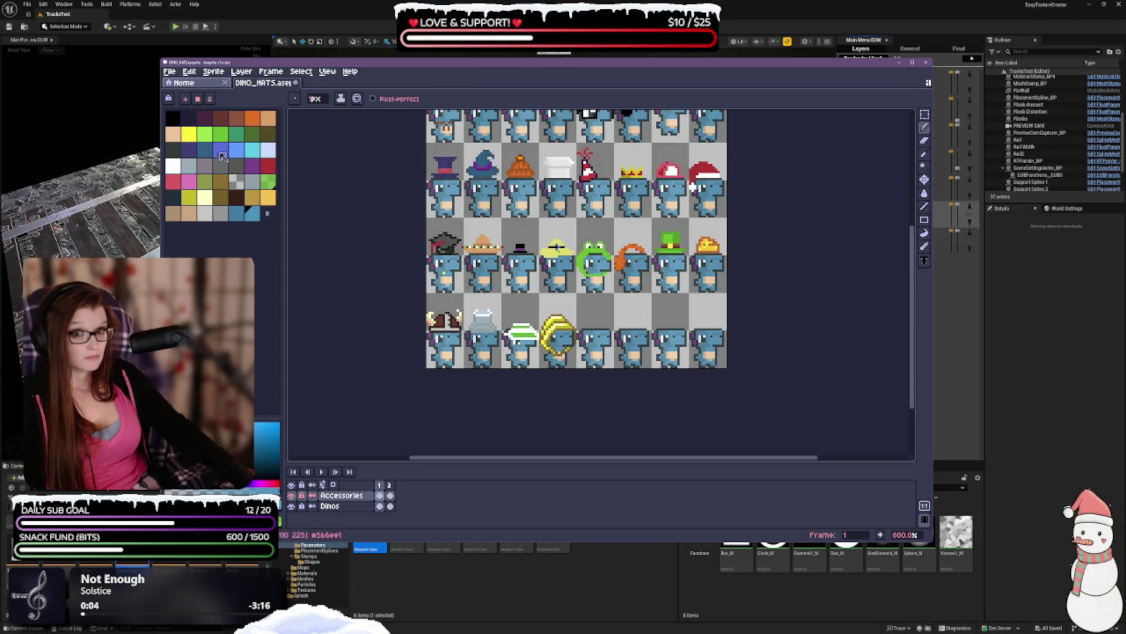
left_click(173, 166)
key("plus")
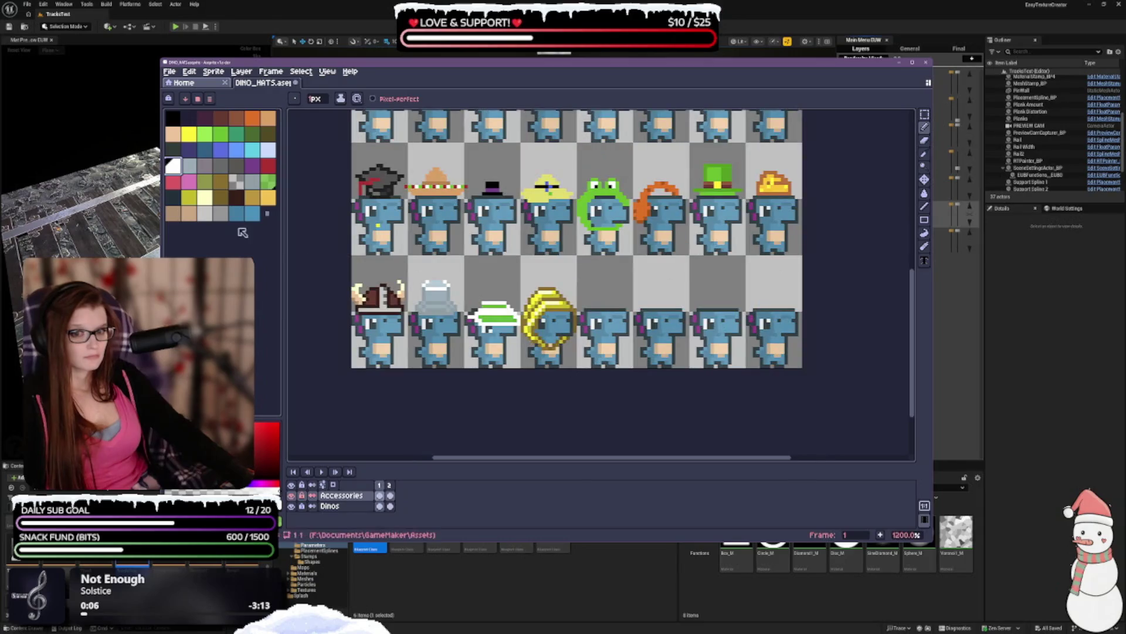
left_click(204, 213)
key("minus")
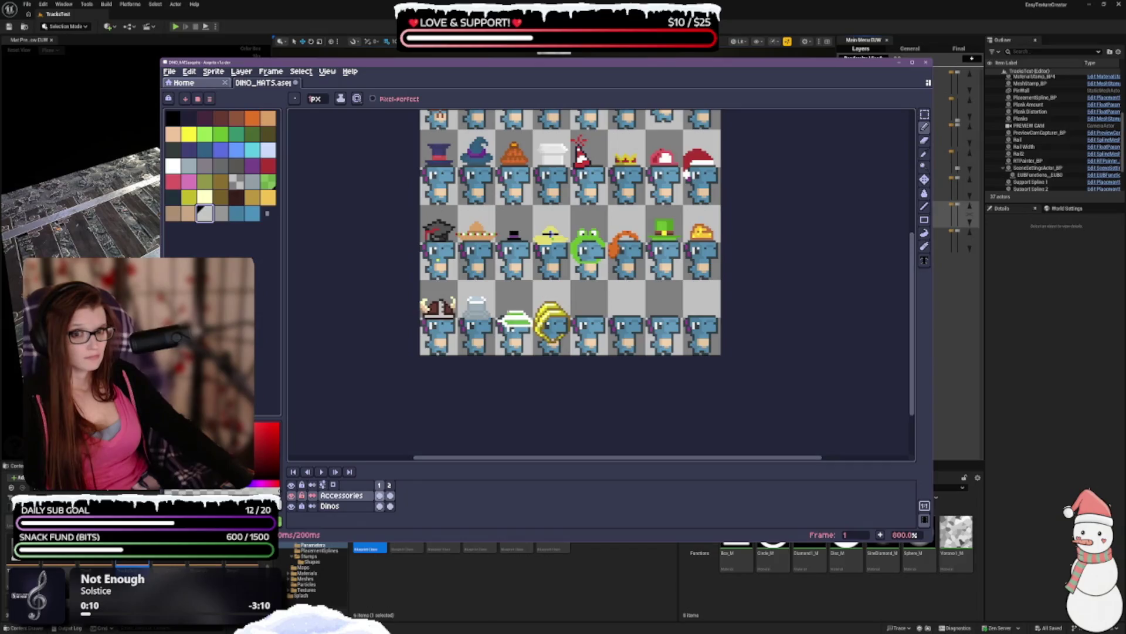
scroll(506, 313, "up", 1)
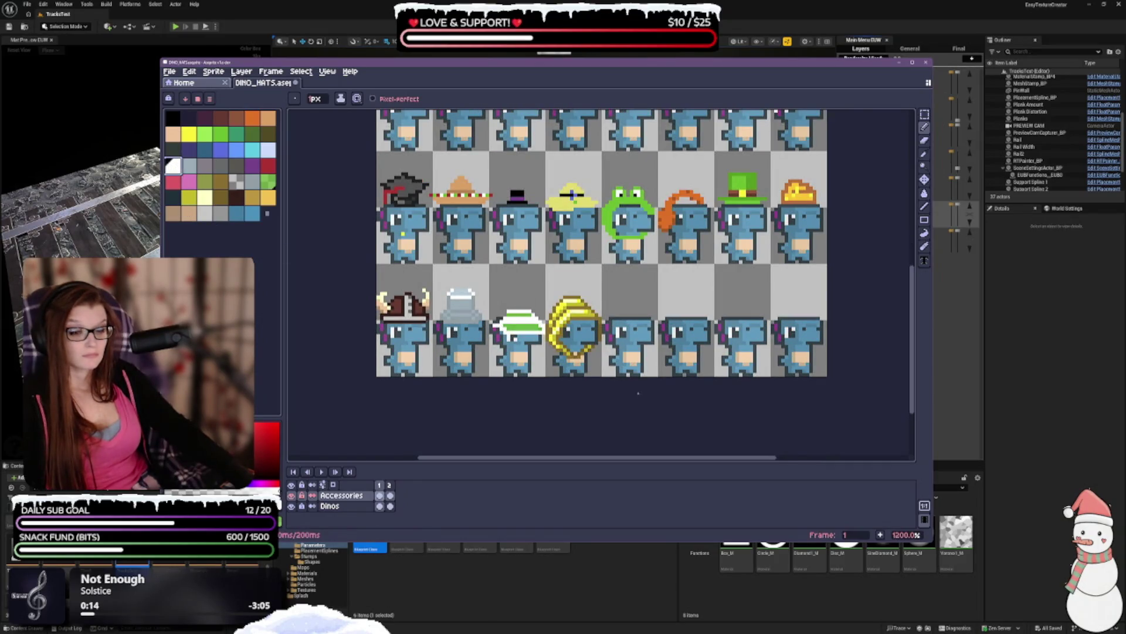
scroll(625, 389, "down", 1)
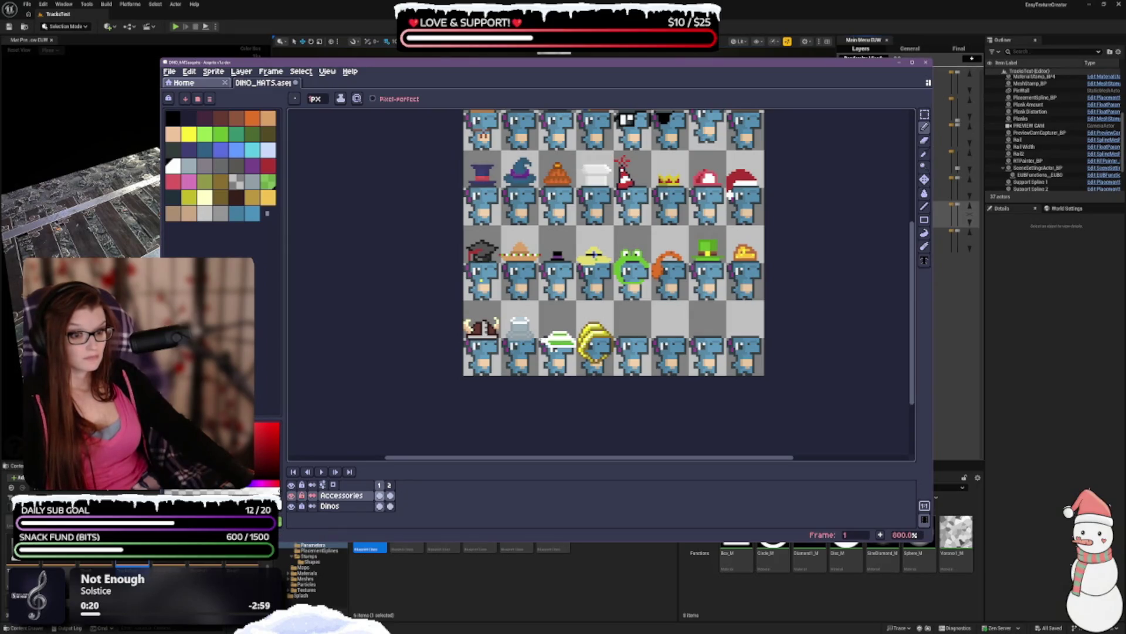
scroll(757, 389, "up", 2)
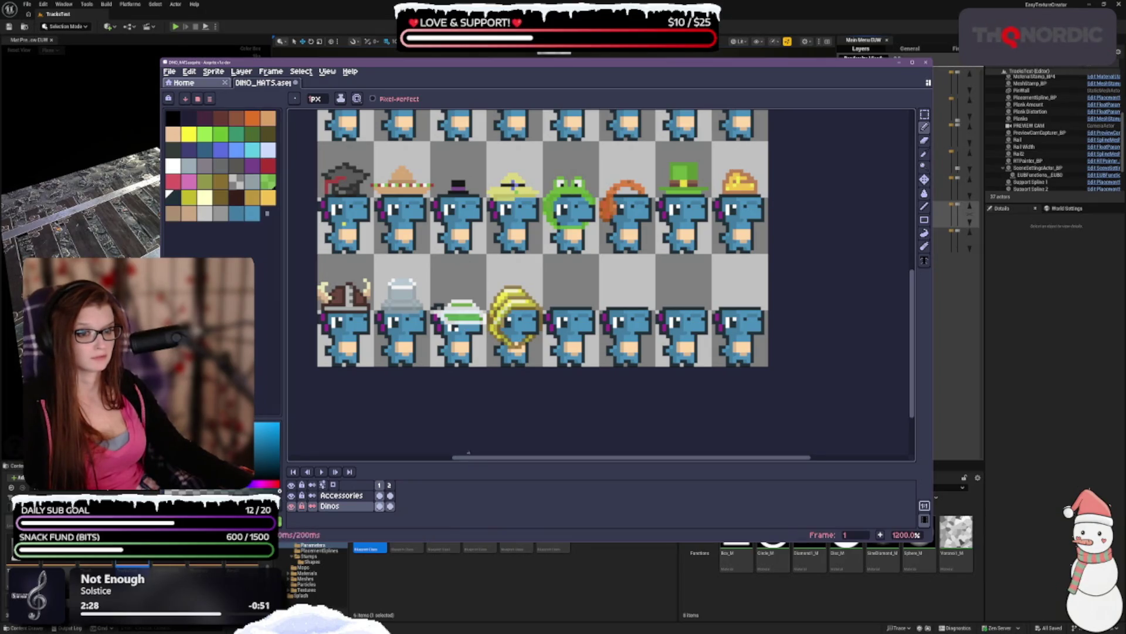
- Hide and re-show the Accessories layer to check the bare dinos, then pick a new palette colour
left_click(924, 154)
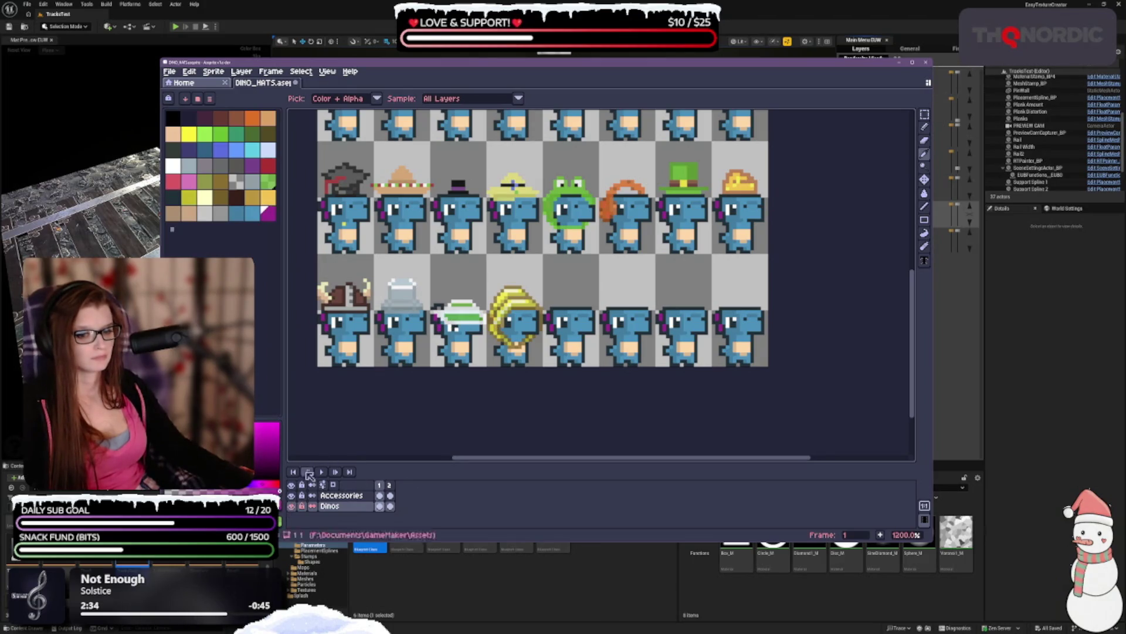
left_click(925, 126)
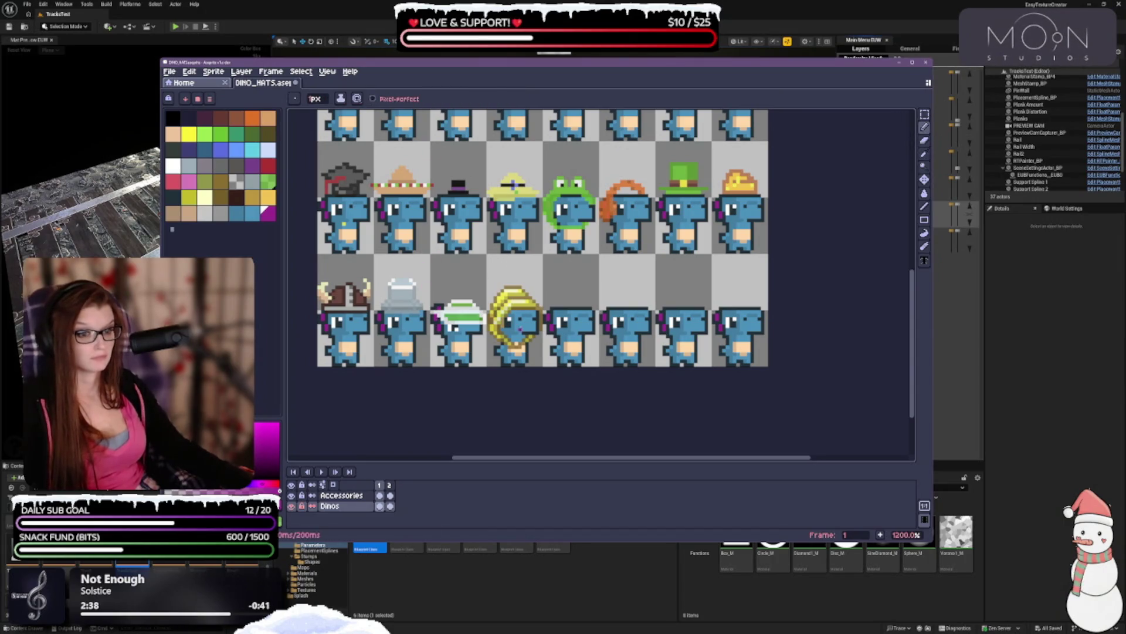
scroll(510, 326, "down", 1)
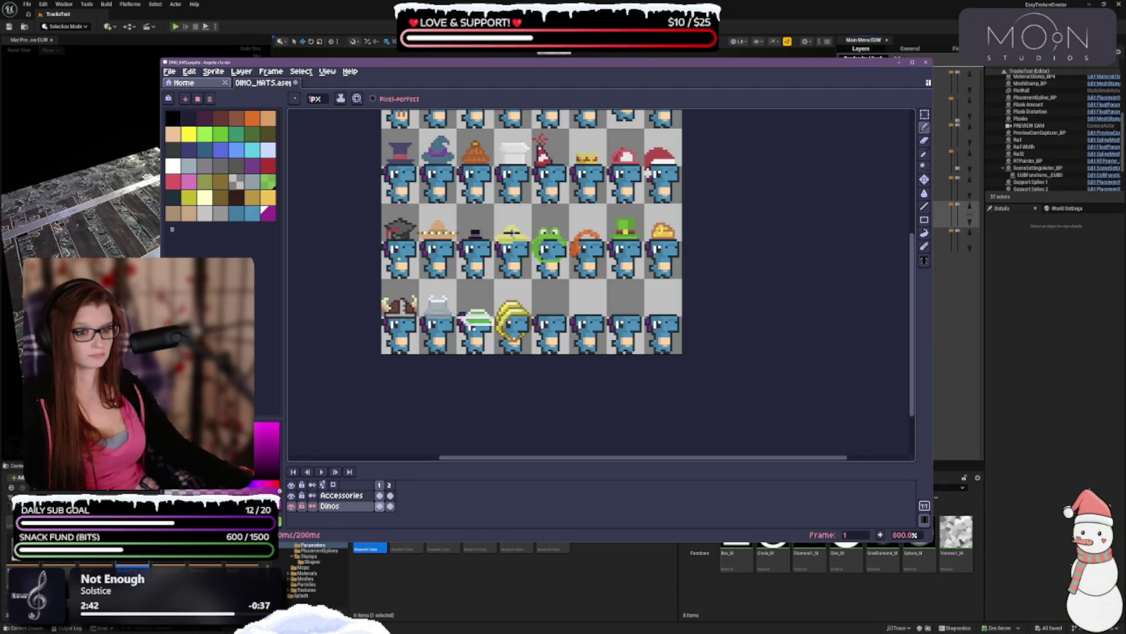
scroll(471, 340, "up", 2)
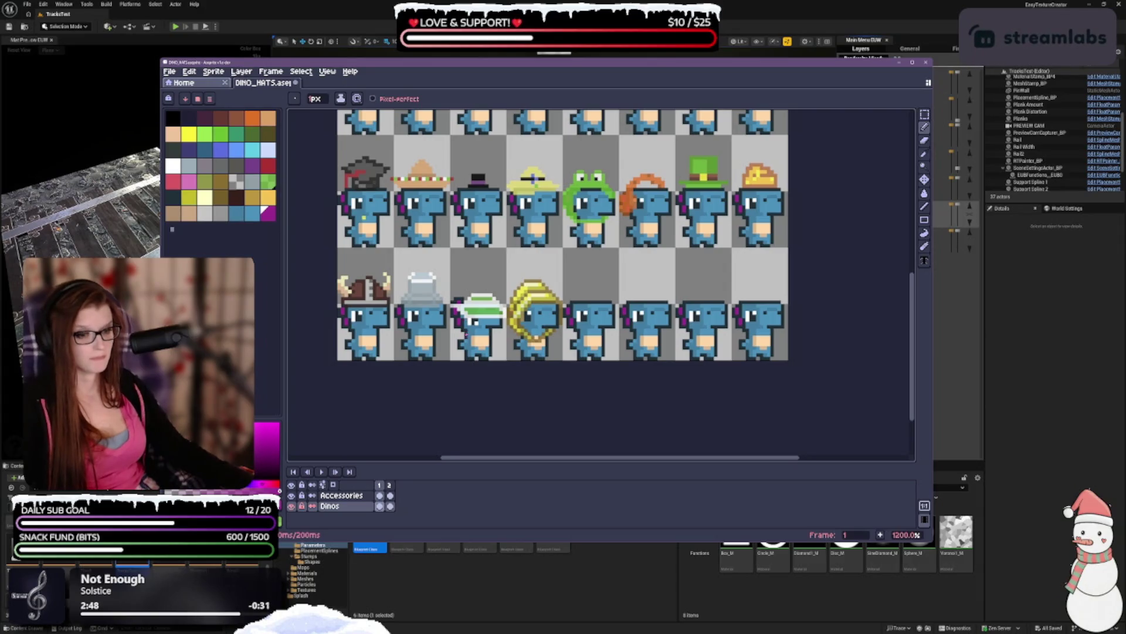
scroll(469, 343, "down", 2)
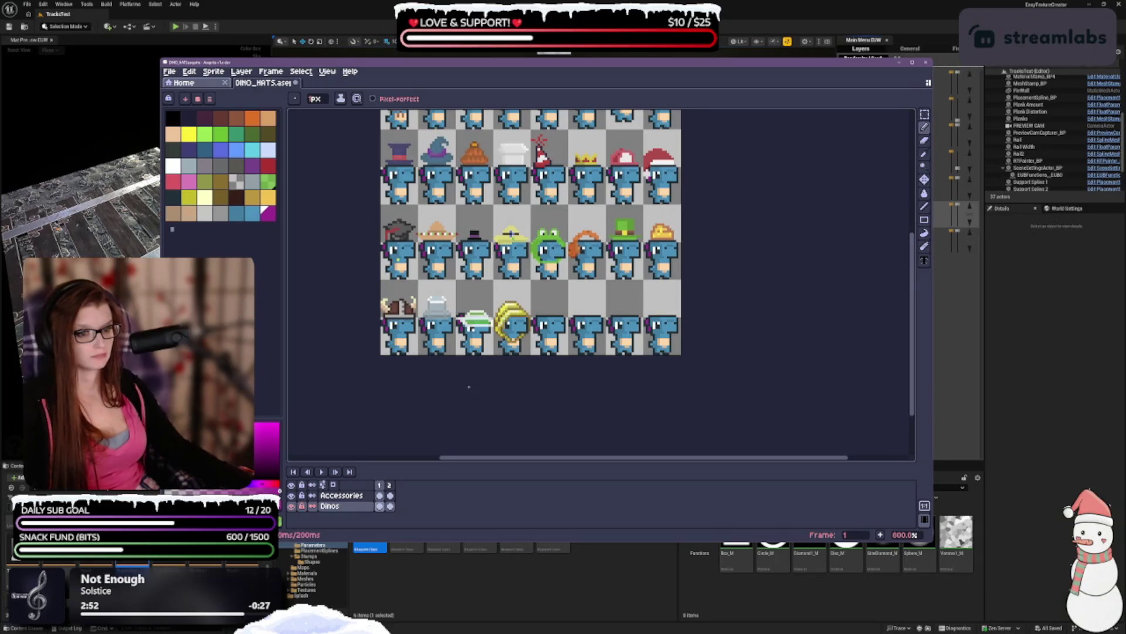
scroll(470, 383, "up", 1)
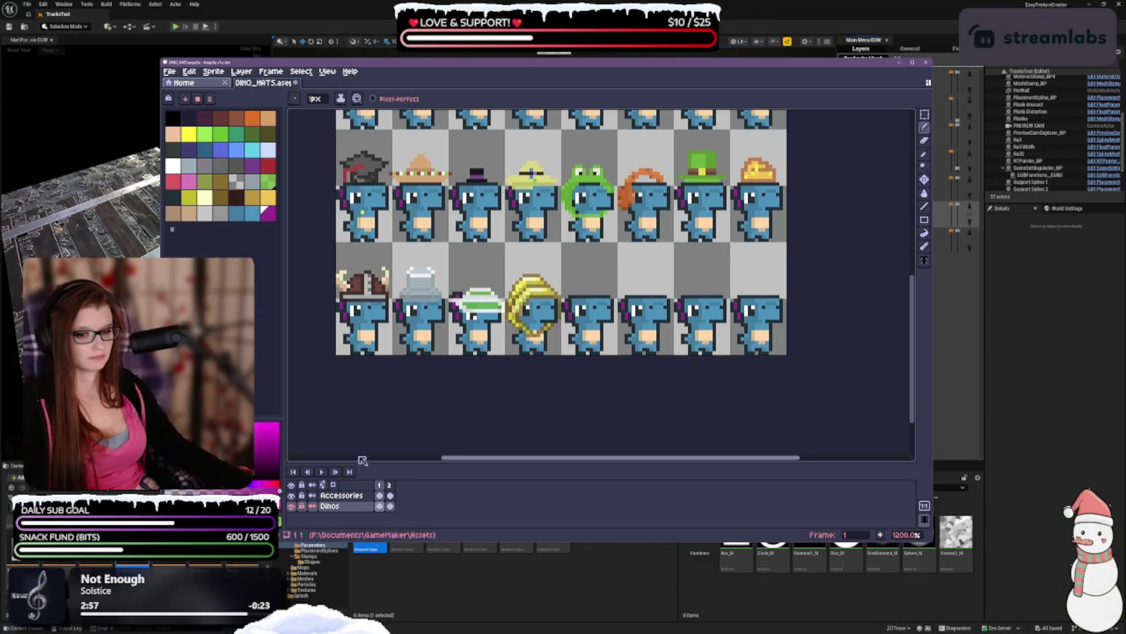
left_click(291, 495)
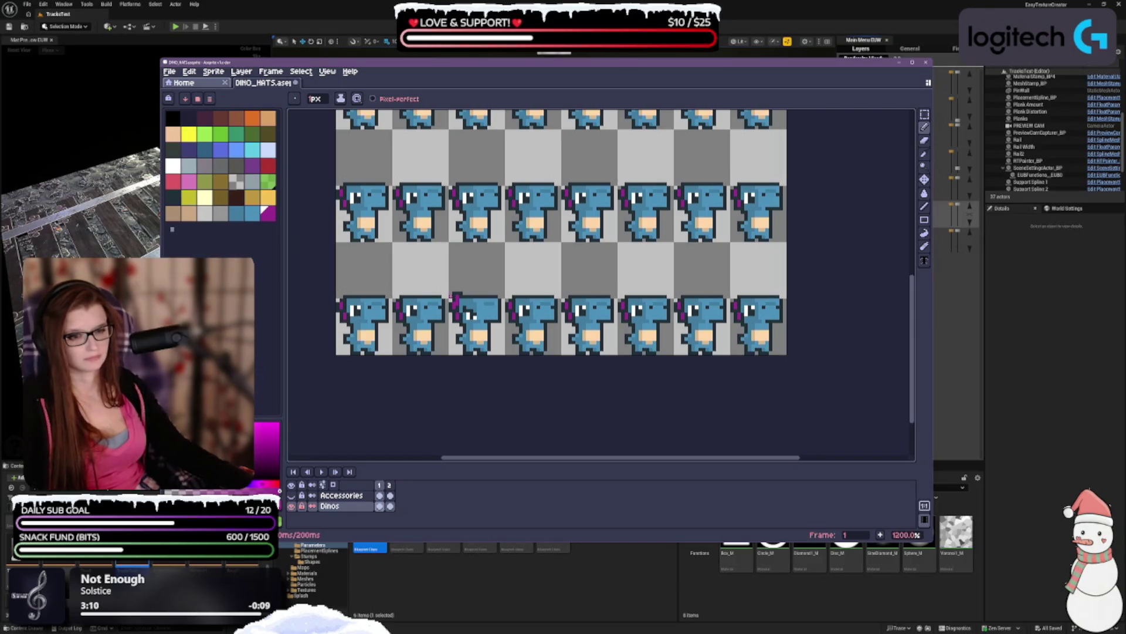
left_click(292, 496)
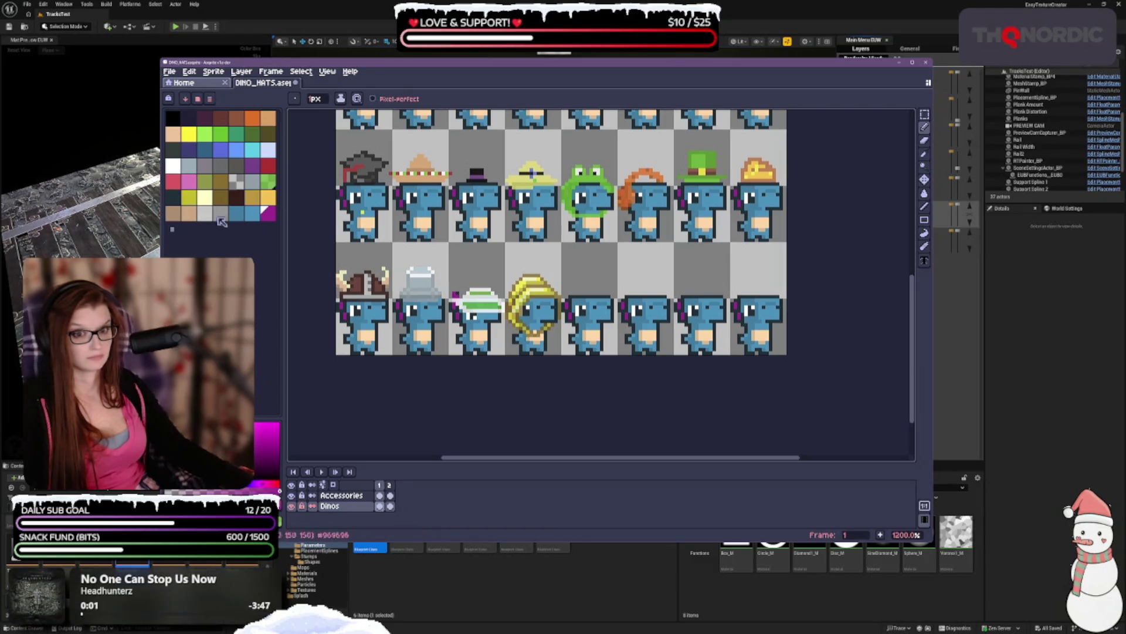
left_click(176, 199)
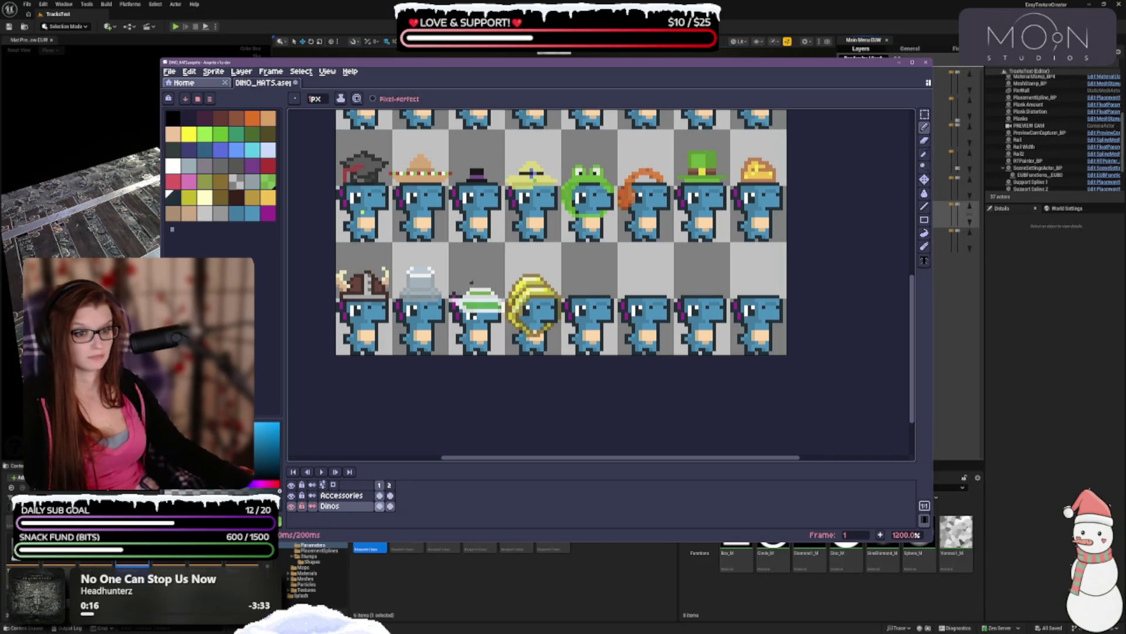
scroll(611, 295, "down", 1)
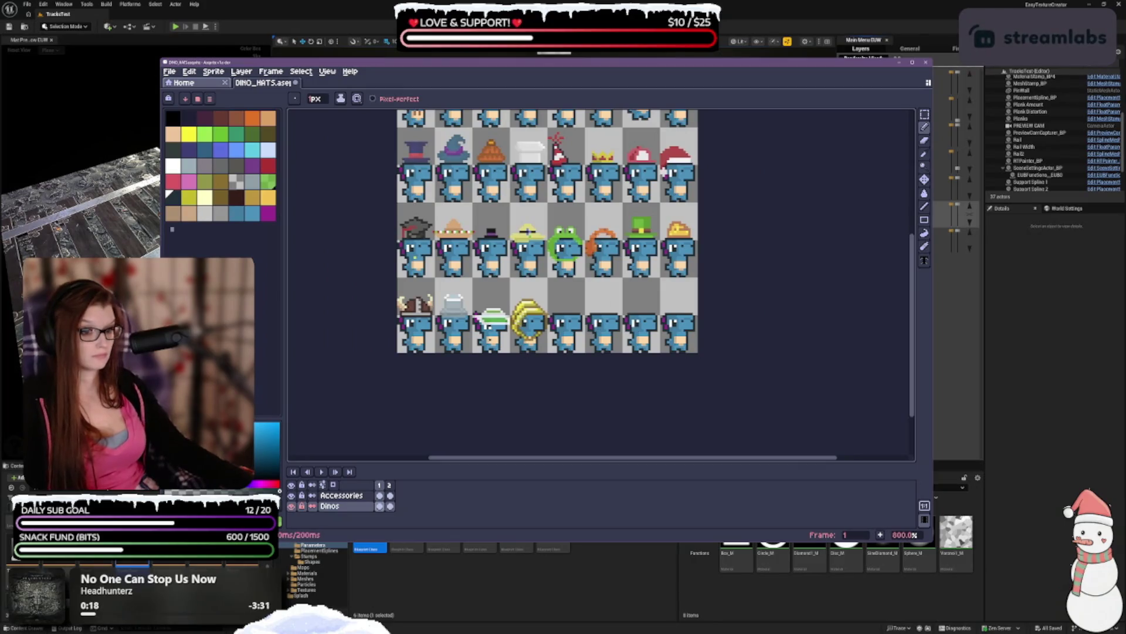
scroll(496, 334, "up", 1)
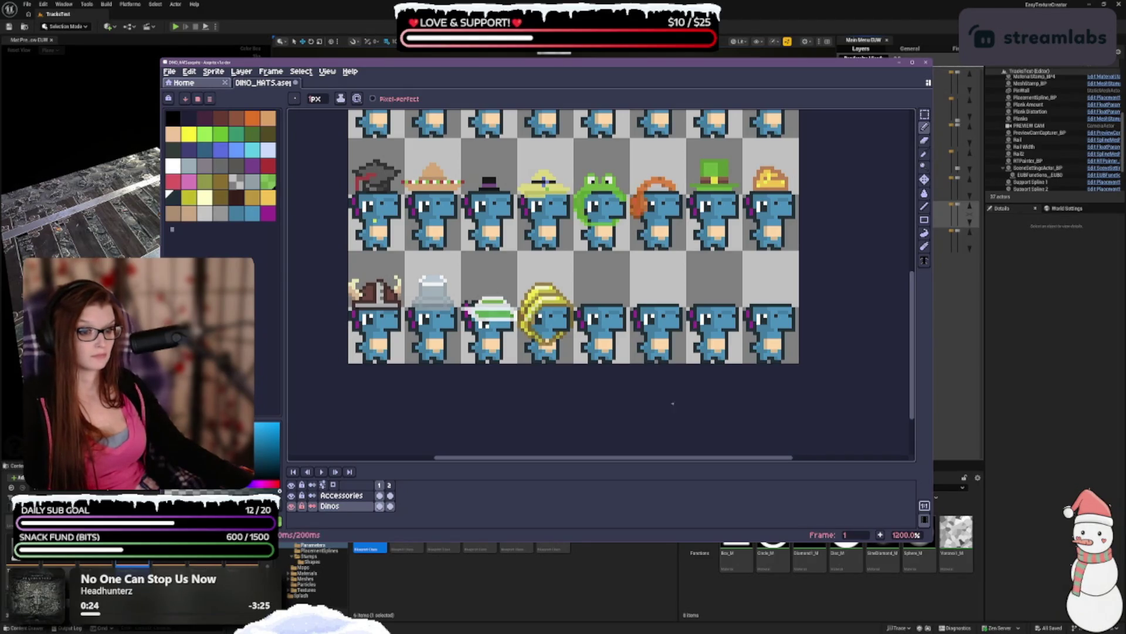
scroll(504, 341, "down", 2)
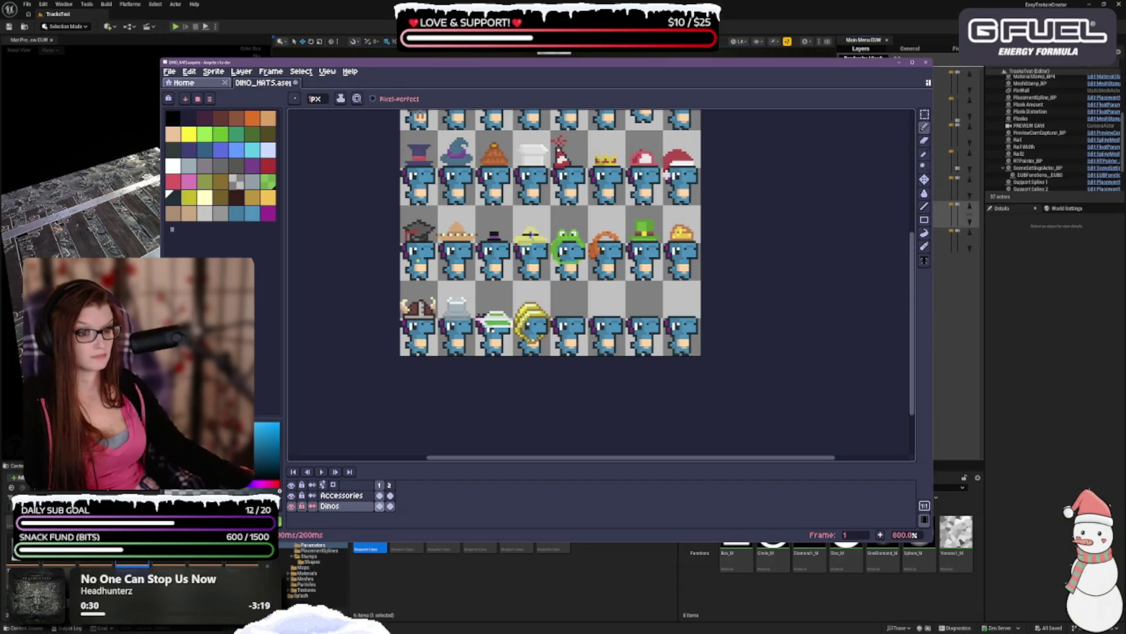
scroll(493, 317, "up", 2)
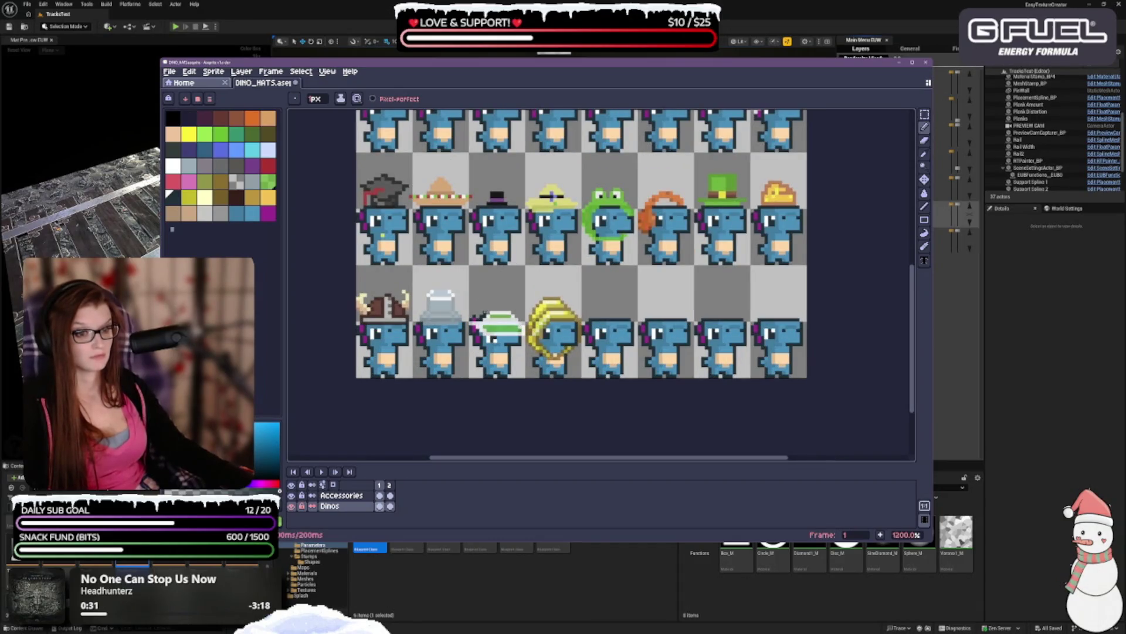
scroll(524, 295, "down", 2)
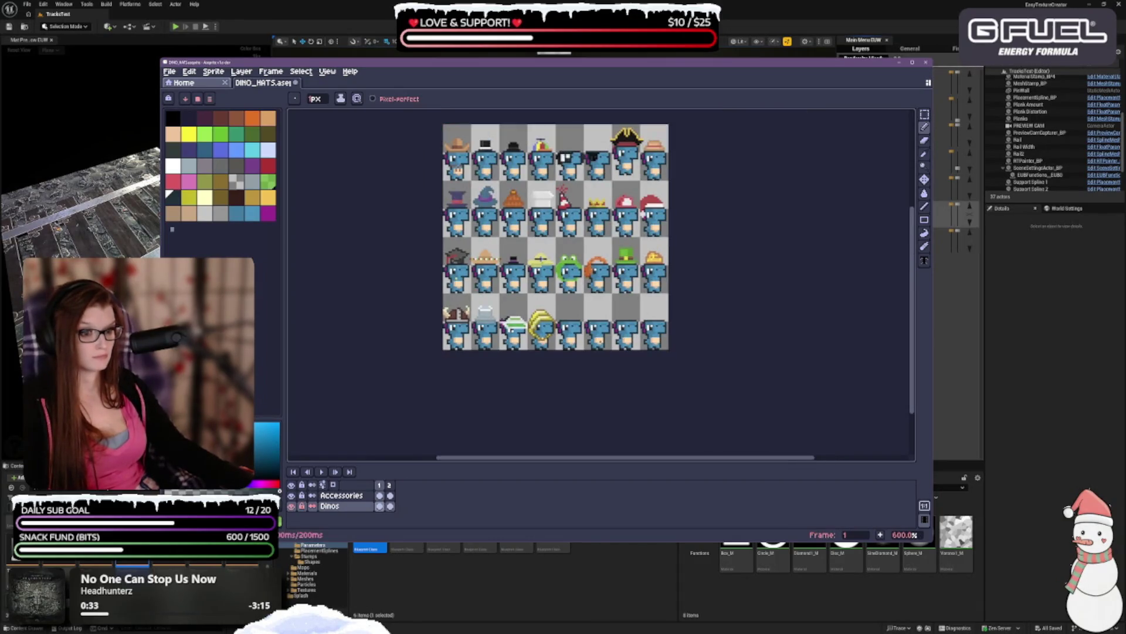
scroll(524, 295, "up", 1)
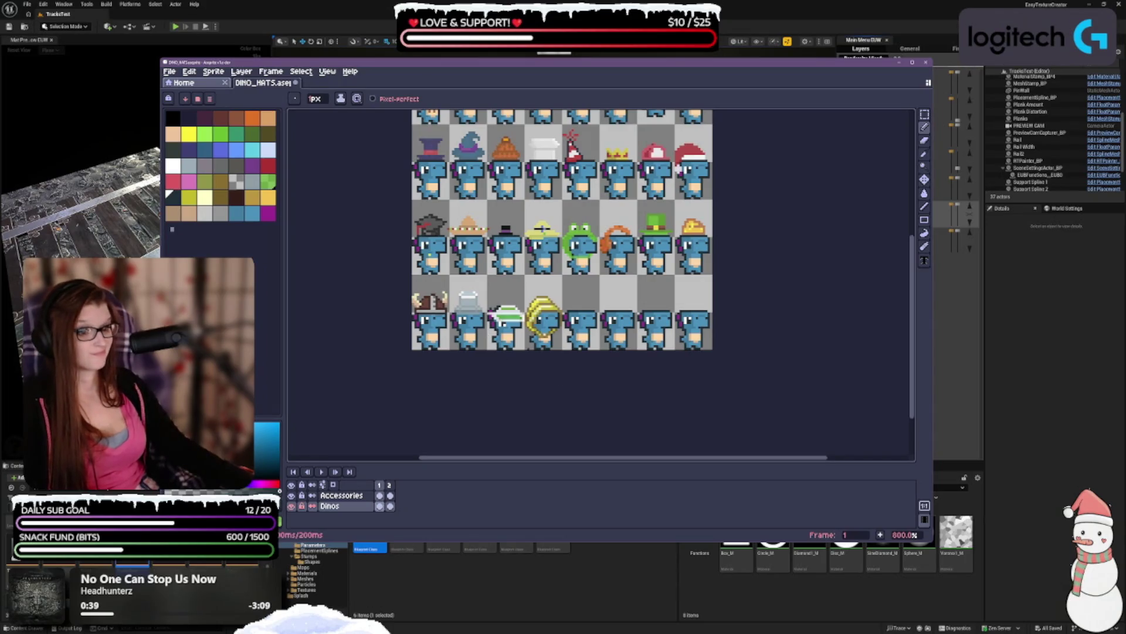
scroll(528, 349, "up", 1)
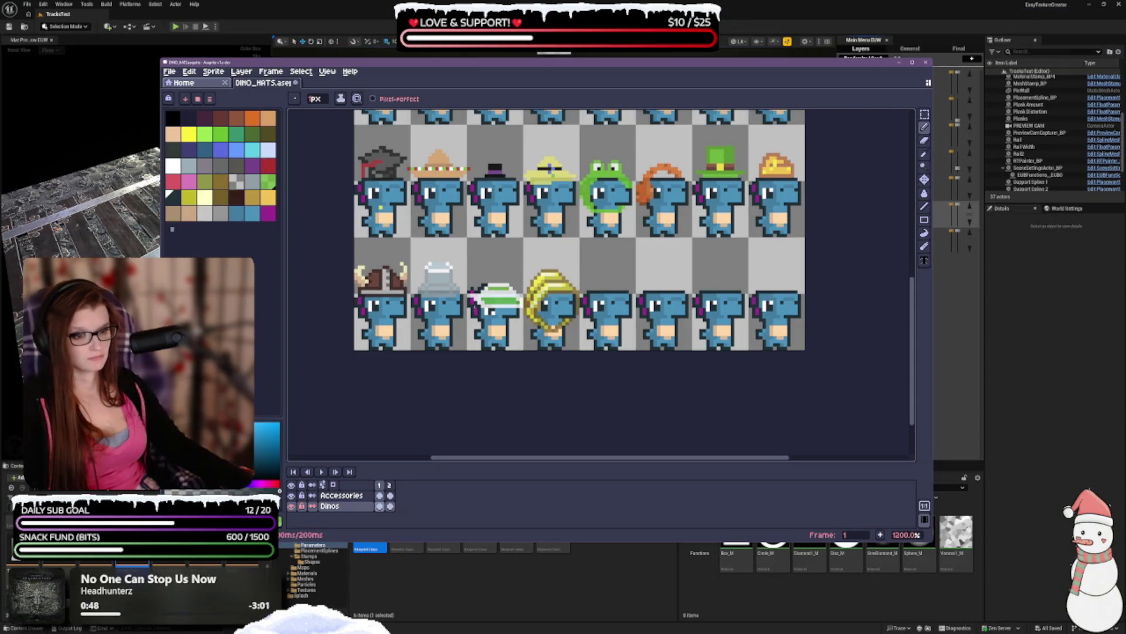
- Pick magenta, undo the last eraser edit and make the Accessories layer the edited one
left_click(268, 213)
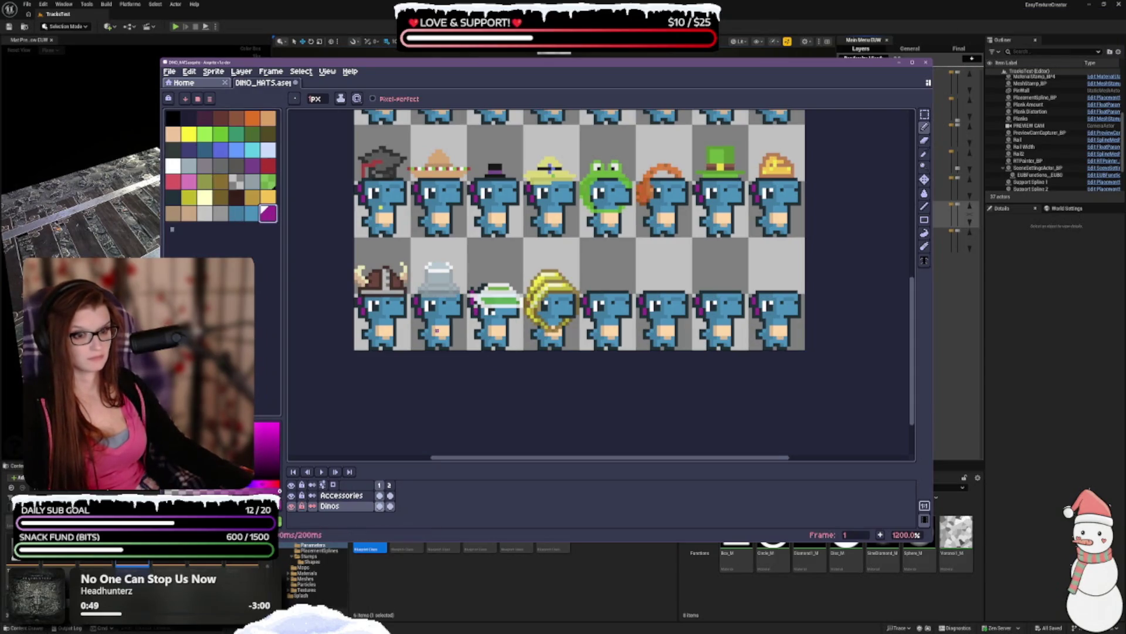
scroll(606, 404, "down", 3)
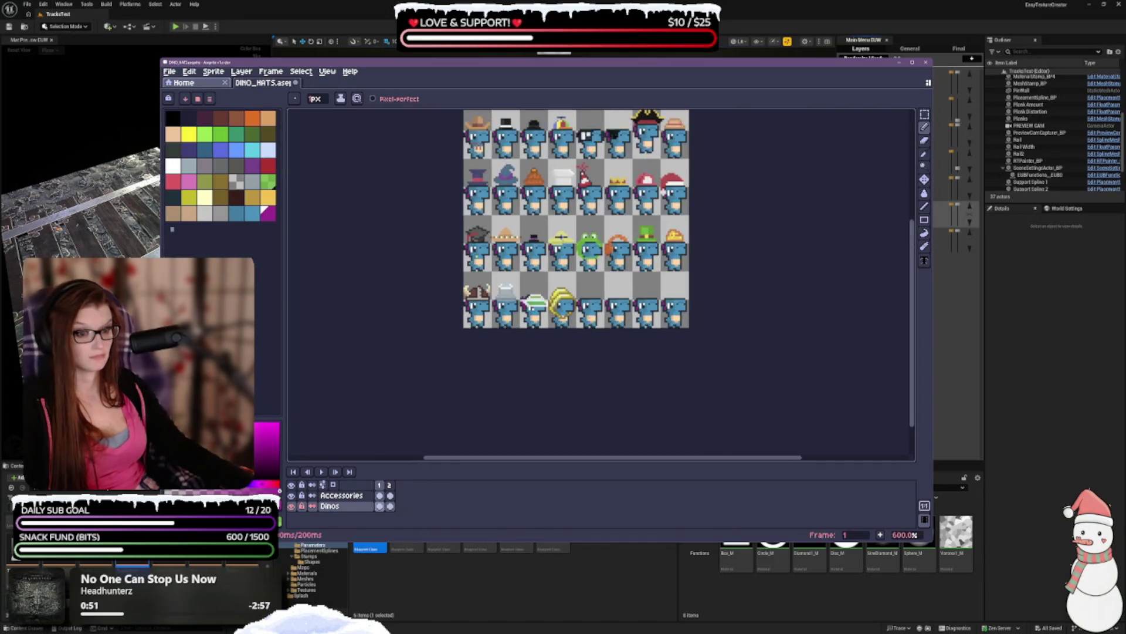
scroll(606, 405, "up", 1)
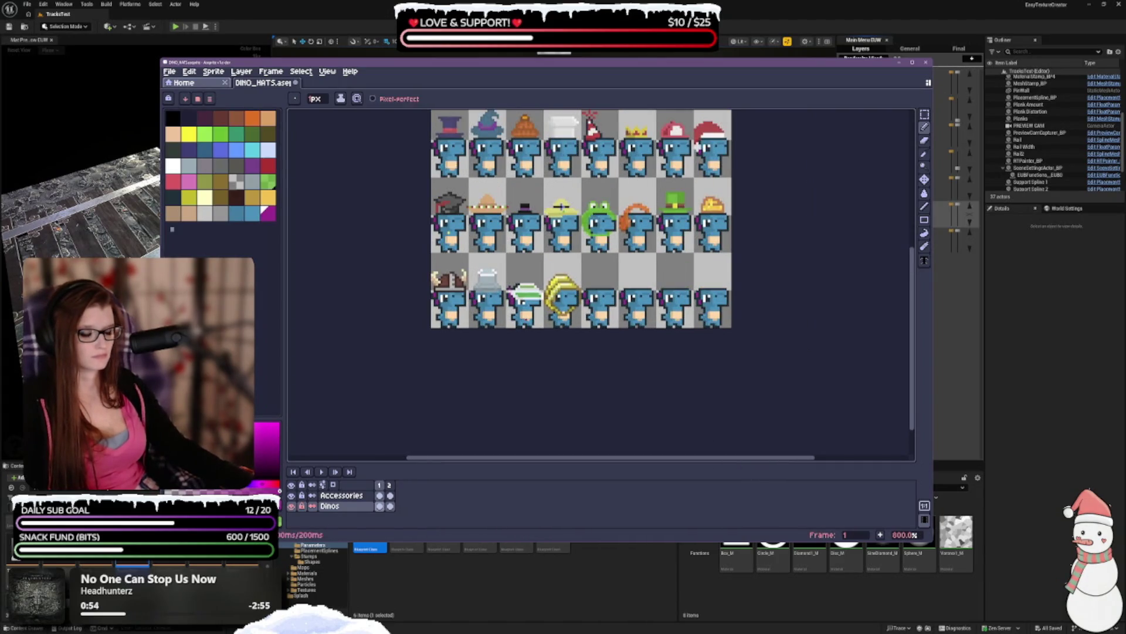
key("ctrl+z")
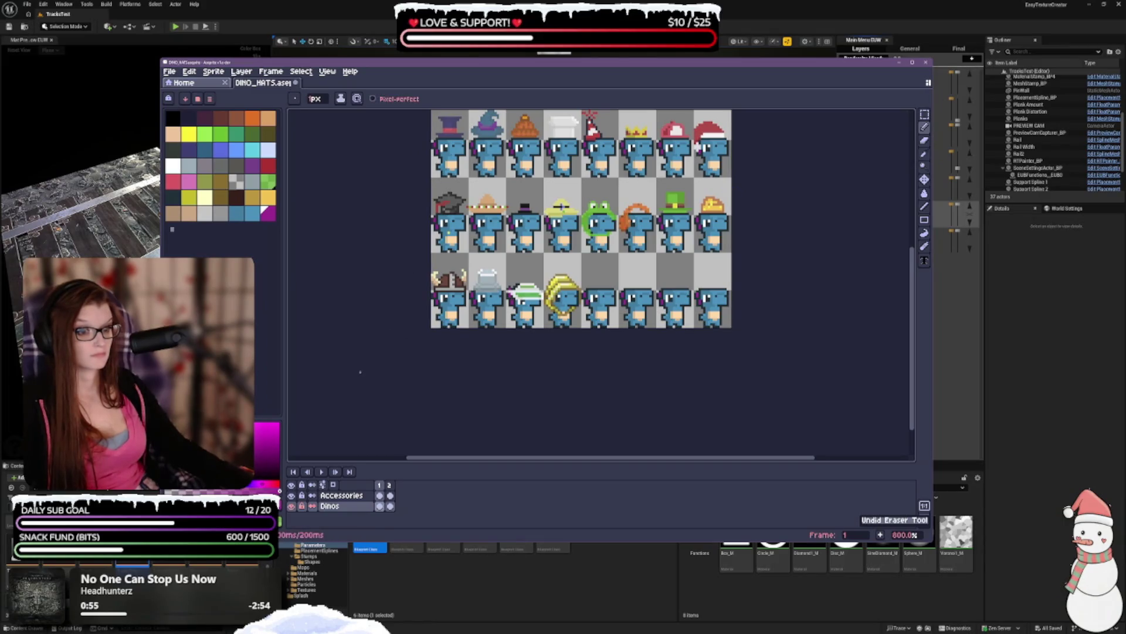
left_click_drag(528, 344, 469, 367)
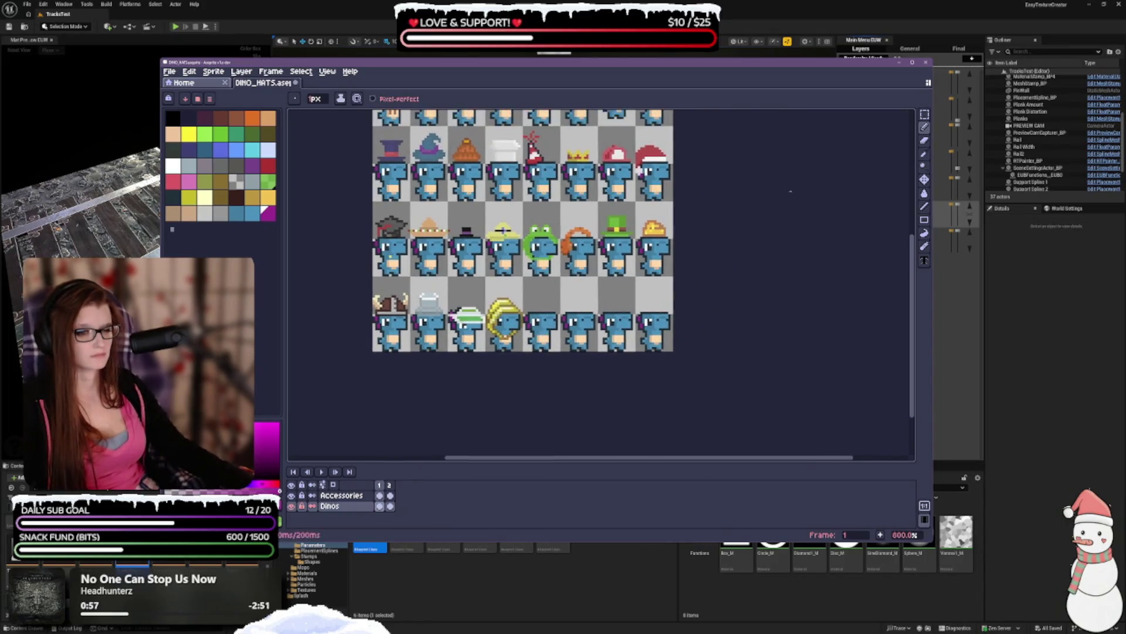
left_click(341, 495)
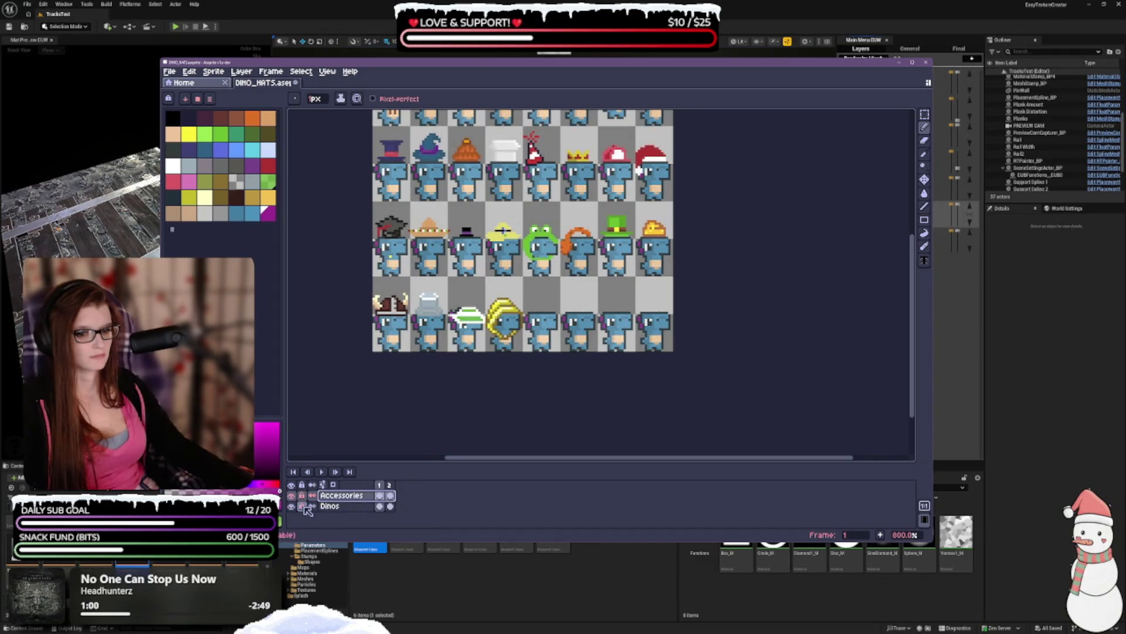
left_click(177, 170)
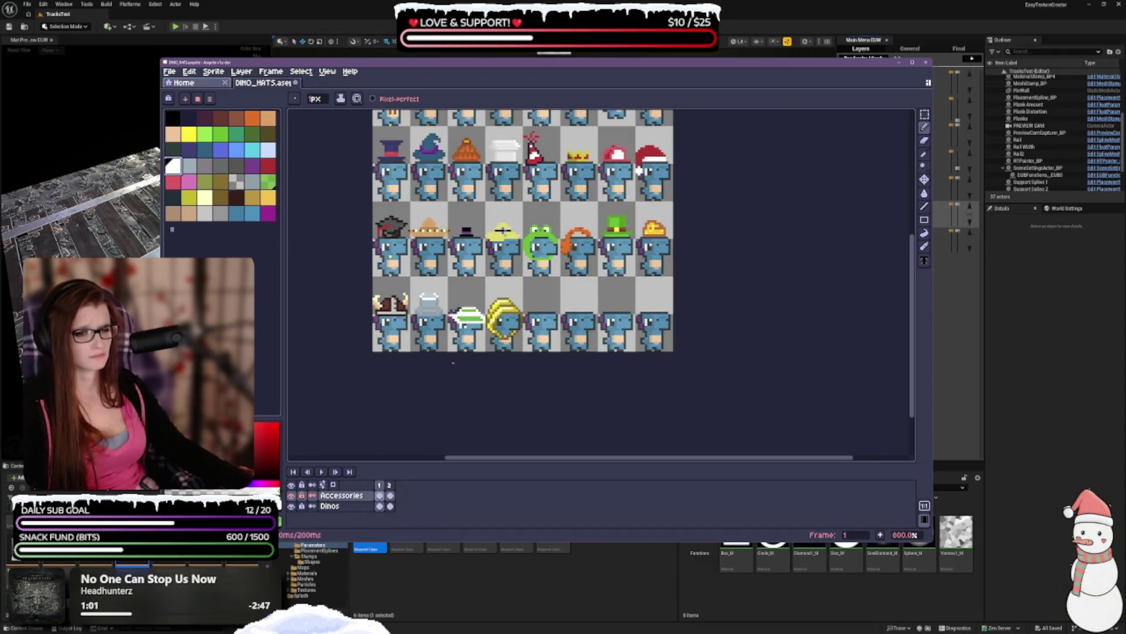
scroll(454, 370, "up", 1)
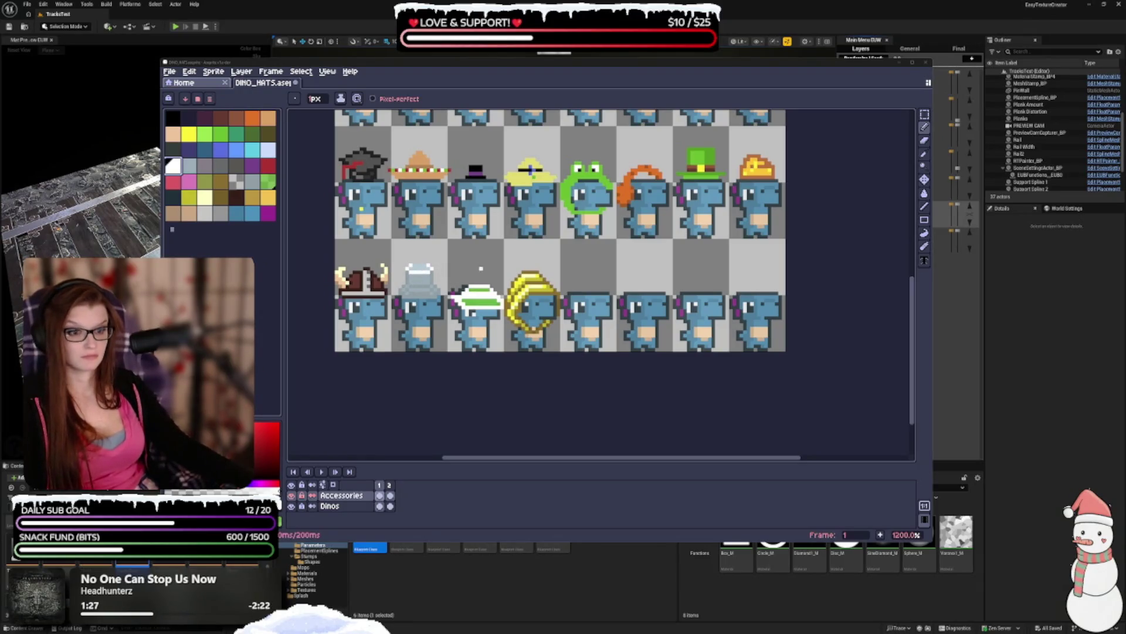
scroll(483, 268, "down", 1)
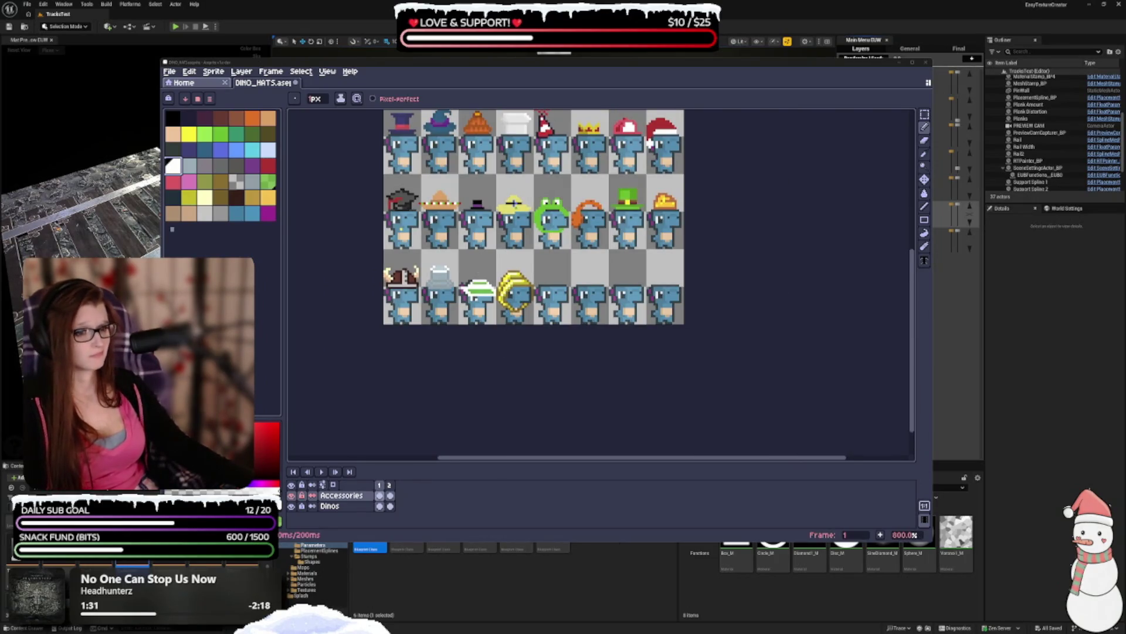
scroll(490, 277, "up", 2)
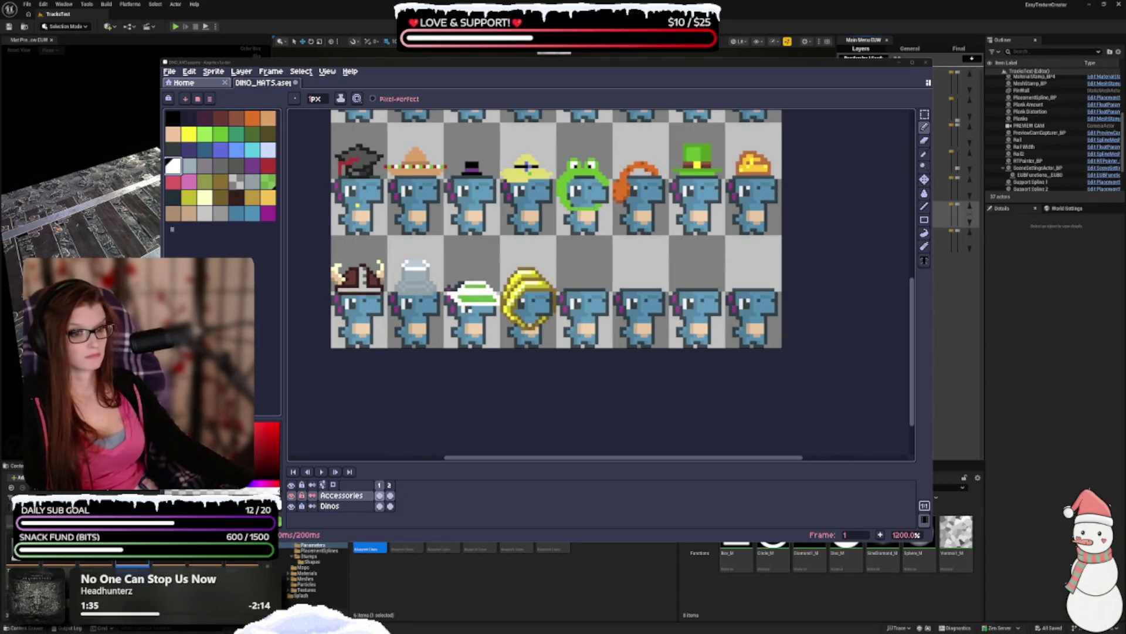
left_click(502, 274)
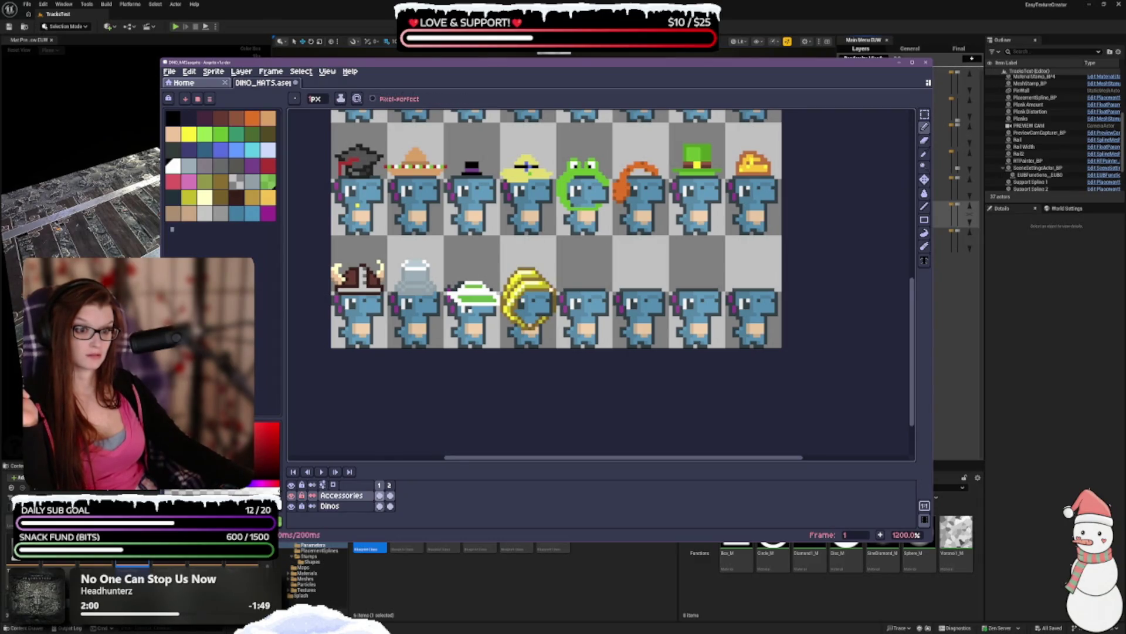
scroll(498, 280, "down", 1)
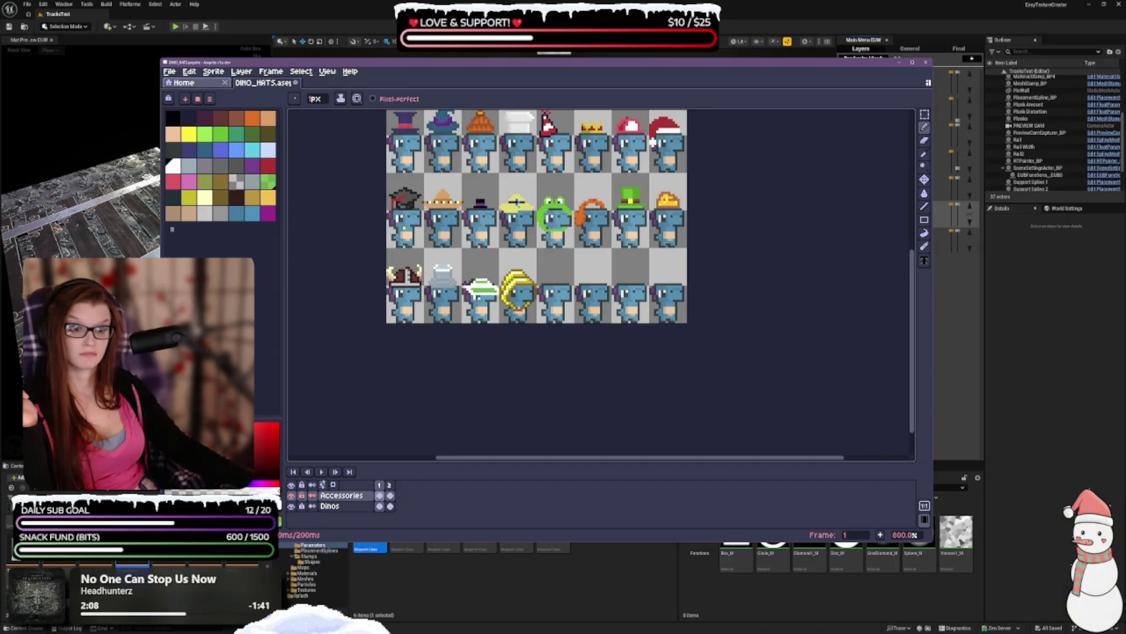
scroll(494, 282, "up", 1)
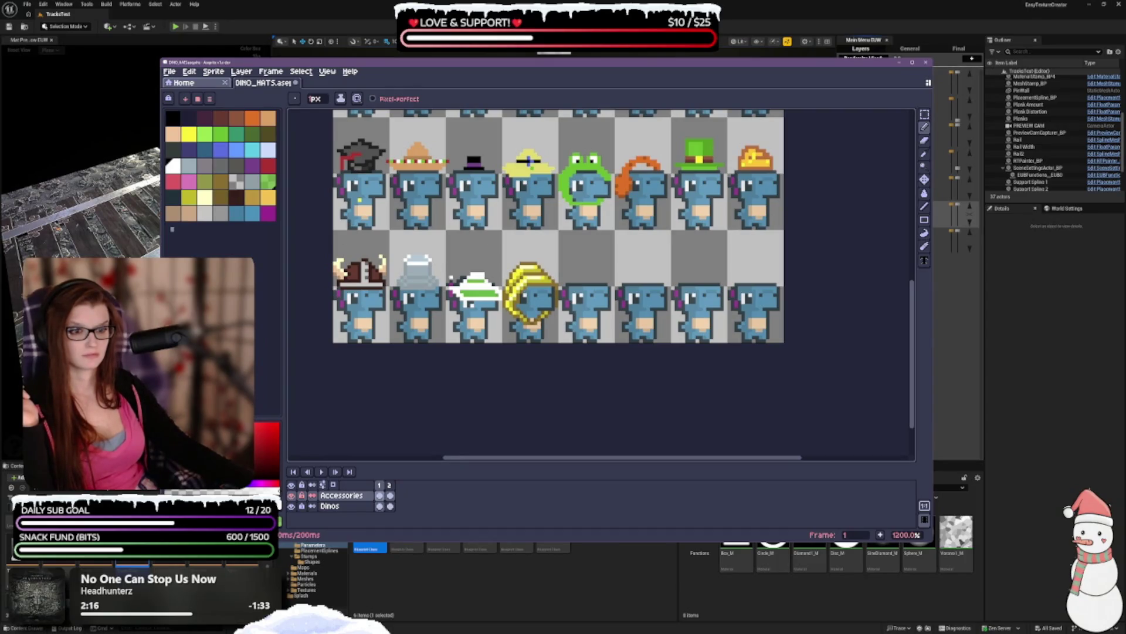
key("e")
key("b")
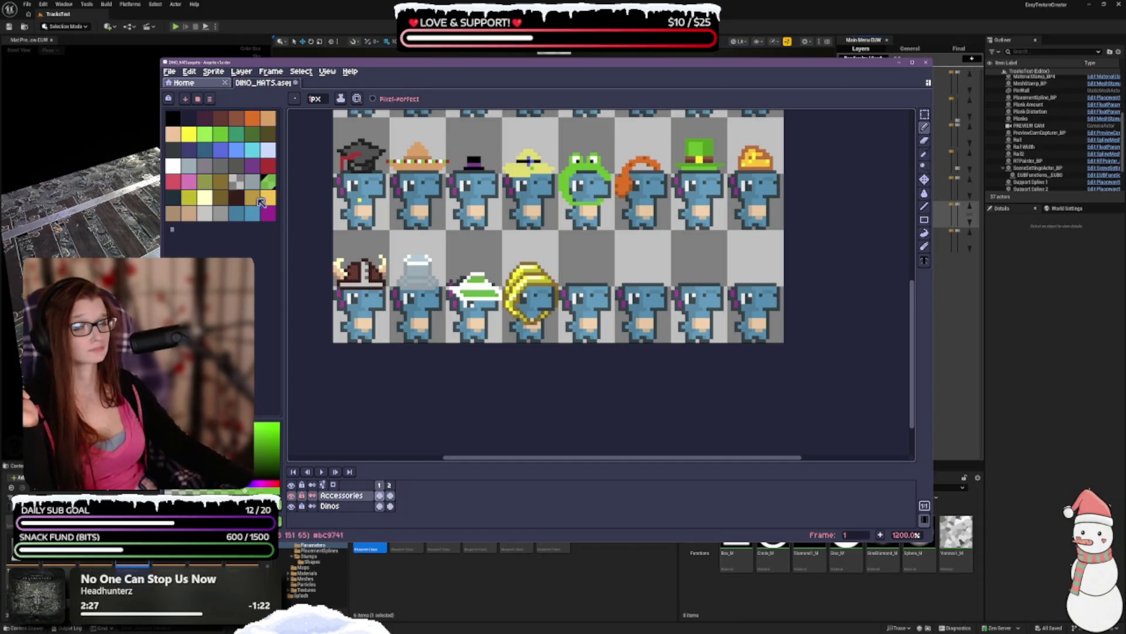
- With white chosen, undo the last eraser edit and two pencil strokes
left_click(174, 165)
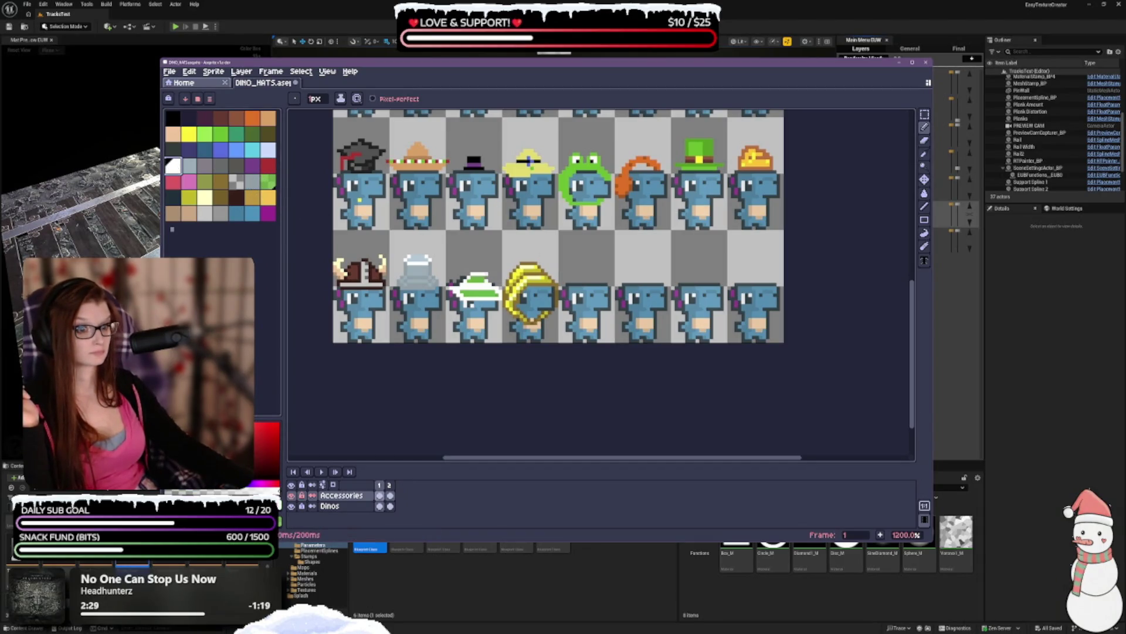
scroll(528, 366, "down", 1)
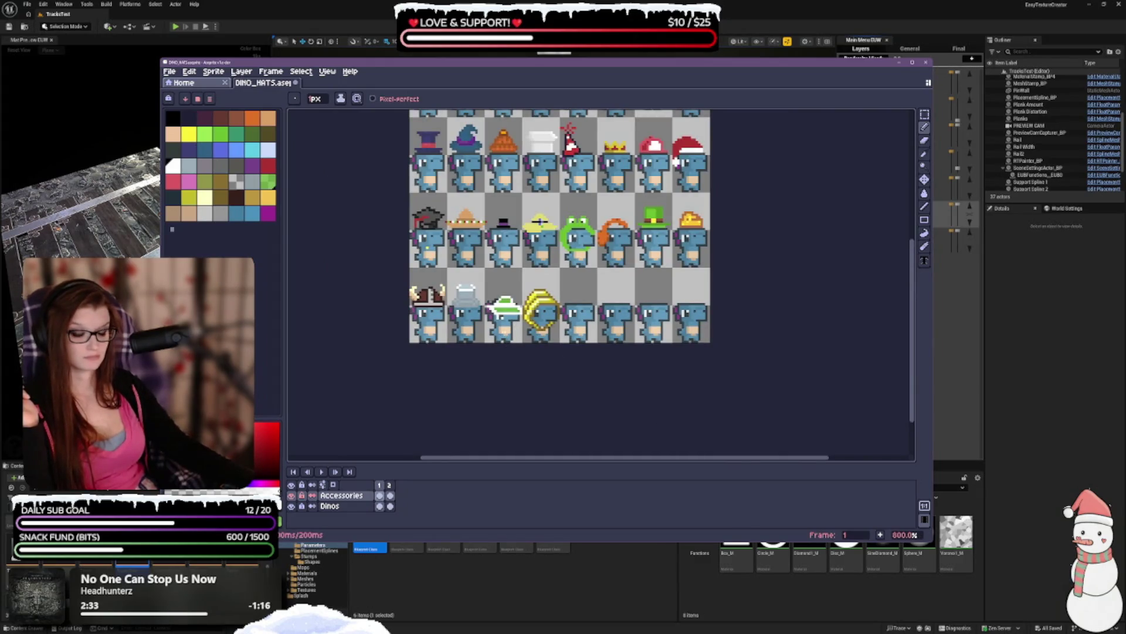
scroll(506, 318, "up", 1)
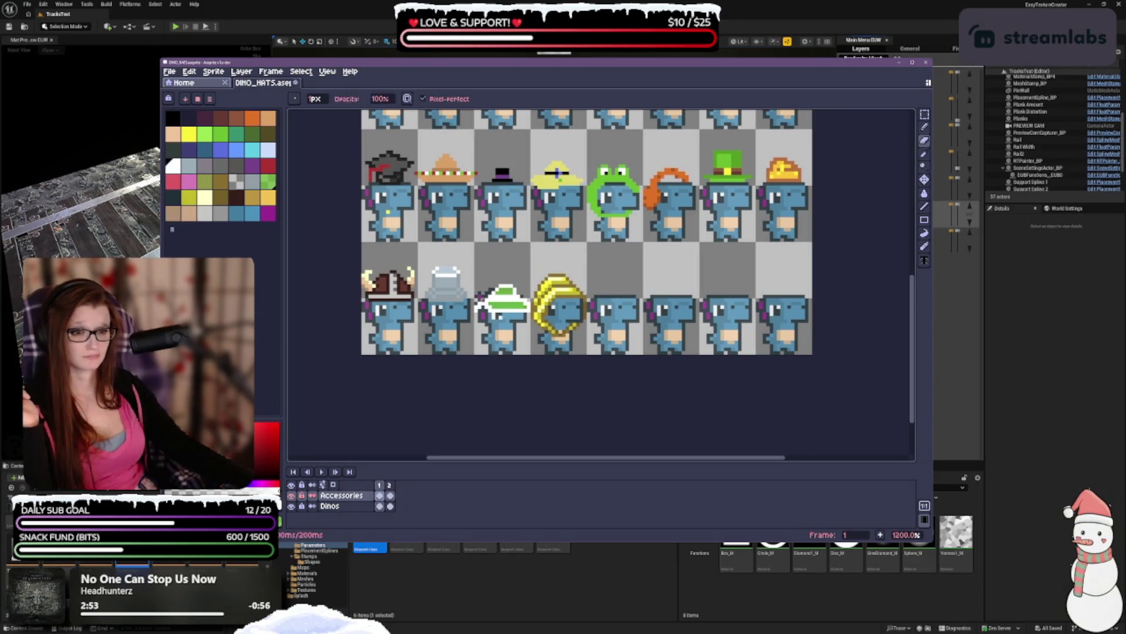
scroll(562, 293, "down", 2)
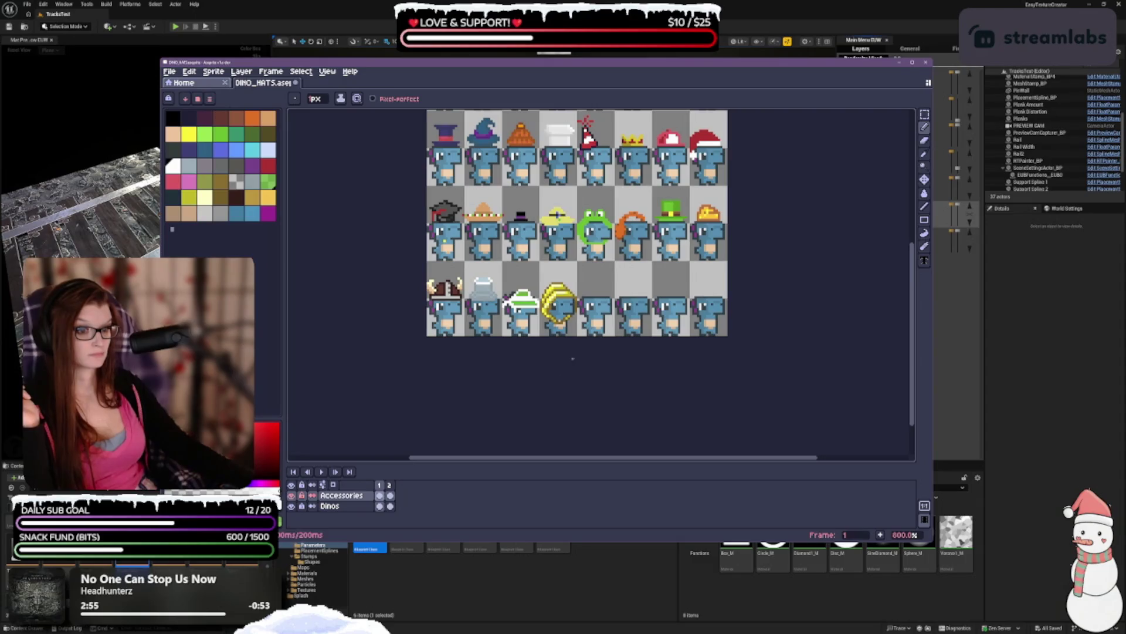
key("ctrl+z")
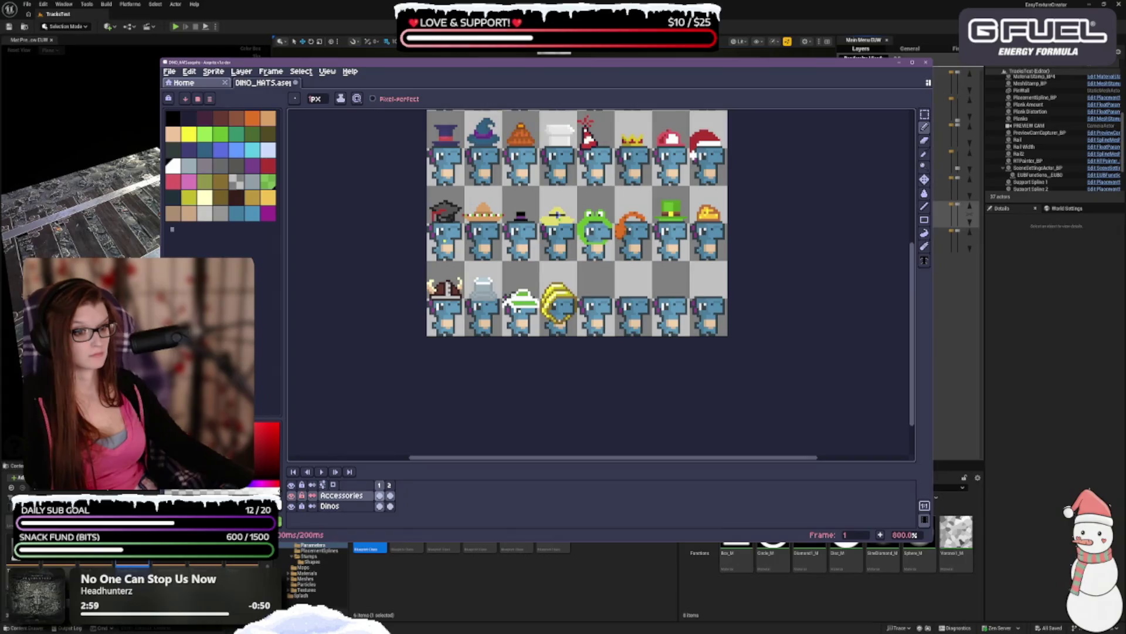
scroll(492, 312, "up", 2)
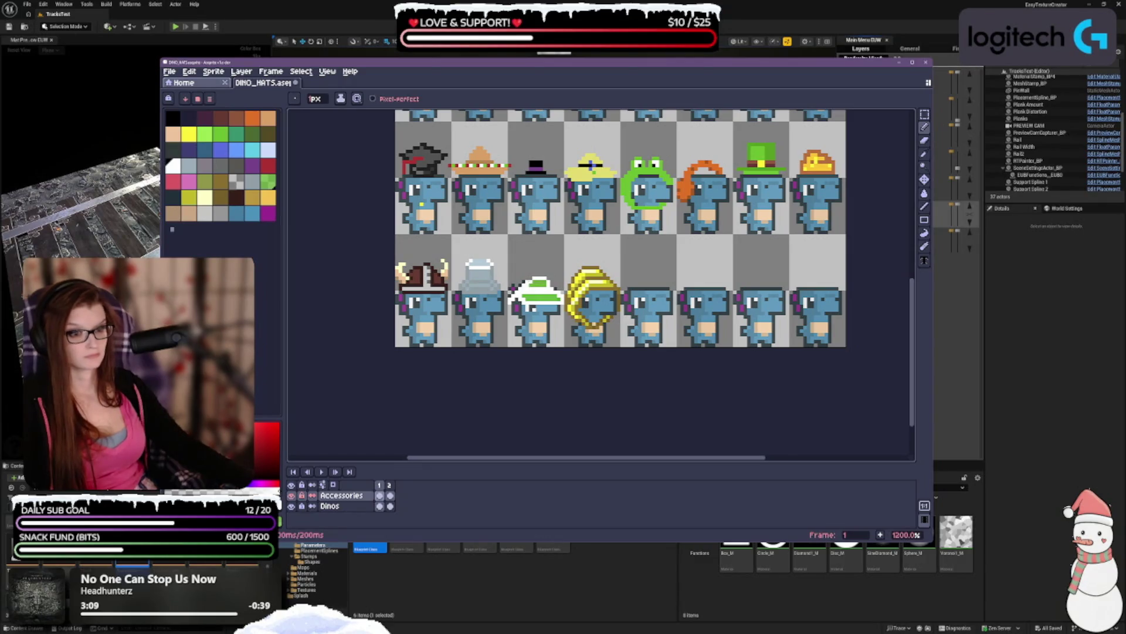
scroll(559, 285, "down", 2)
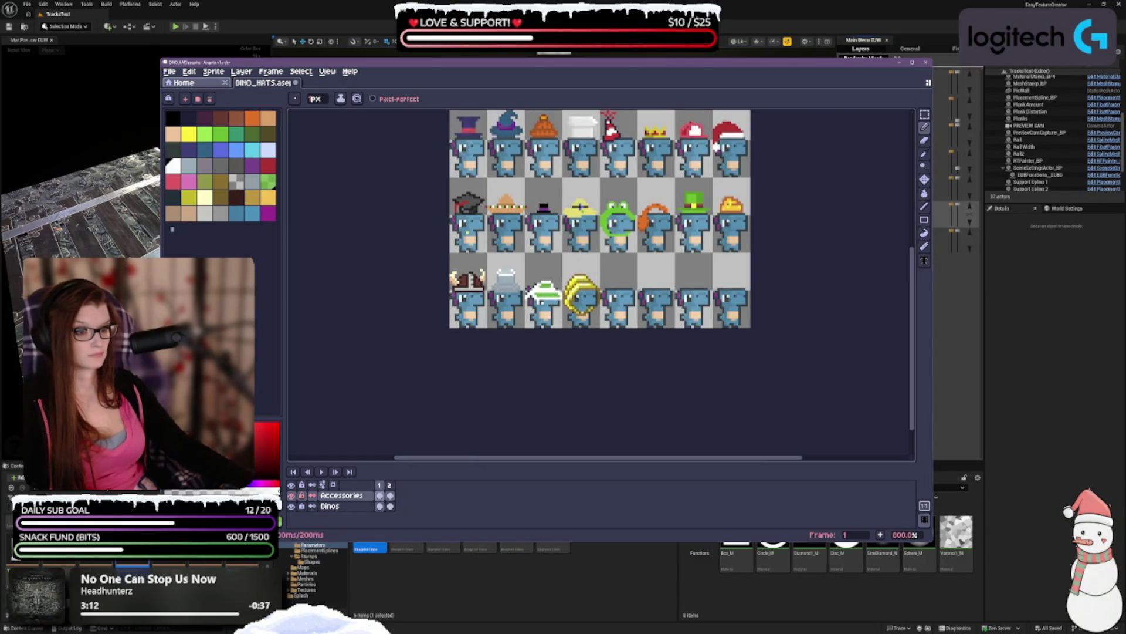
key("ctrl+z")
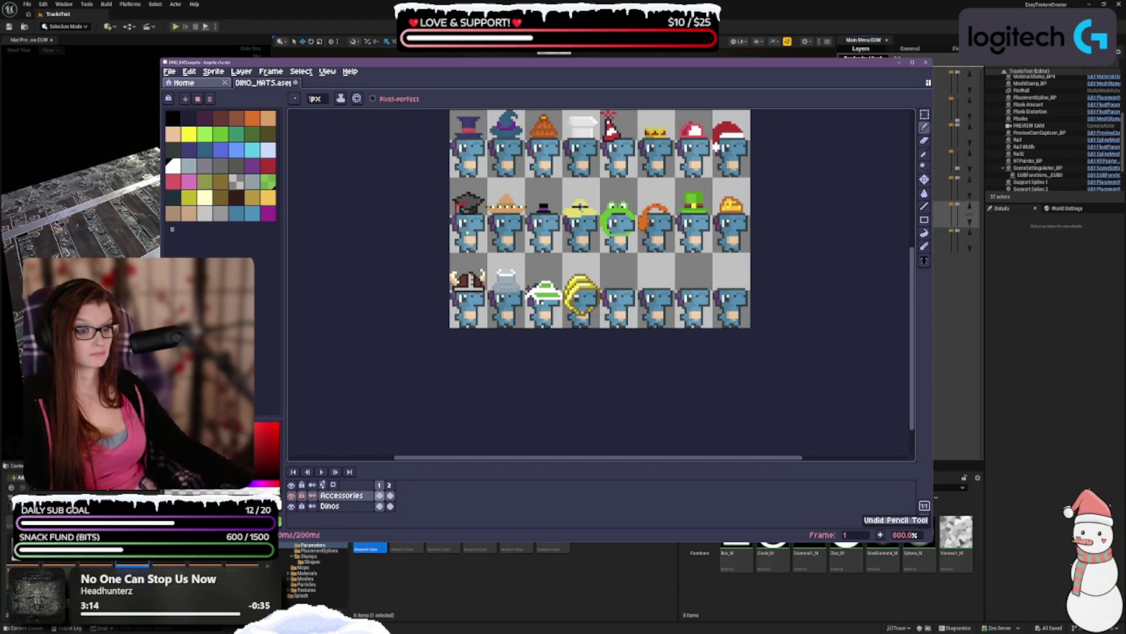
key("ctrl+z")
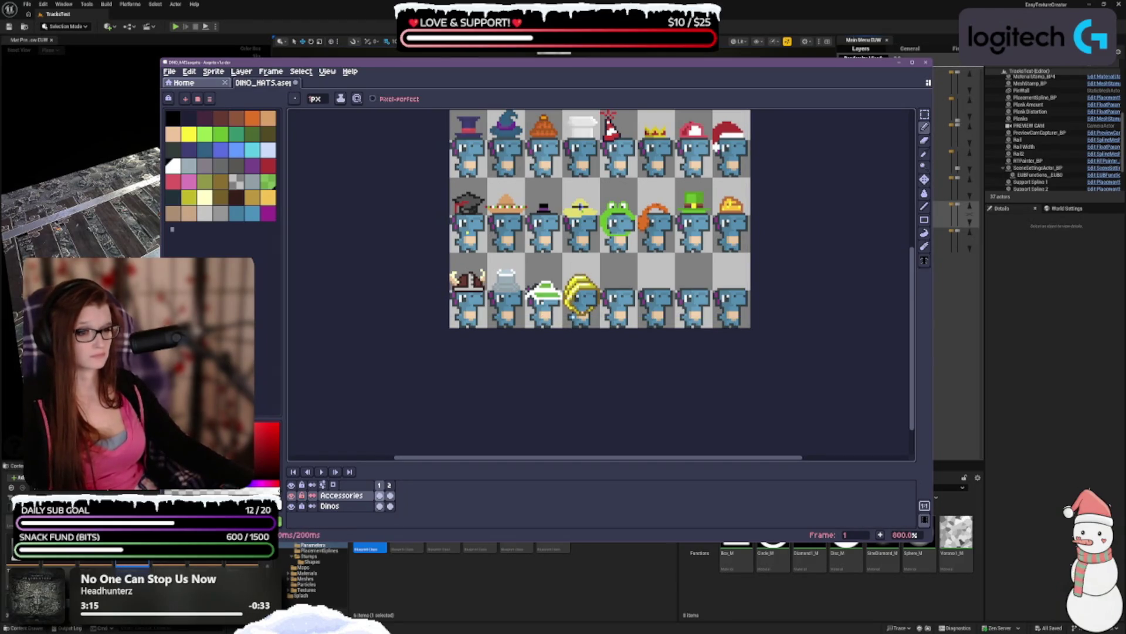
left_click_drag(660, 254, 670, 236)
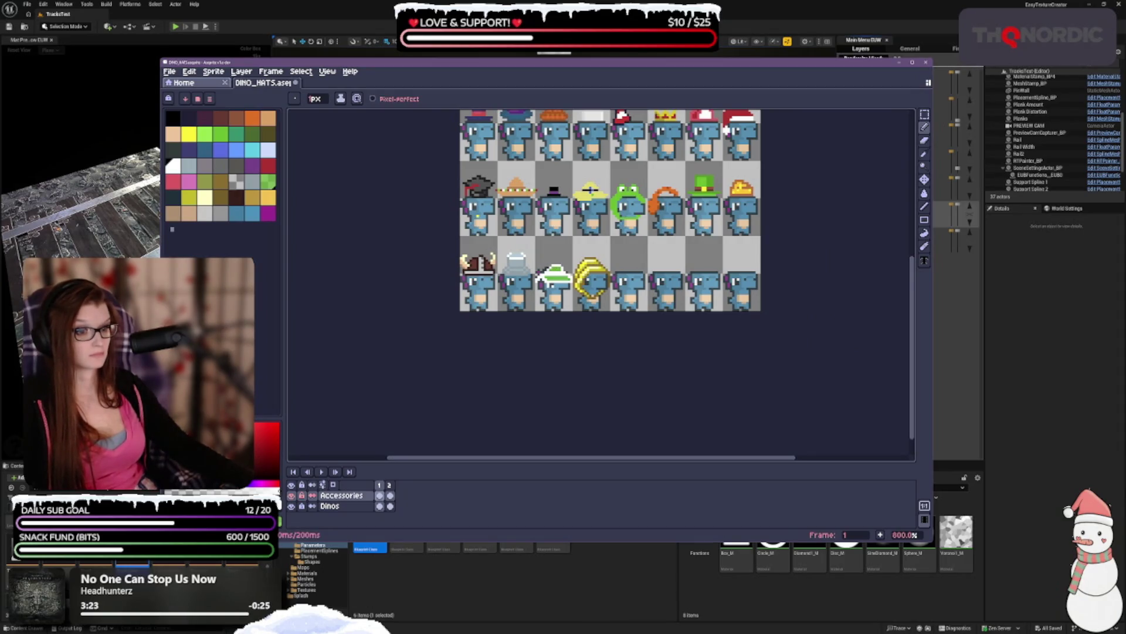
scroll(590, 189, "up", 2)
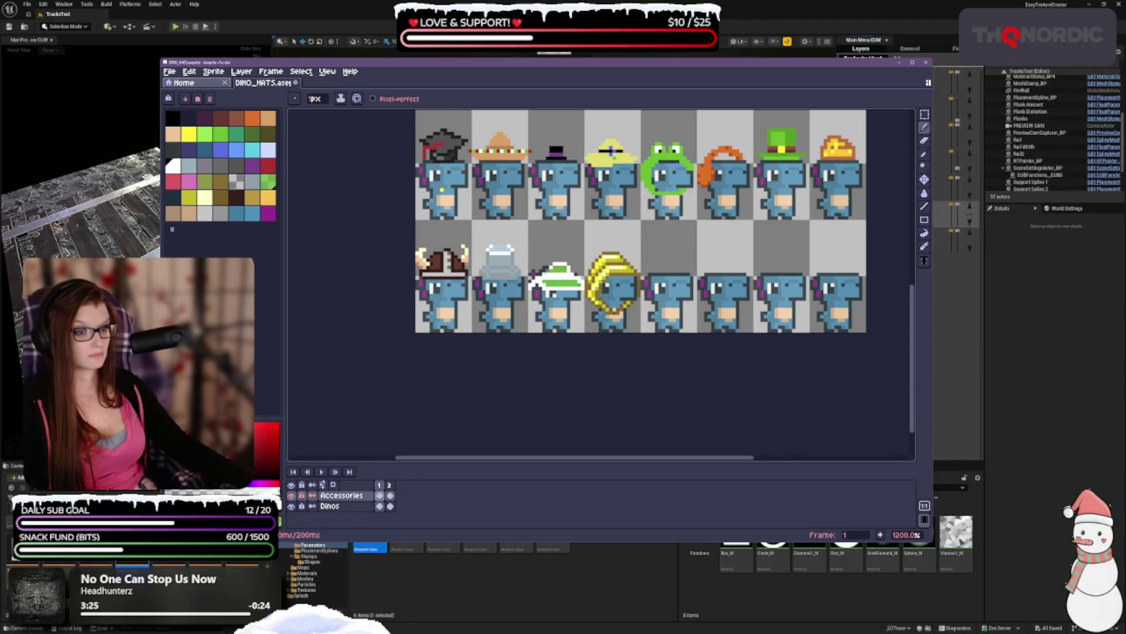
scroll(576, 225, "down", 2)
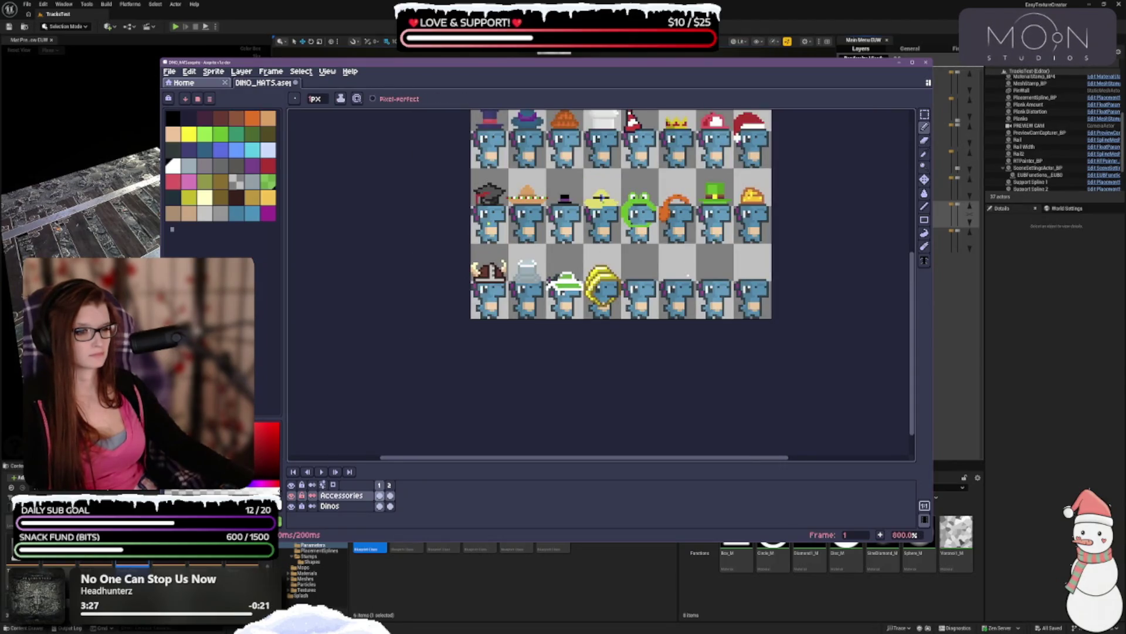
- Try green then white, undo the last pencil stroke, and move editing to the Dinos layer
left_click(268, 182)
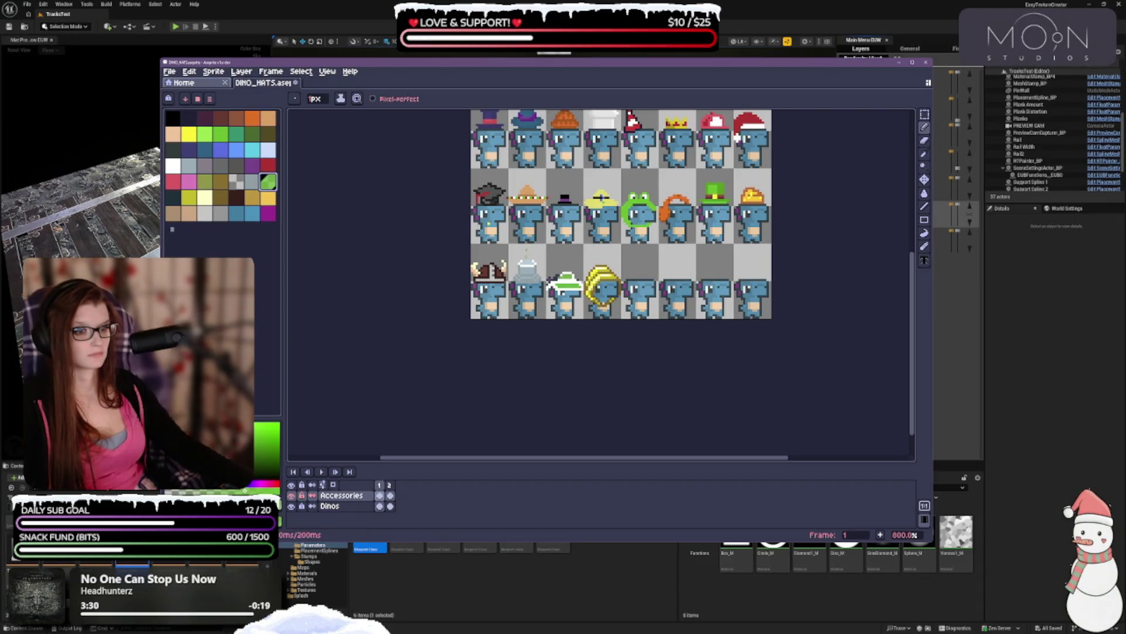
scroll(564, 287, "up", 3)
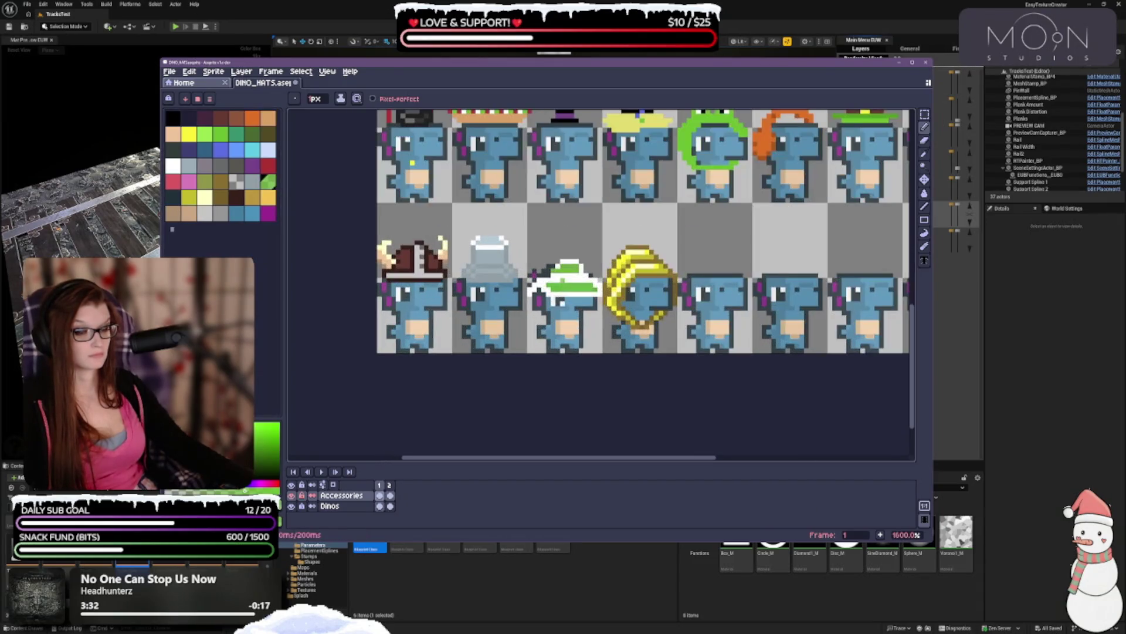
scroll(608, 233, "down", 3)
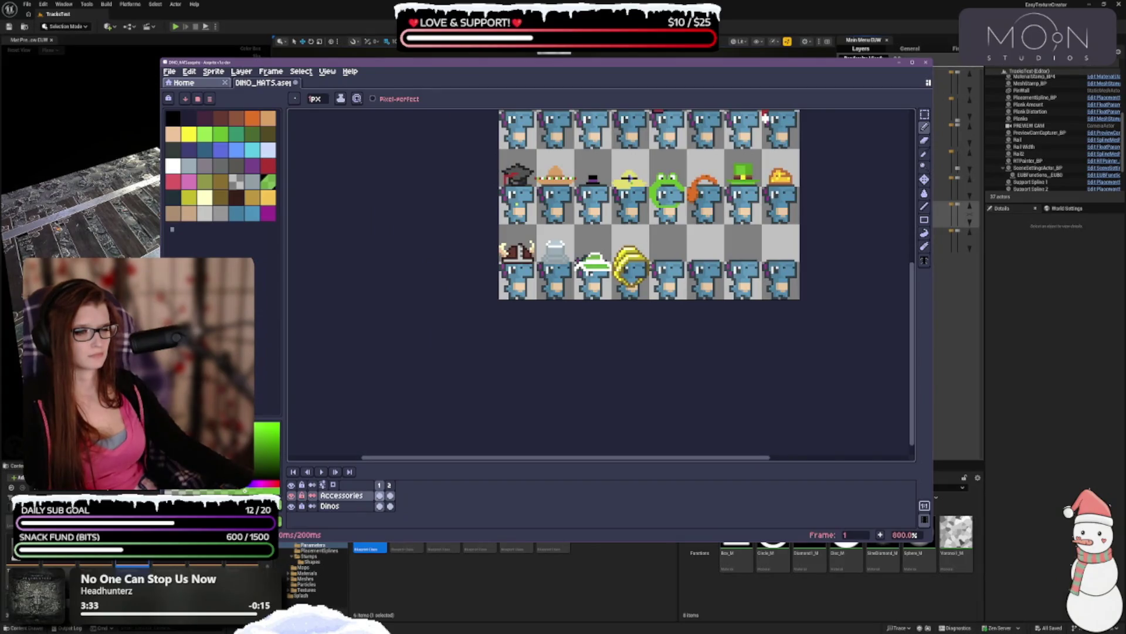
left_click(173, 165)
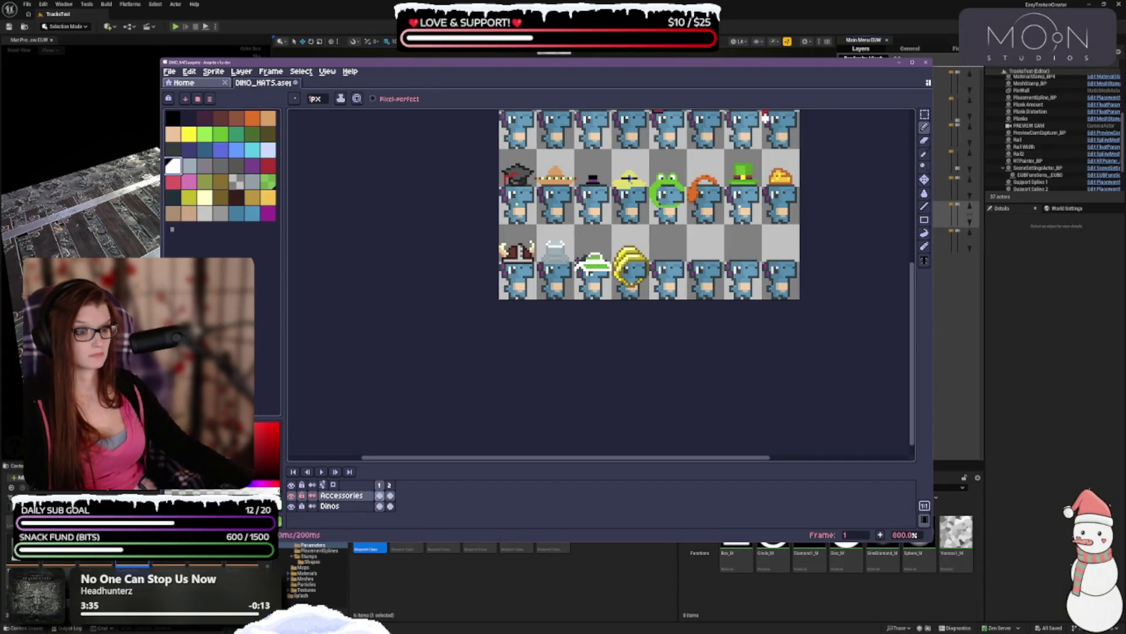
scroll(765, 117, "up", 2)
scroll(719, 234, "down", 3)
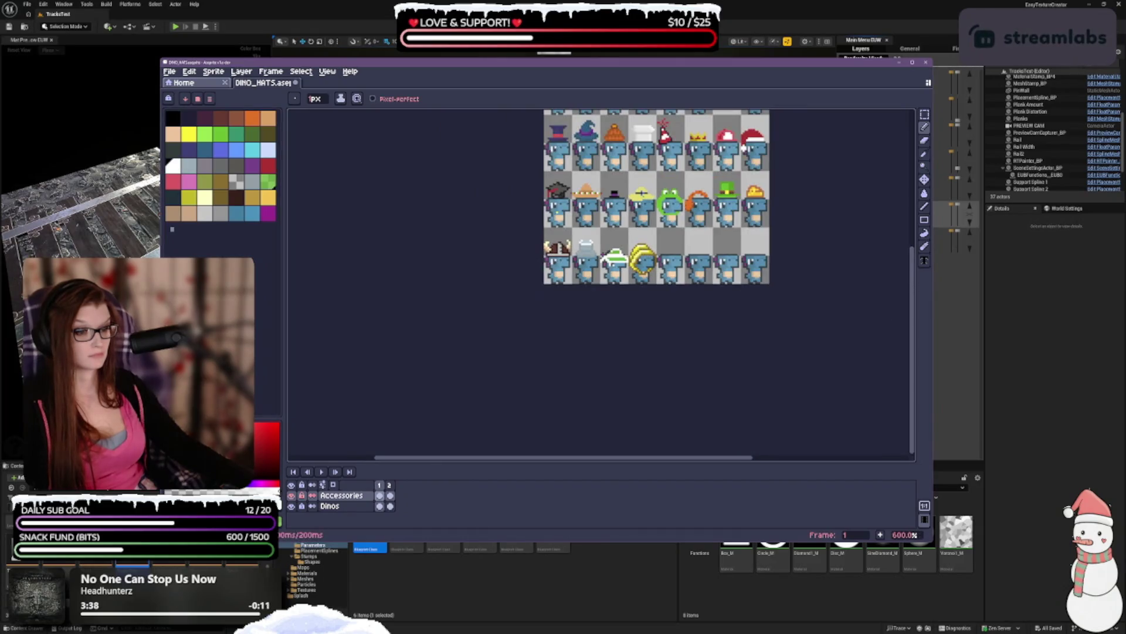
scroll(743, 315, "up", 1)
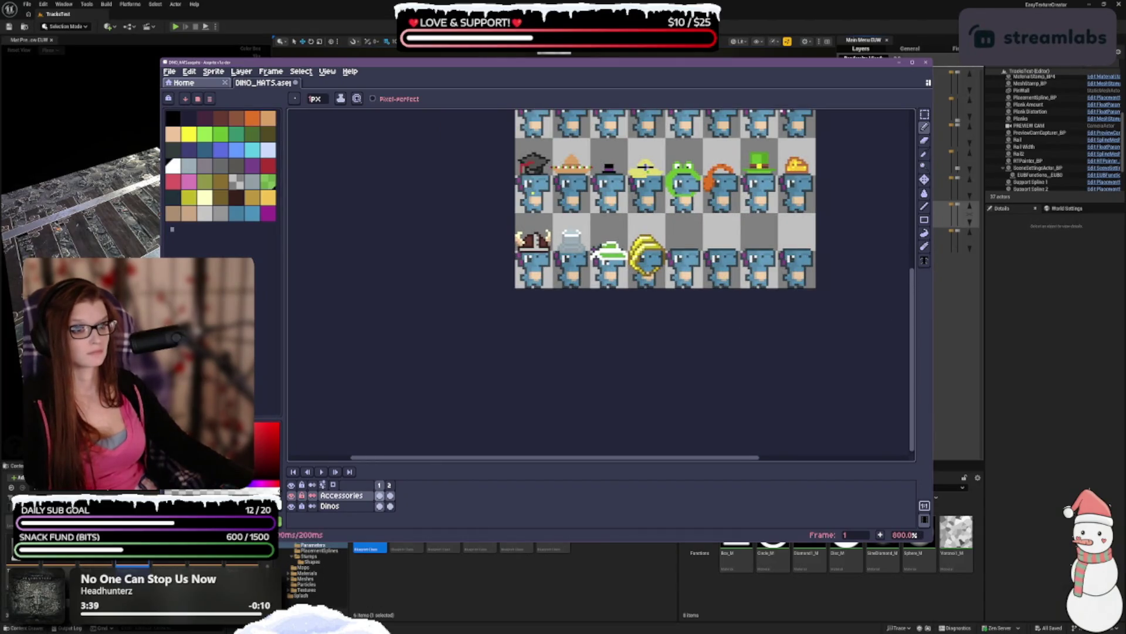
key("ctrl+z")
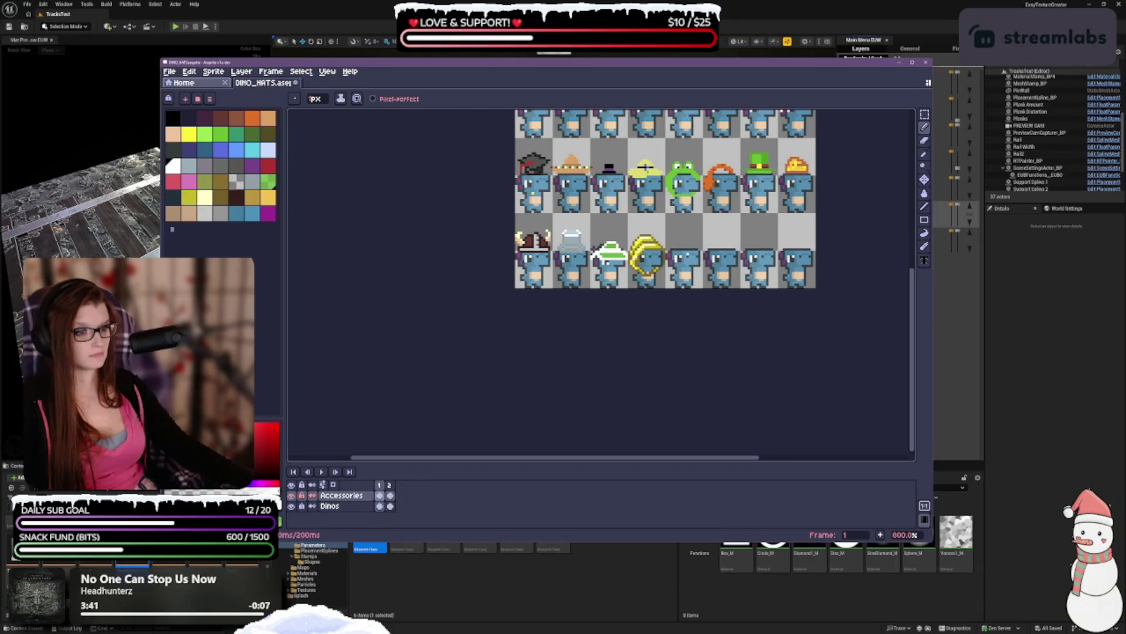
scroll(699, 327, "down", 1)
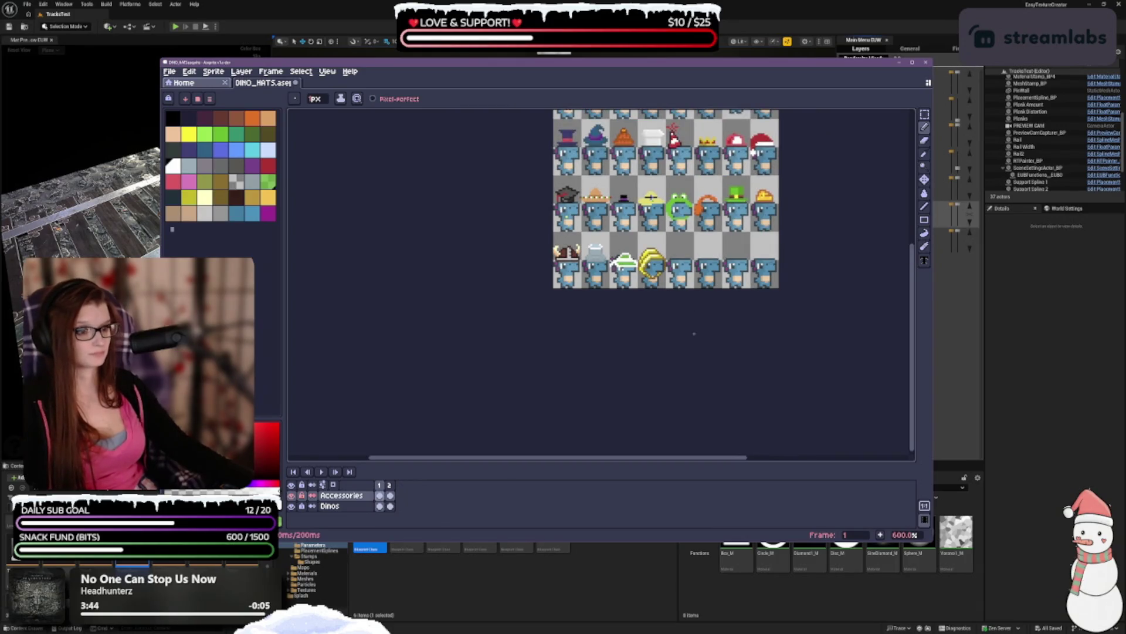
scroll(649, 321, "up", 1)
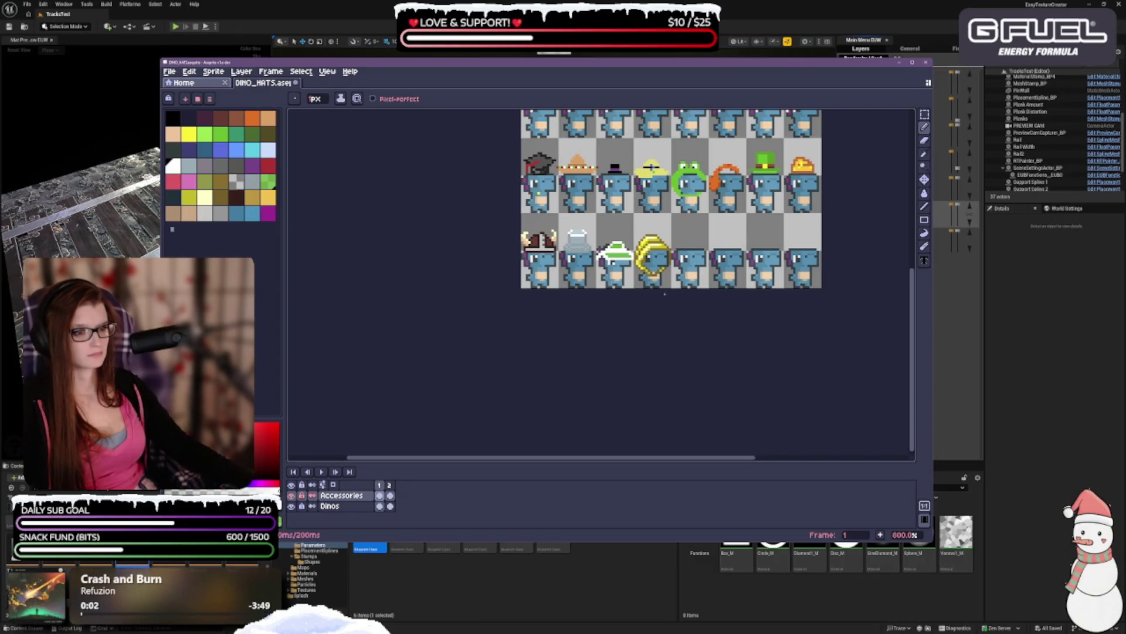
scroll(613, 286, "up", 2)
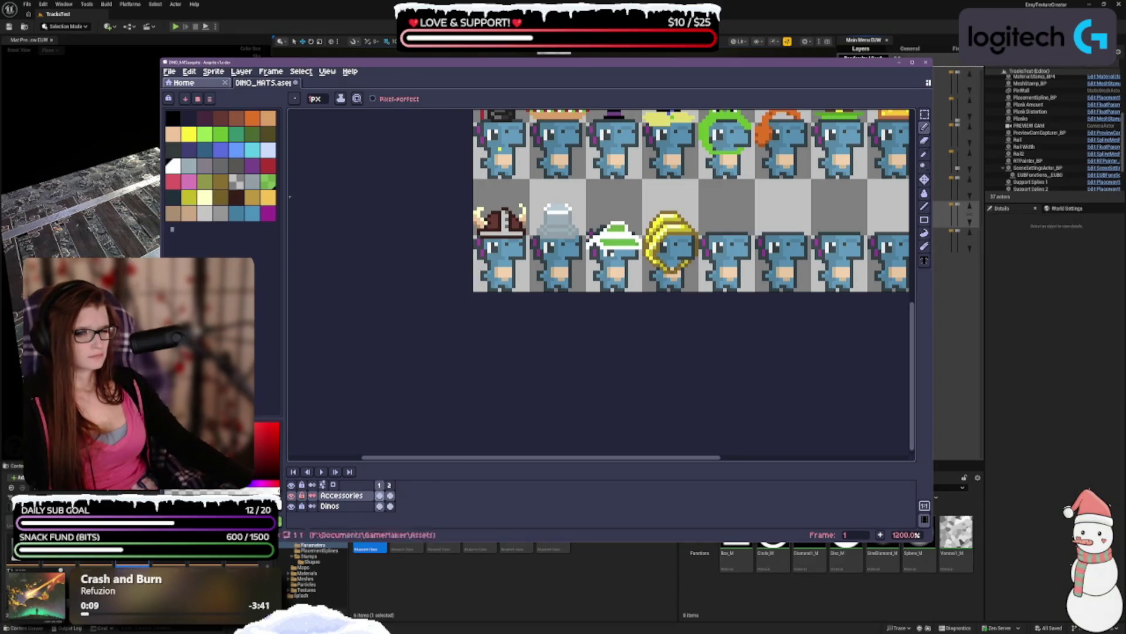
left_click(335, 506)
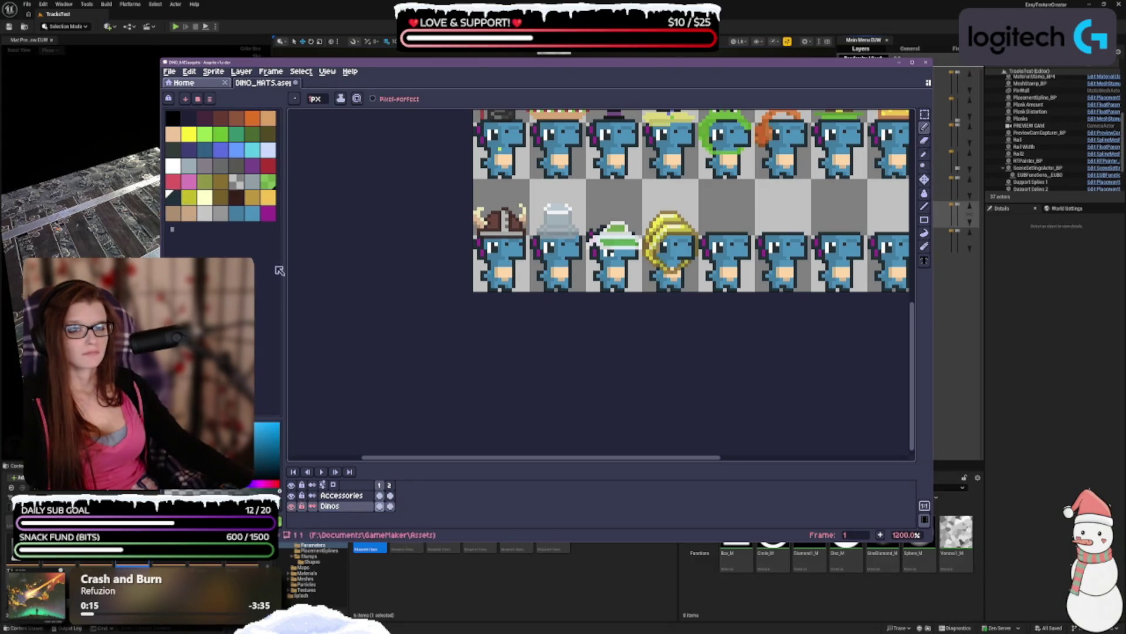
- Undo a pencil stroke on Dinos, then on Accessories pick white and undo the last eraser stroke
left_click(269, 213)
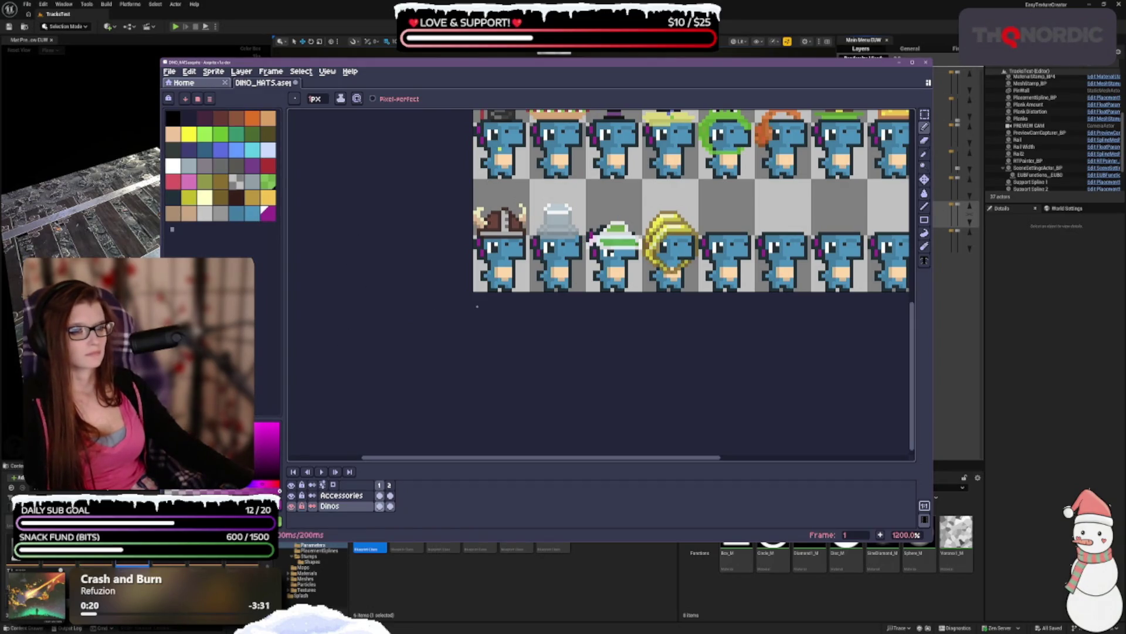
scroll(704, 292, "down", 2)
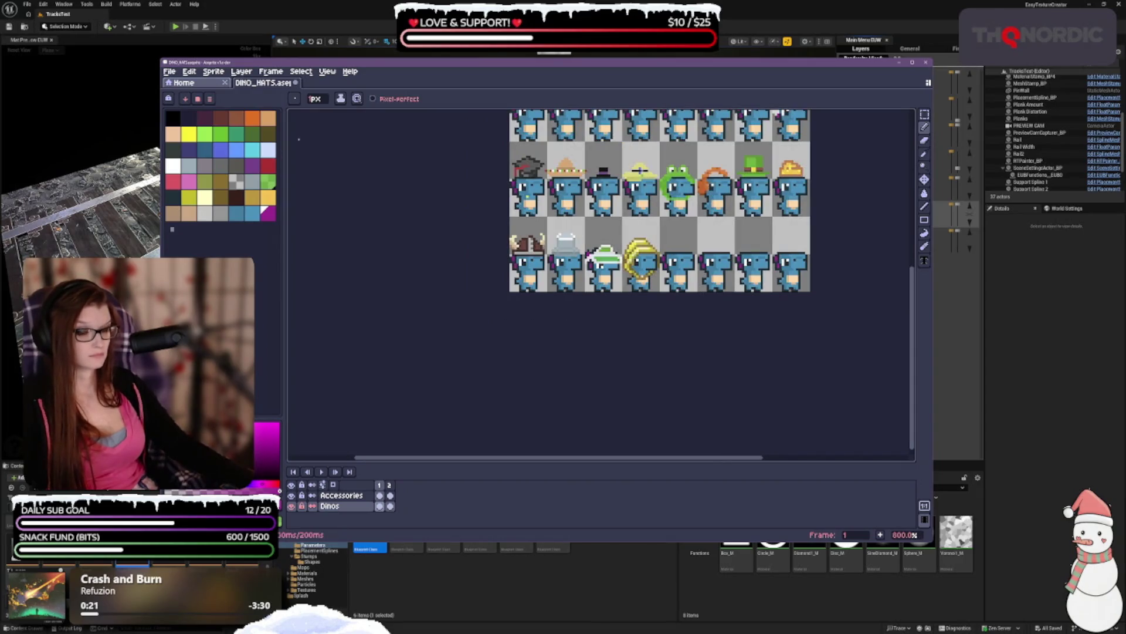
key("ctrl+z")
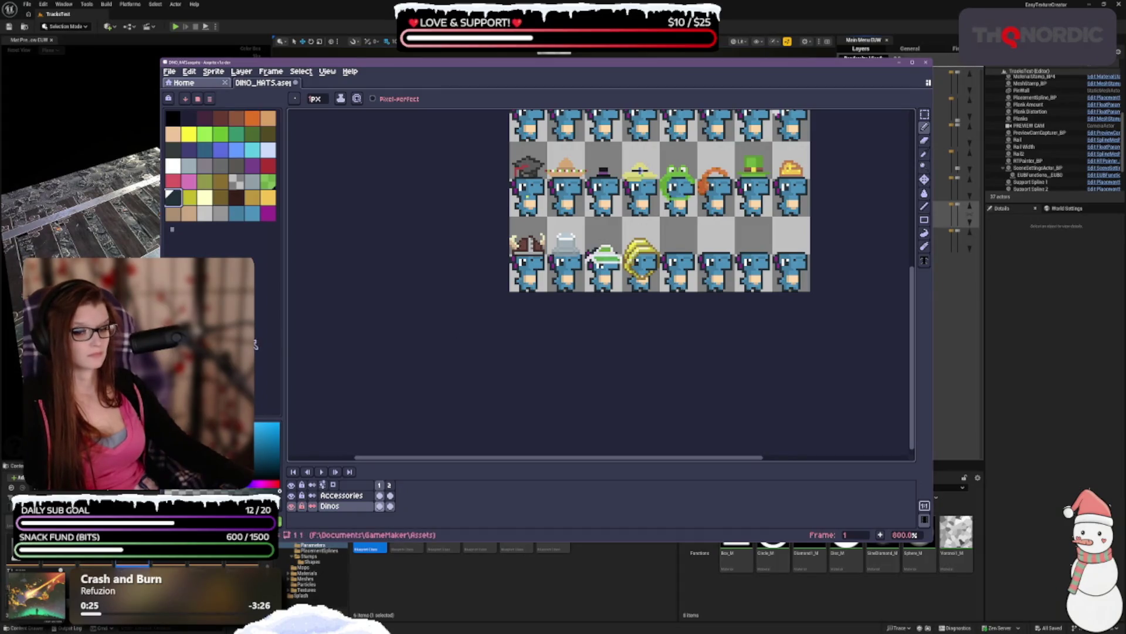
left_click(341, 495)
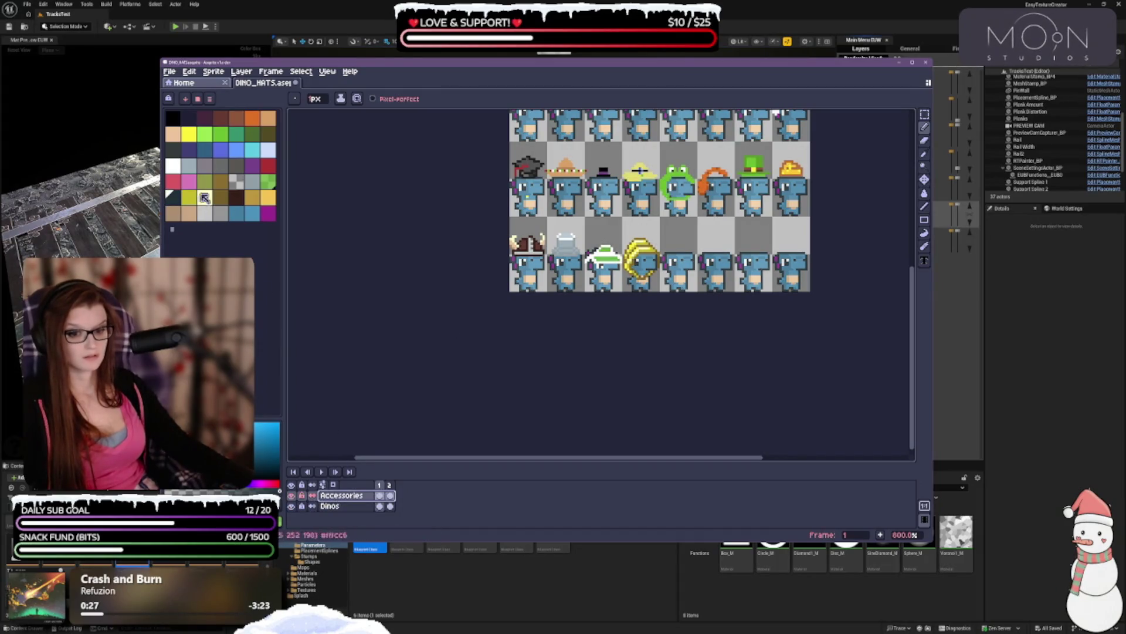
left_click(173, 165)
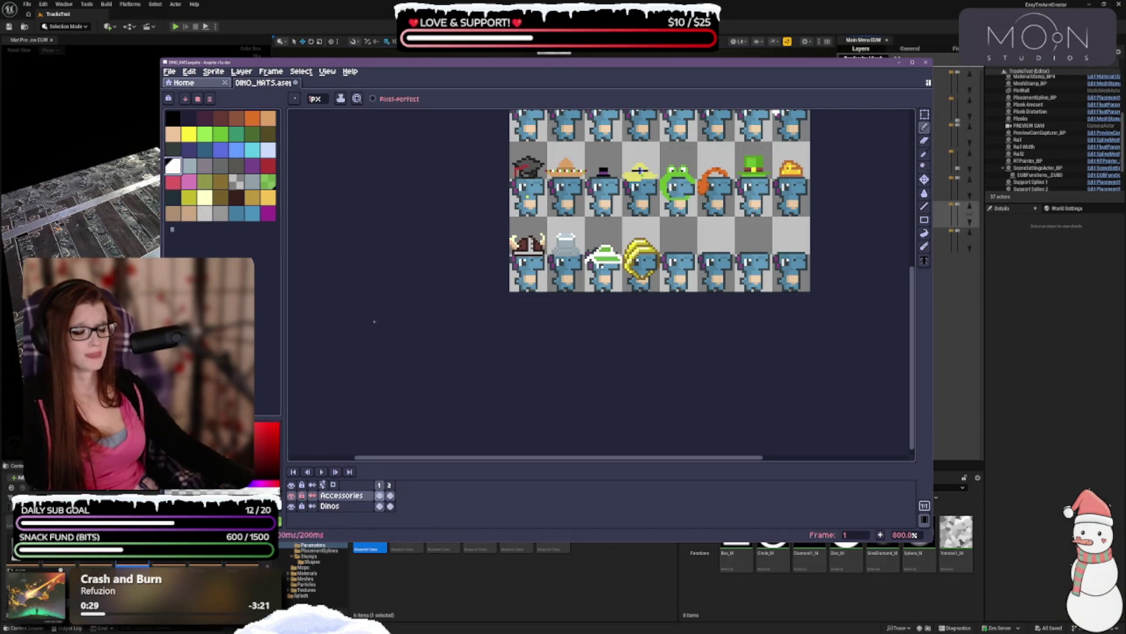
scroll(632, 352, "down", 1)
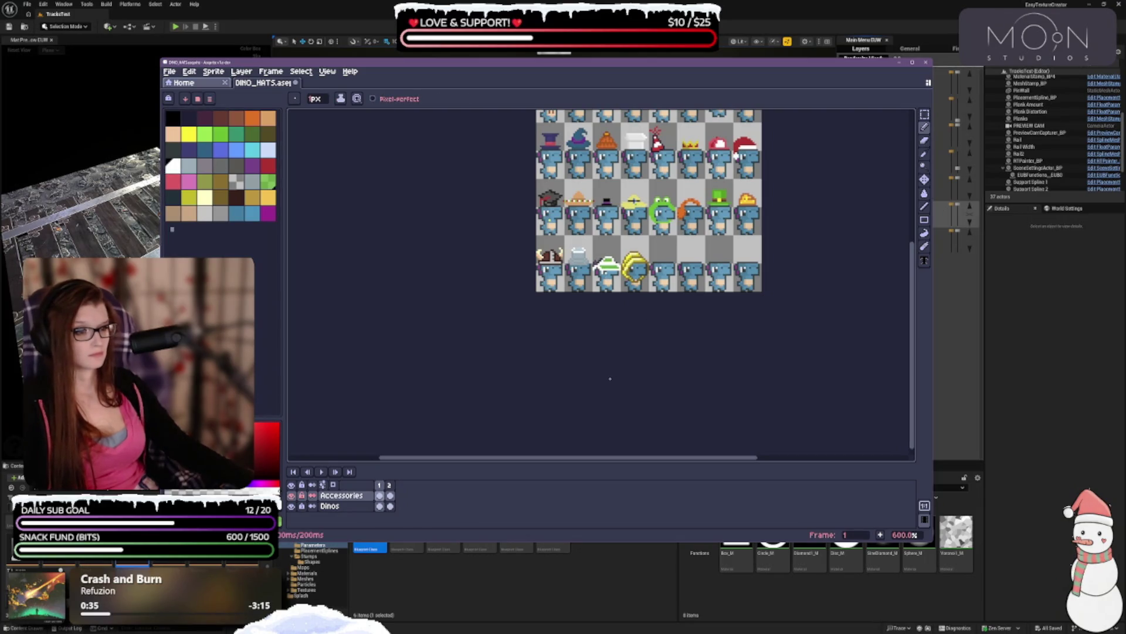
key("ctrl+z")
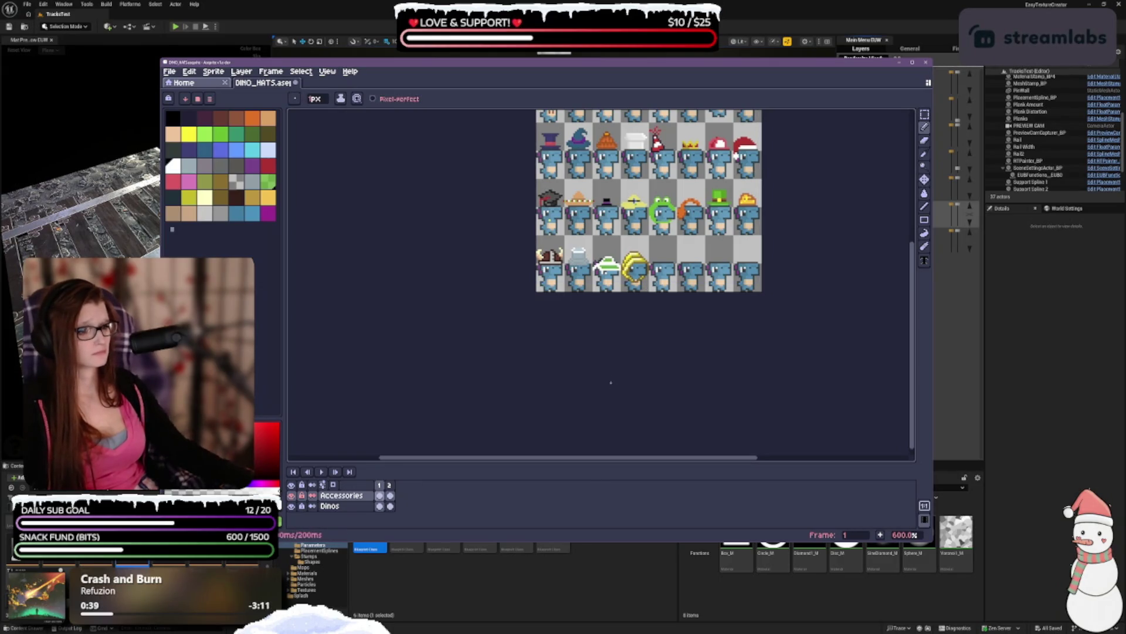
scroll(613, 335, "up", 1)
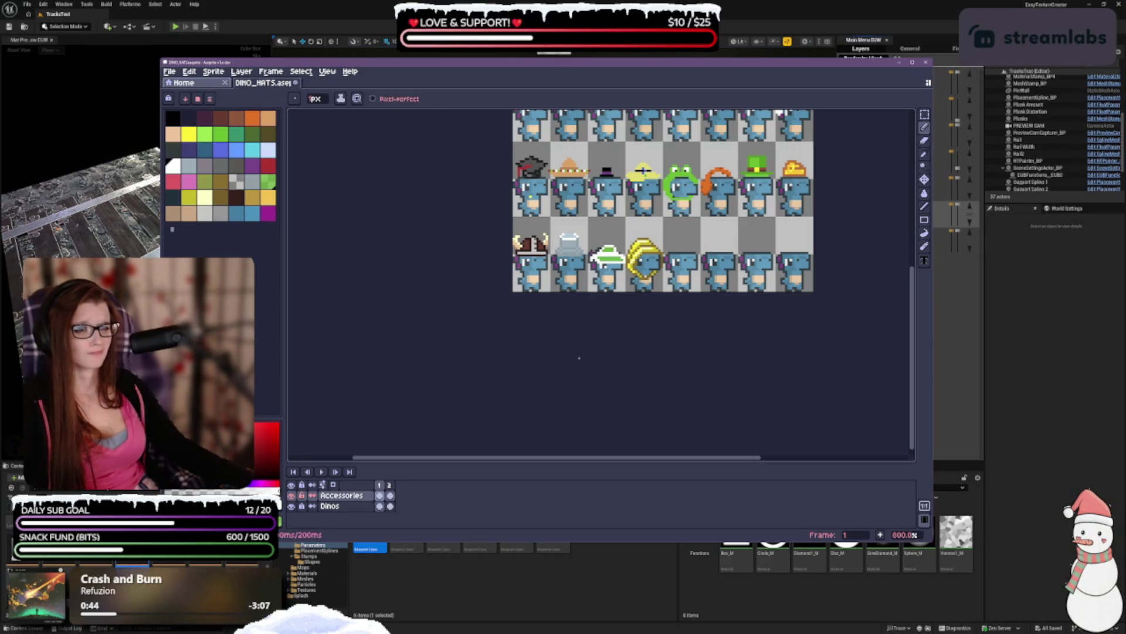
scroll(580, 358, "down", 1)
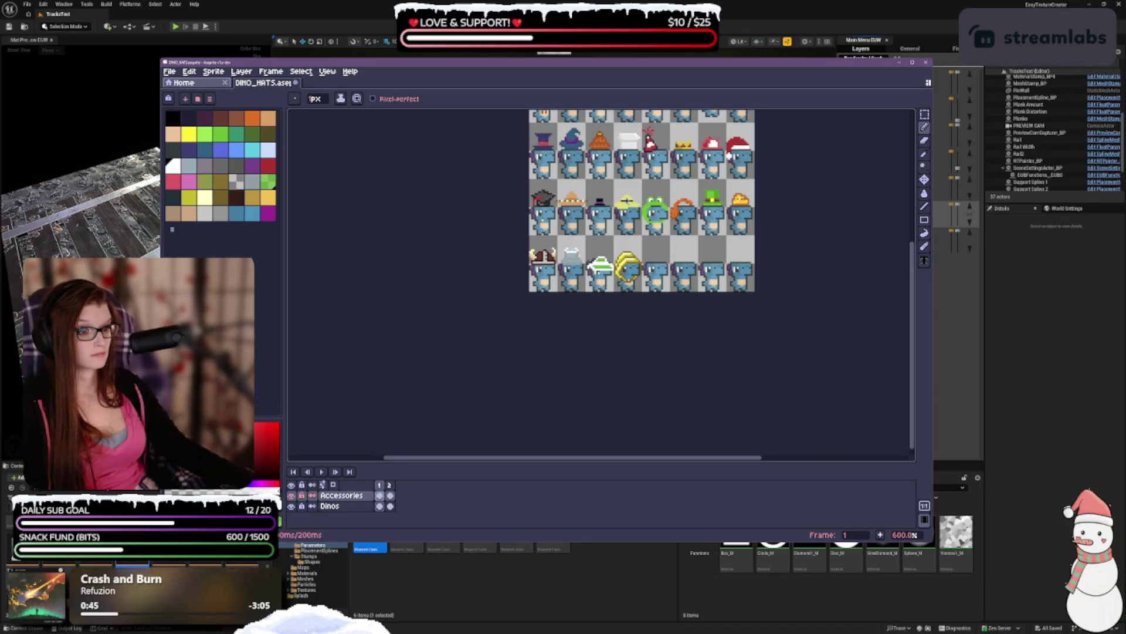
scroll(580, 255, "up", 1)
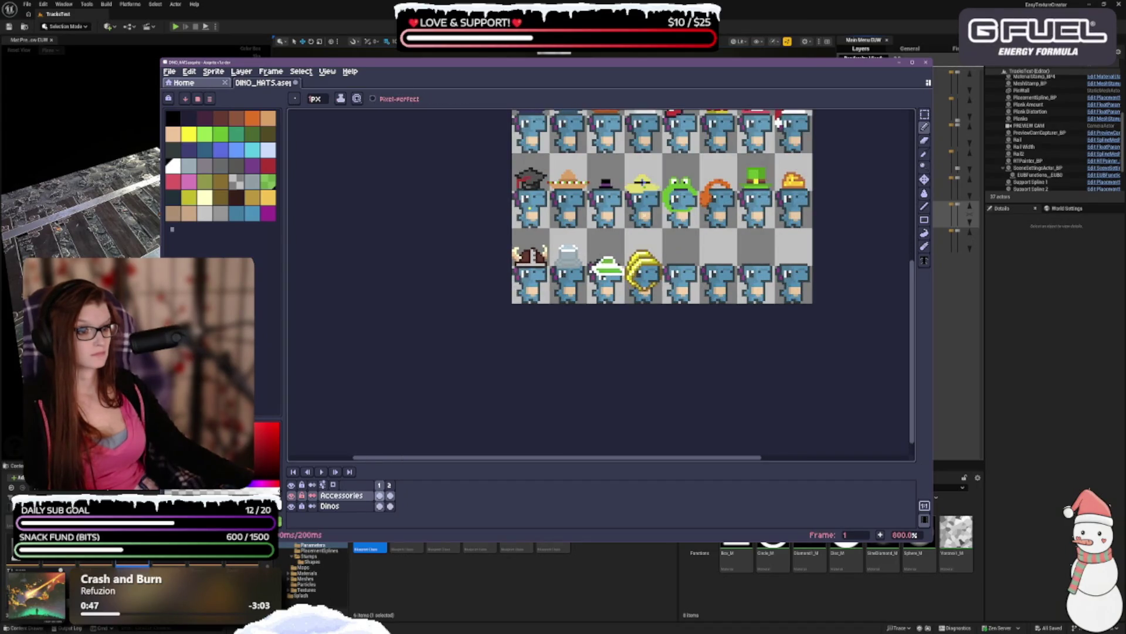
scroll(779, 124, "down", 1)
- Undo another eraser stroke and a small bottom-row edit, then make green the drawing colour
key("ctrl+z")
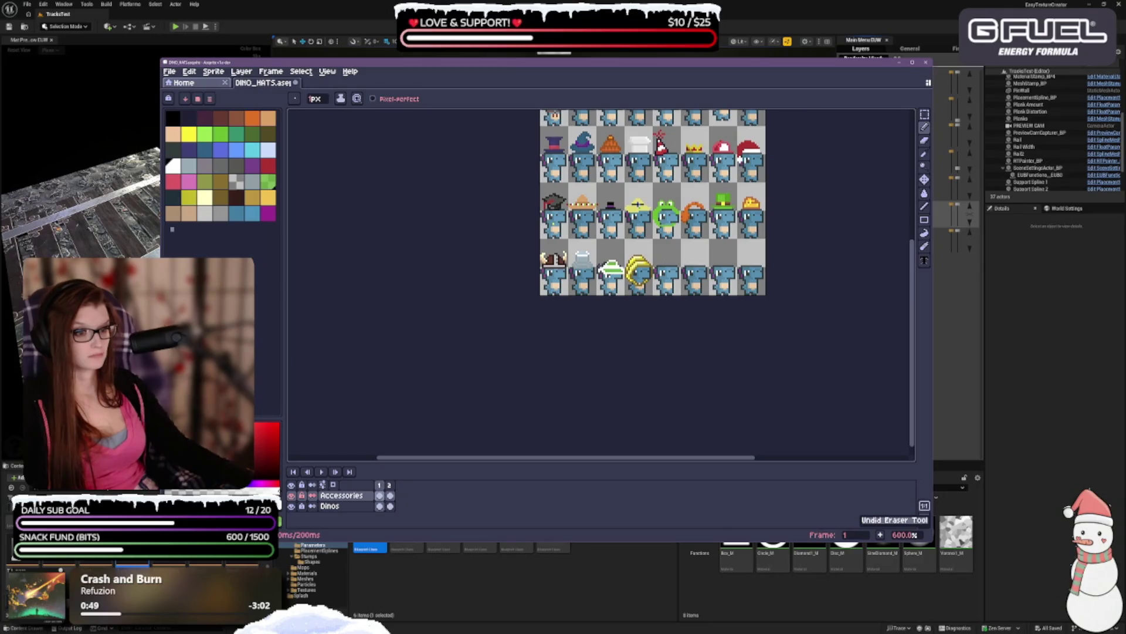
key("e")
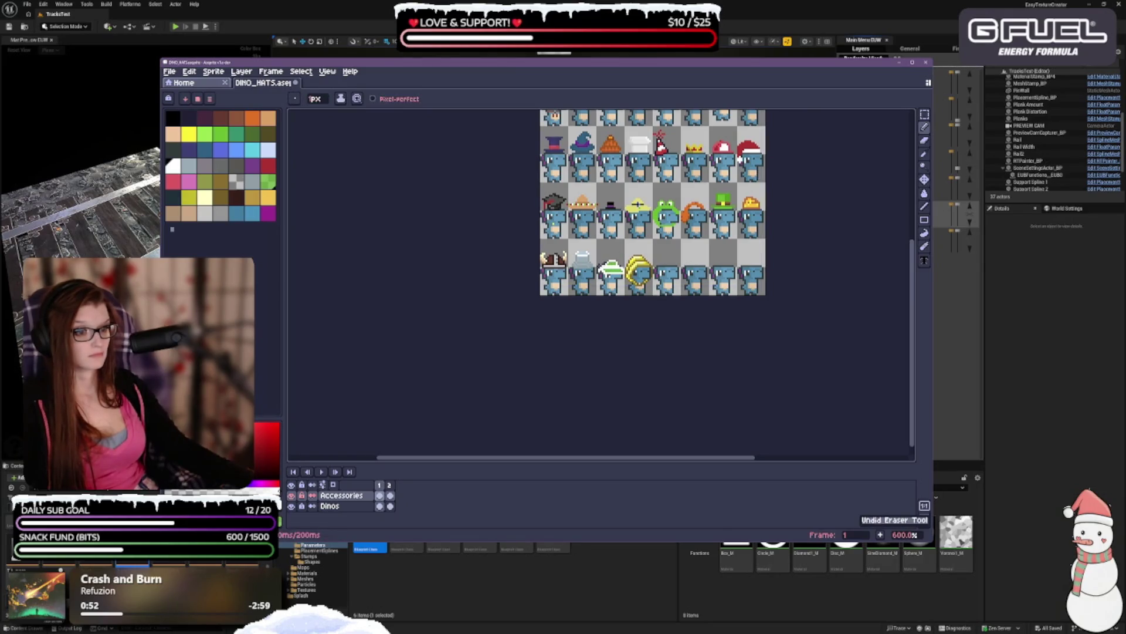
key("b")
key("ctrl+z")
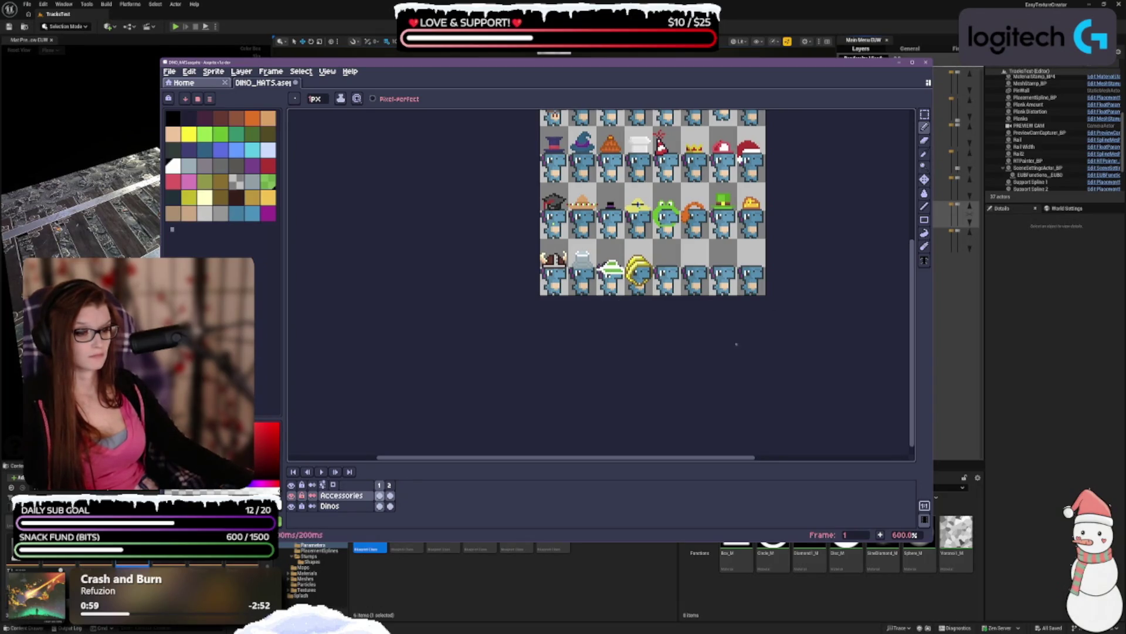
scroll(630, 312, "up", 1)
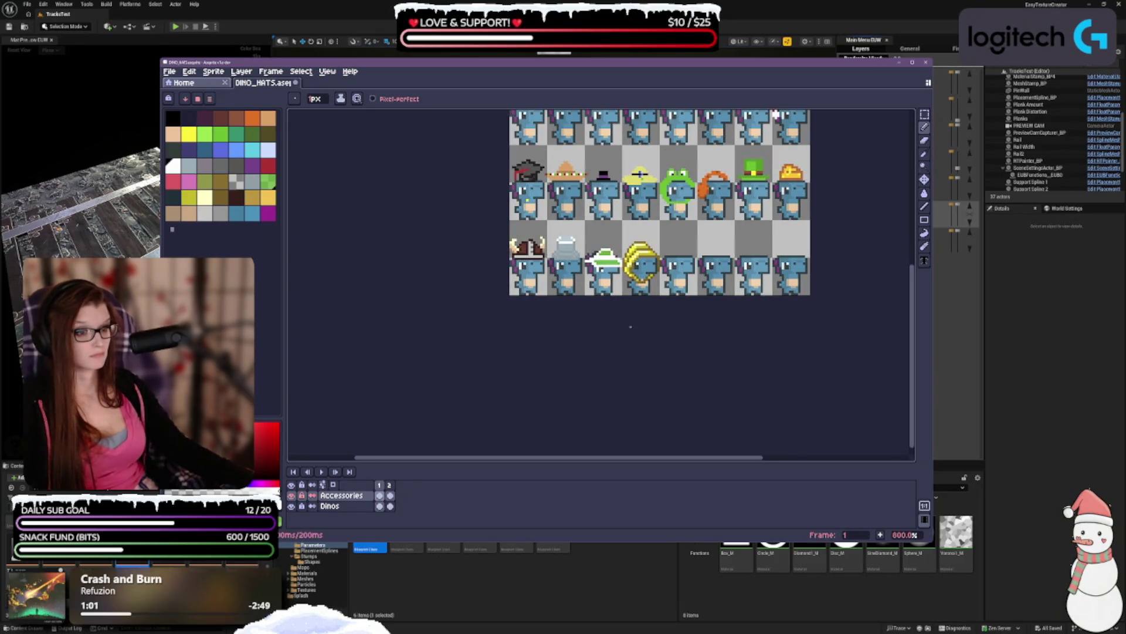
scroll(631, 328, "down", 1)
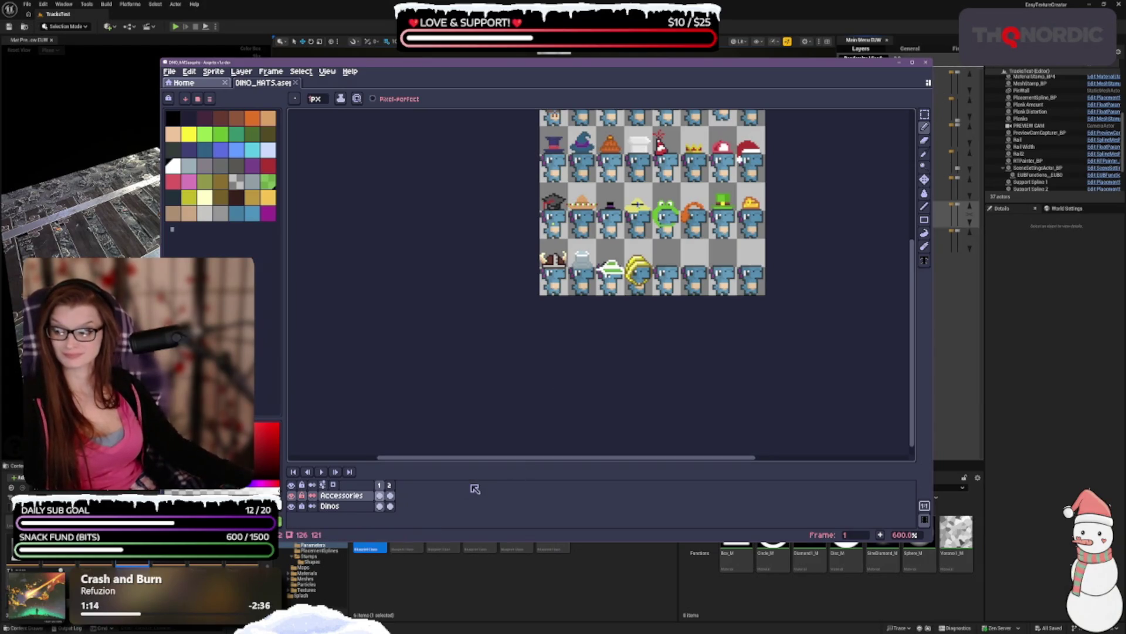
scroll(635, 312, "up", 3)
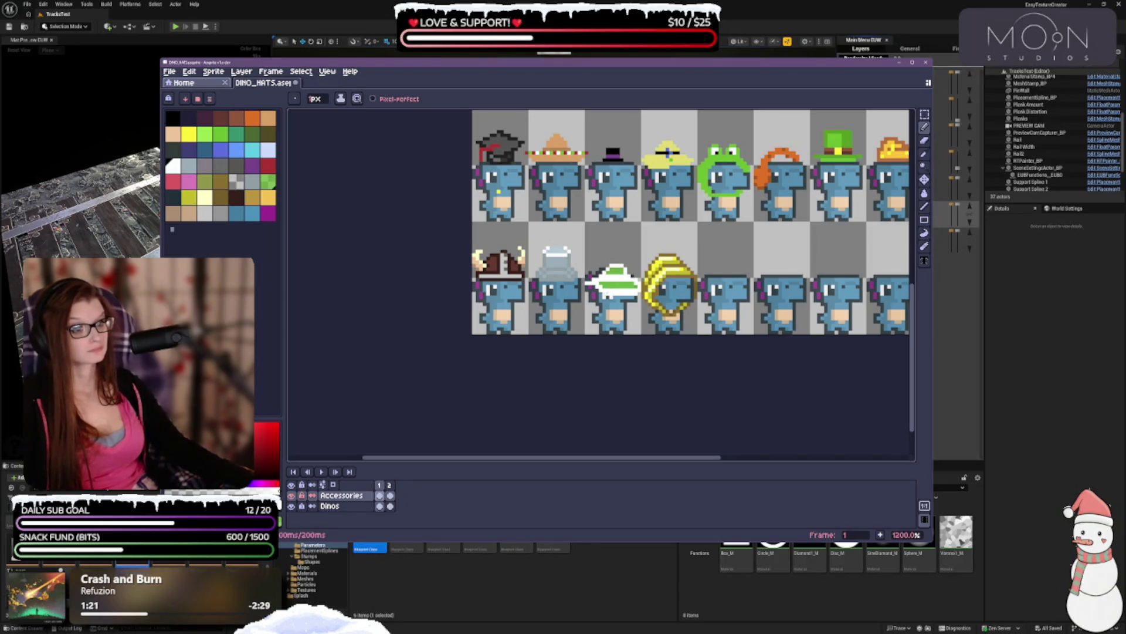
left_click(268, 181)
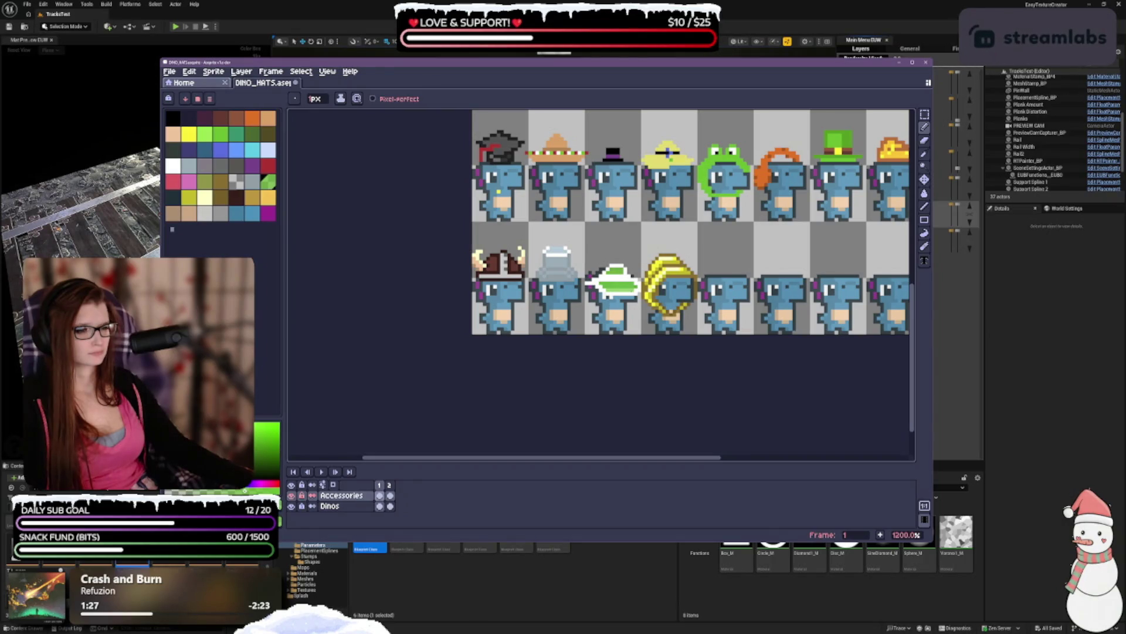
scroll(659, 207, "down", 3)
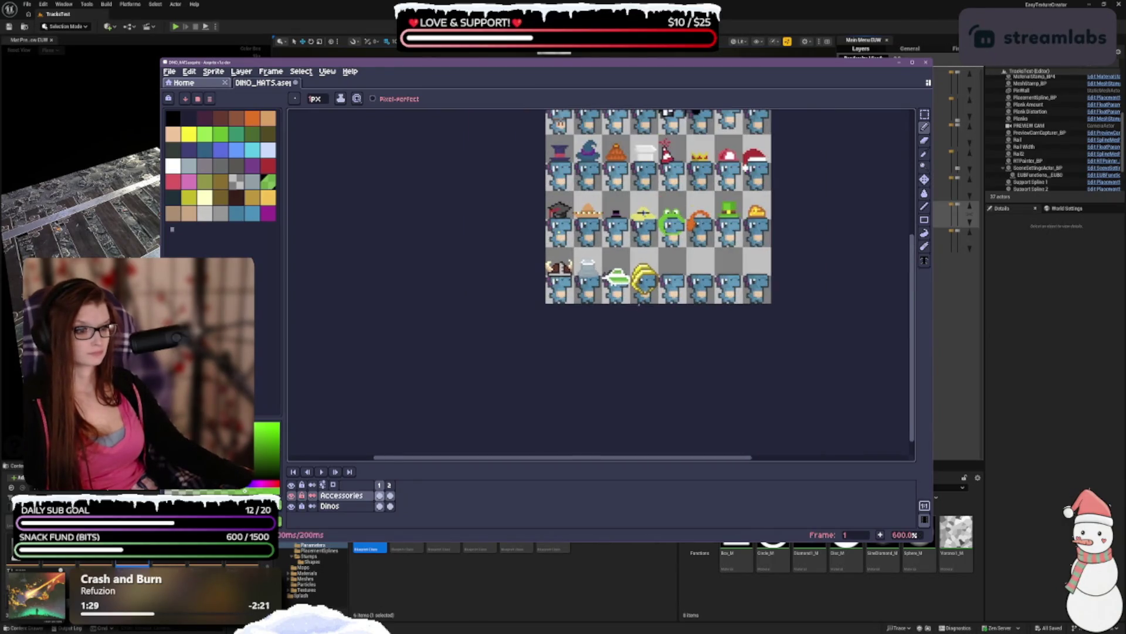
scroll(636, 345, "up", 1)
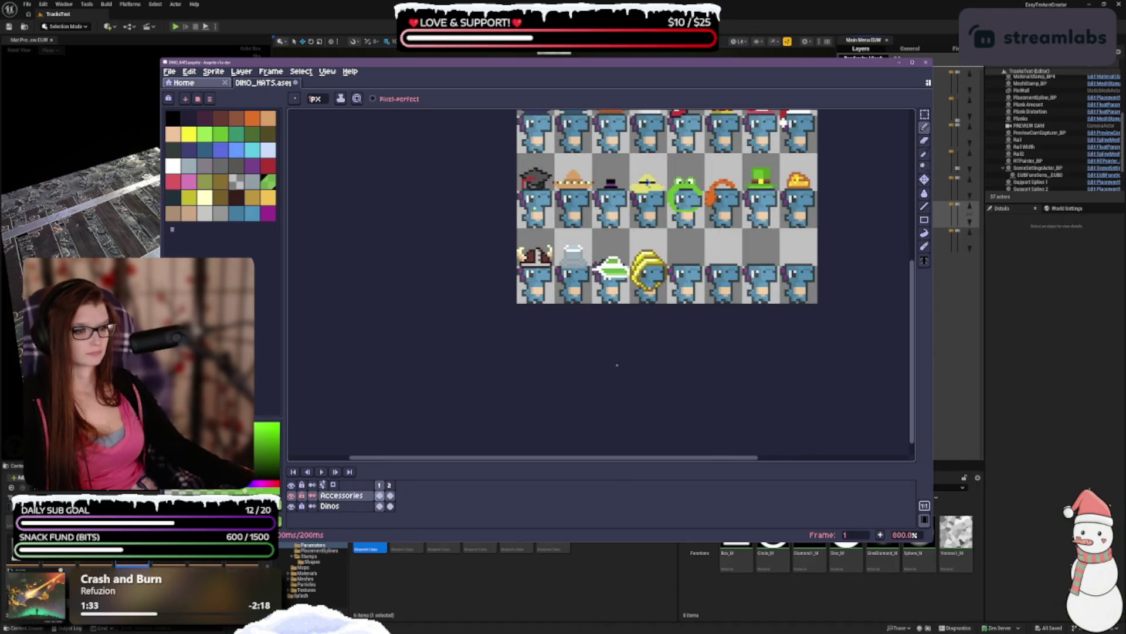
- Undo the last pencil stroke, return to the Pencil, and make white the drawing colour
key("v")
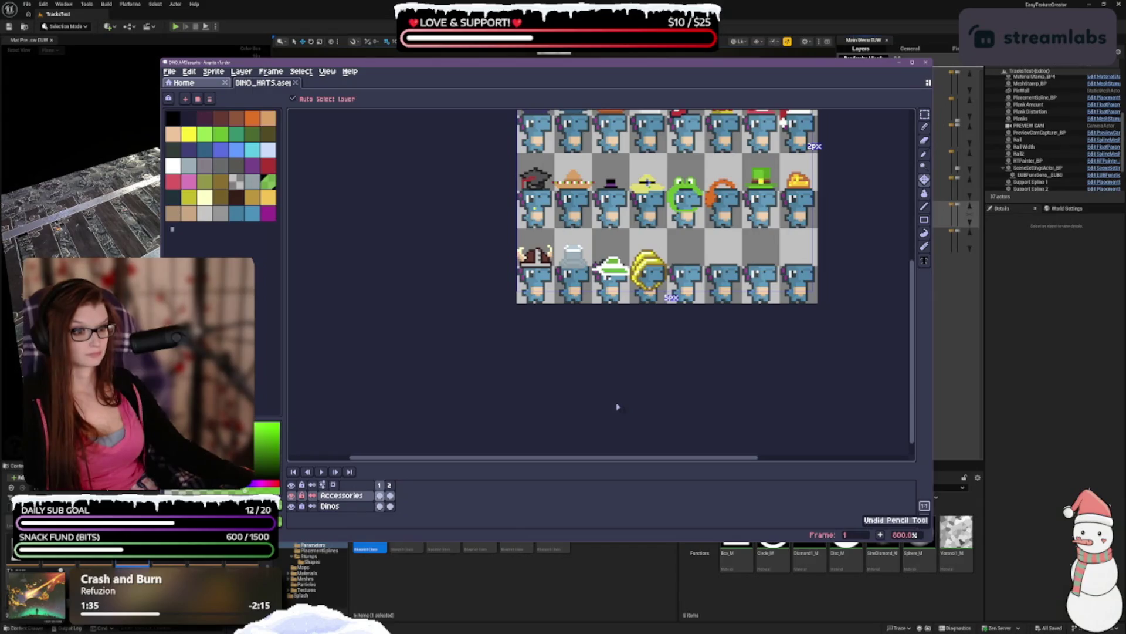
key("b")
scroll(616, 273, "up", 2)
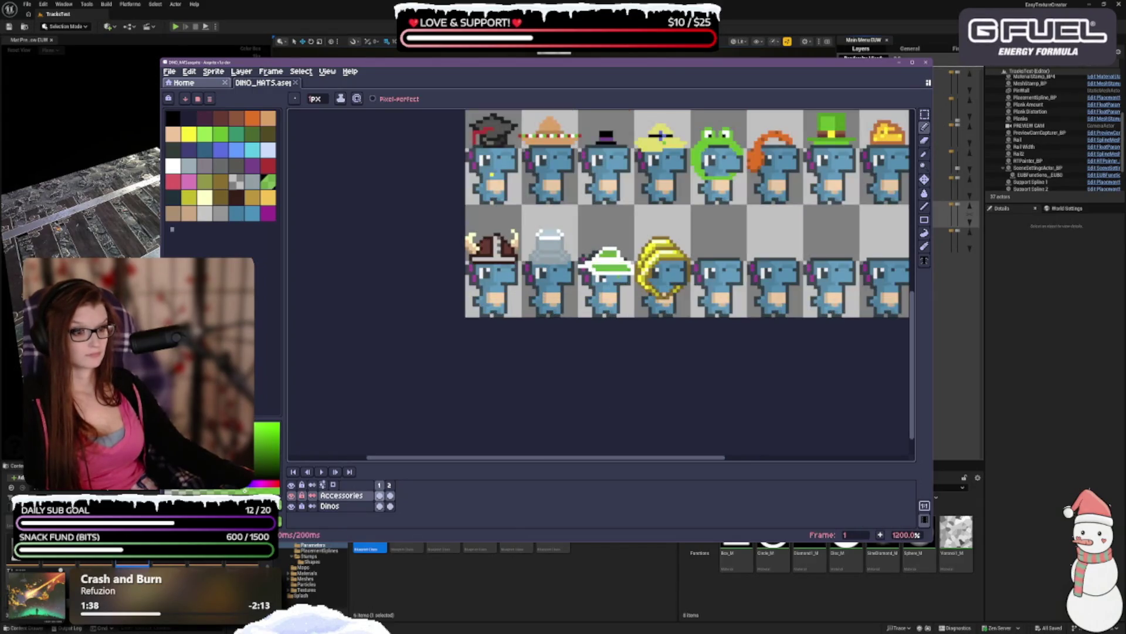
scroll(615, 273, "up", 1)
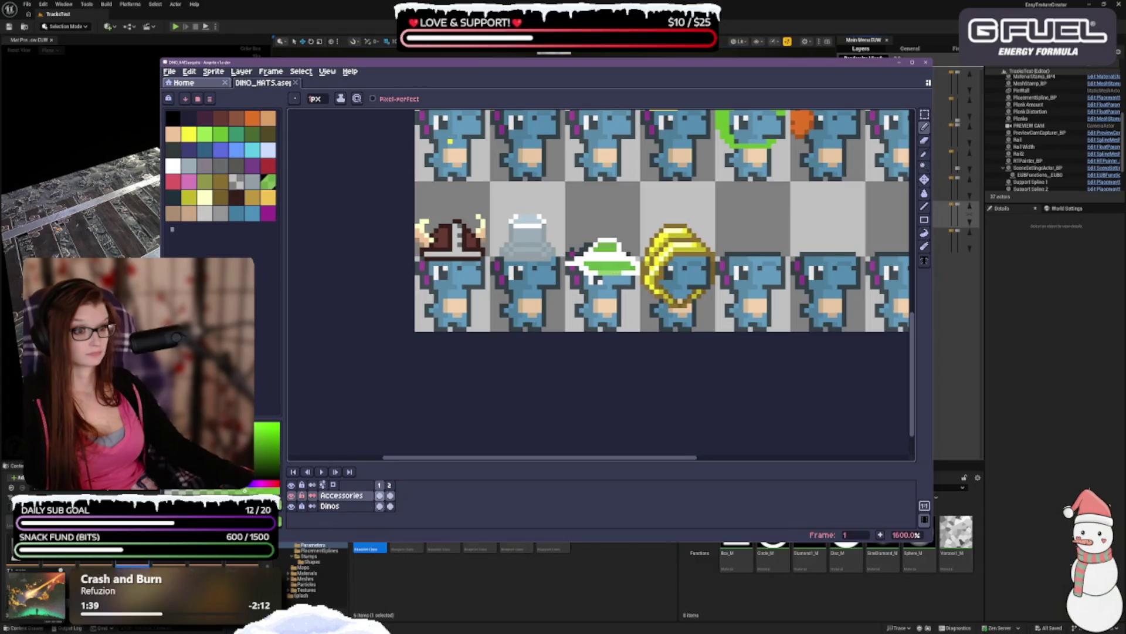
scroll(616, 273, "down", 3)
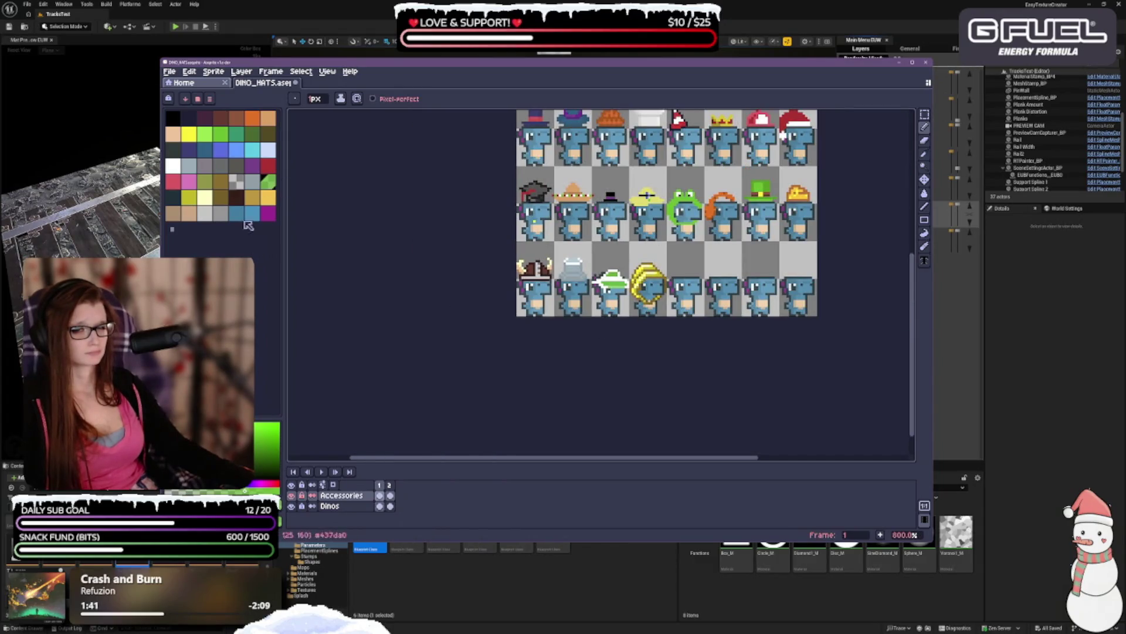
key("ctrl+z")
scroll(623, 299, "up", 1)
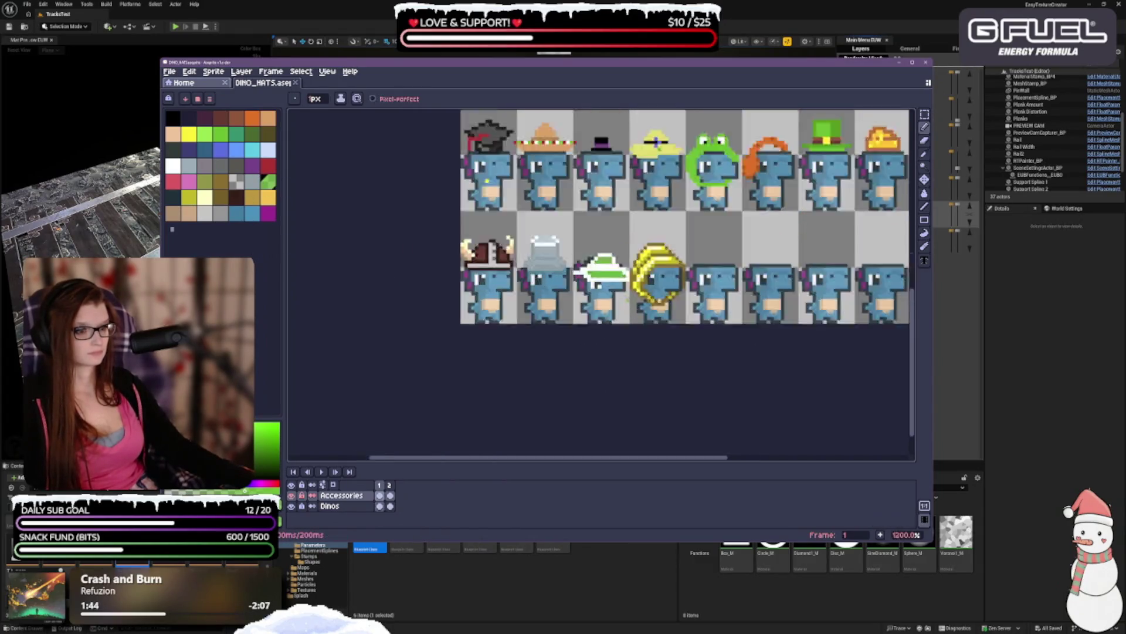
scroll(623, 299, "up", 1)
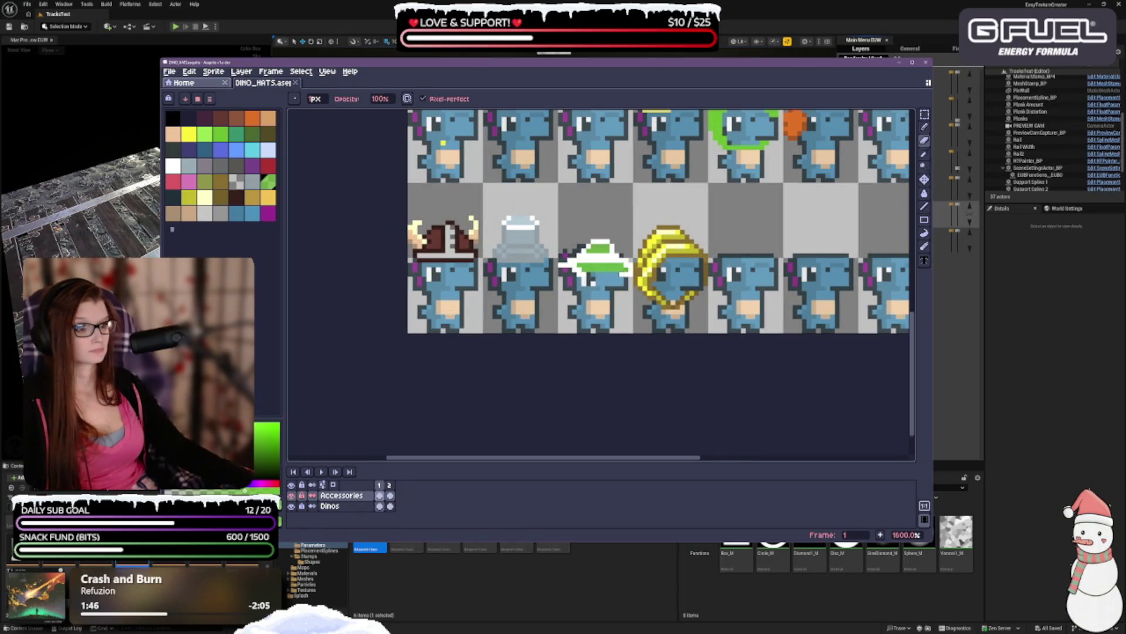
key("b")
left_click(173, 165)
scroll(591, 313, "down", 1)
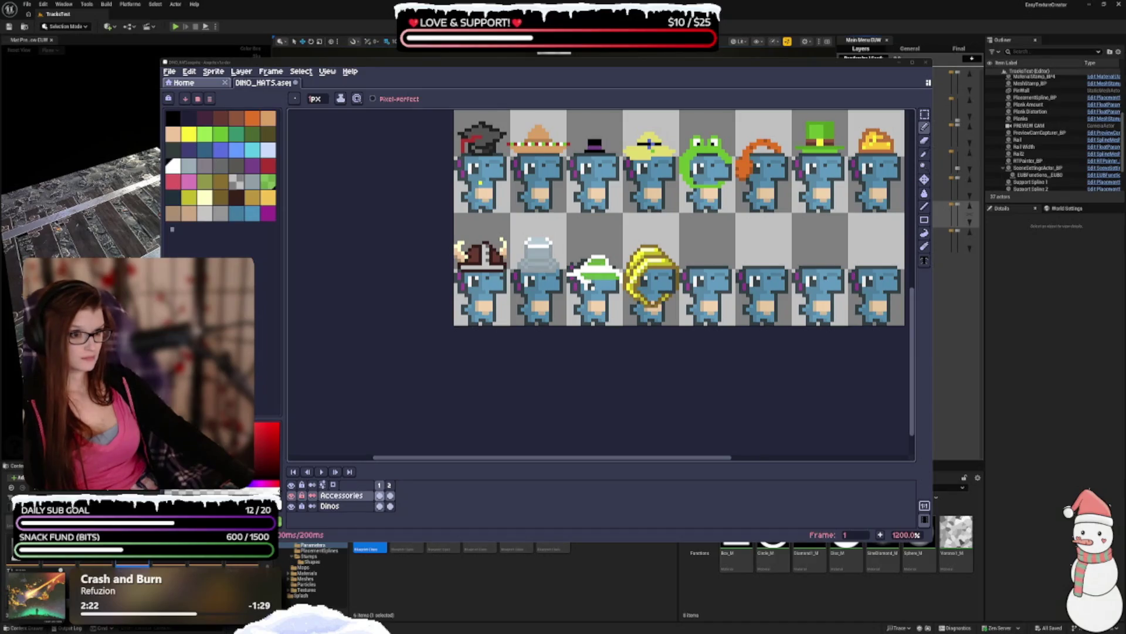
- Undo the last eraser stroke while toggling Eraser, Move and Pencil, ending on the Pencil
key("alt+Tab")
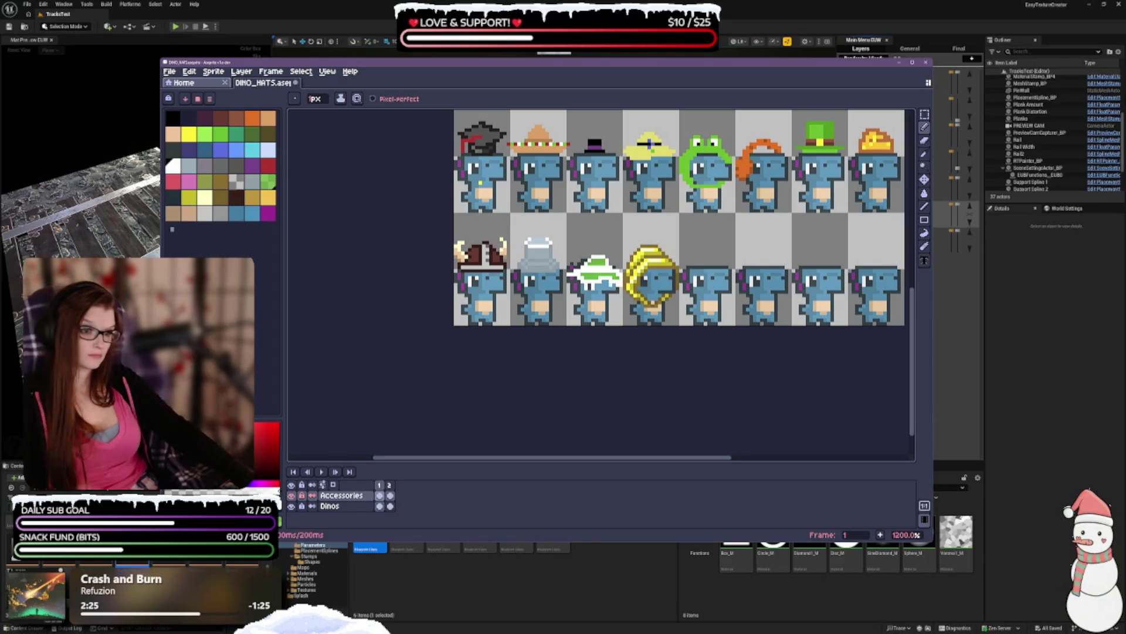
key("e")
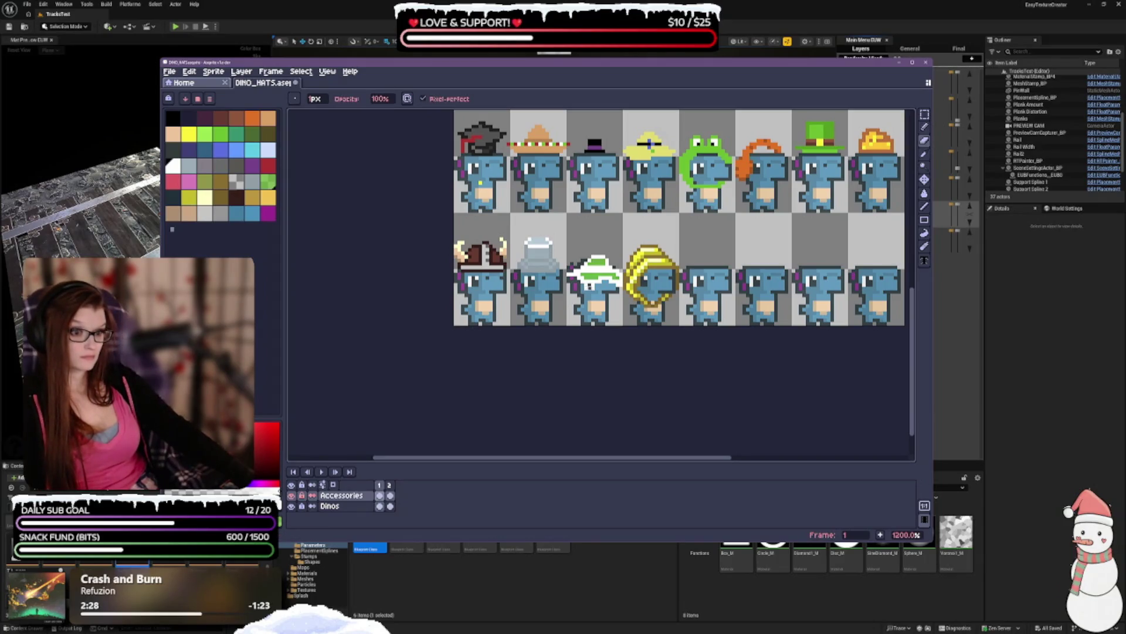
key("e")
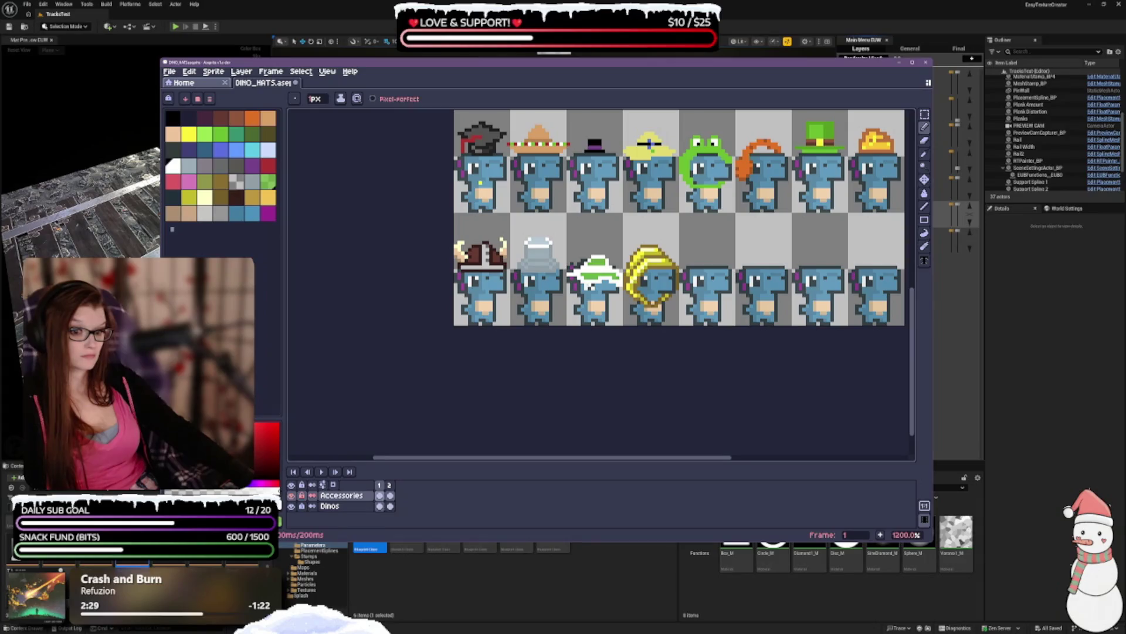
scroll(702, 291, "down", 2)
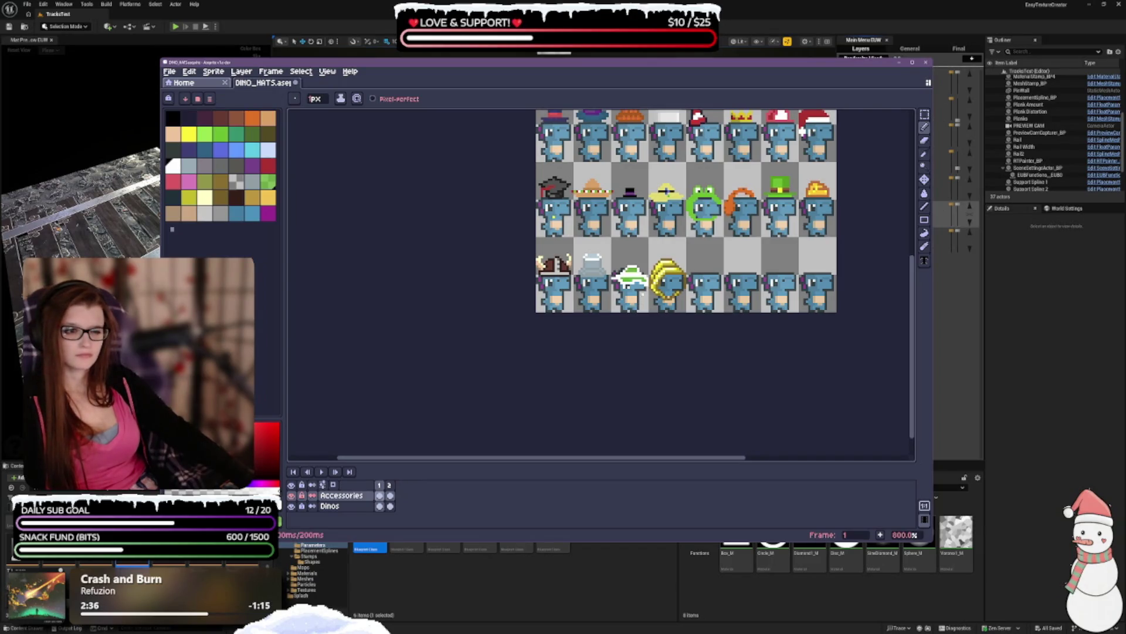
key("ctrl+z")
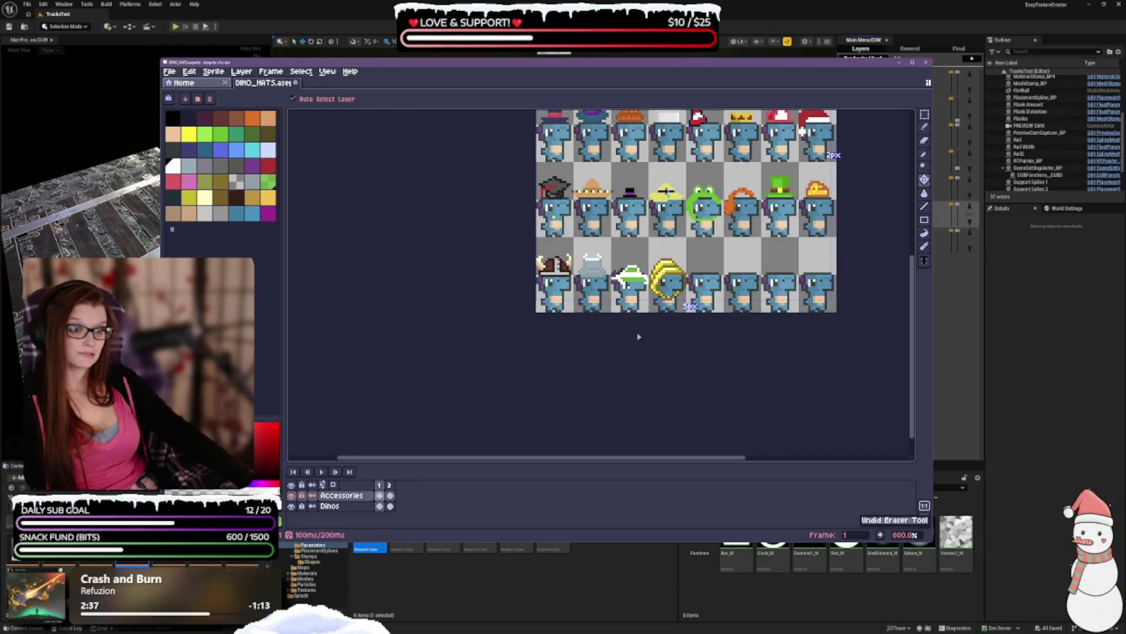
key("b")
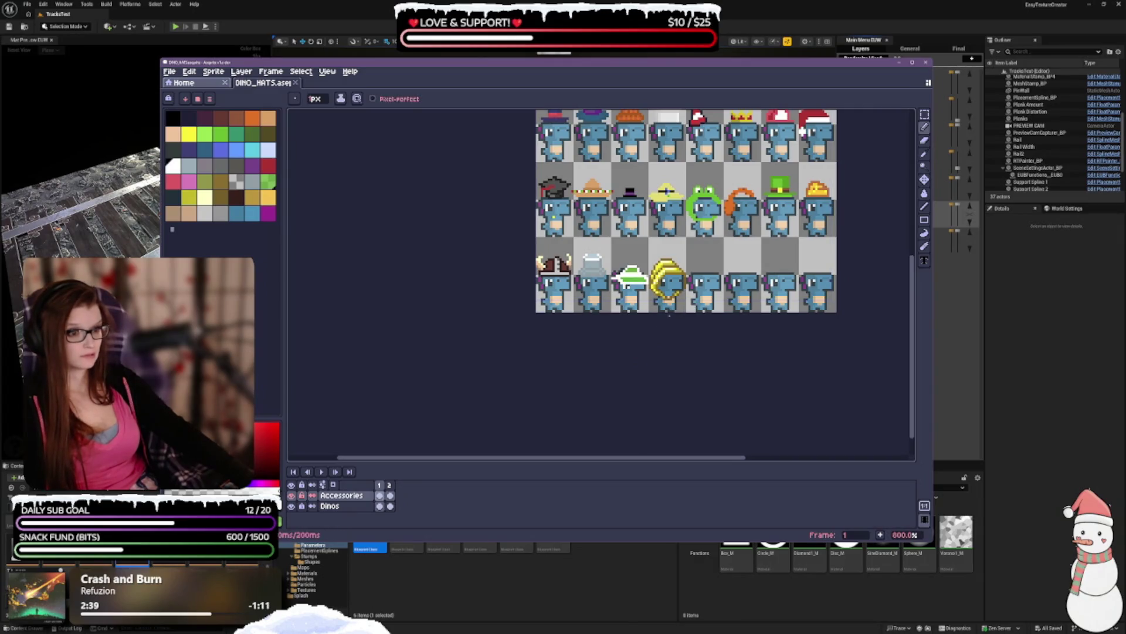
scroll(669, 316, "down", 1)
scroll(696, 290, "right", 2)
key("v")
key("b")
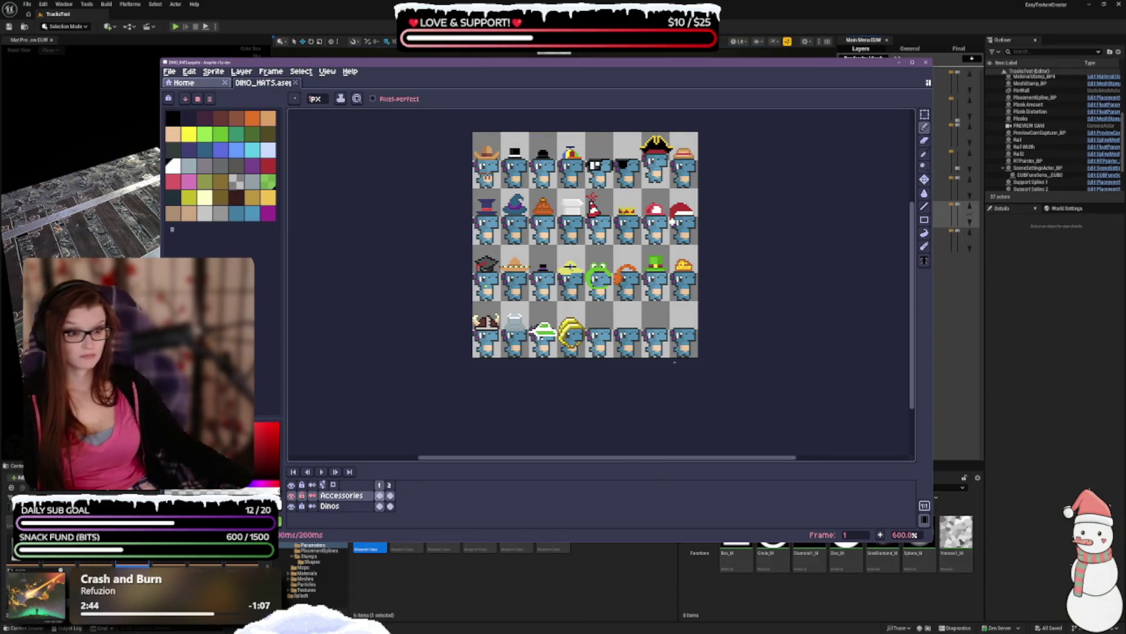
scroll(548, 309, "up", 3)
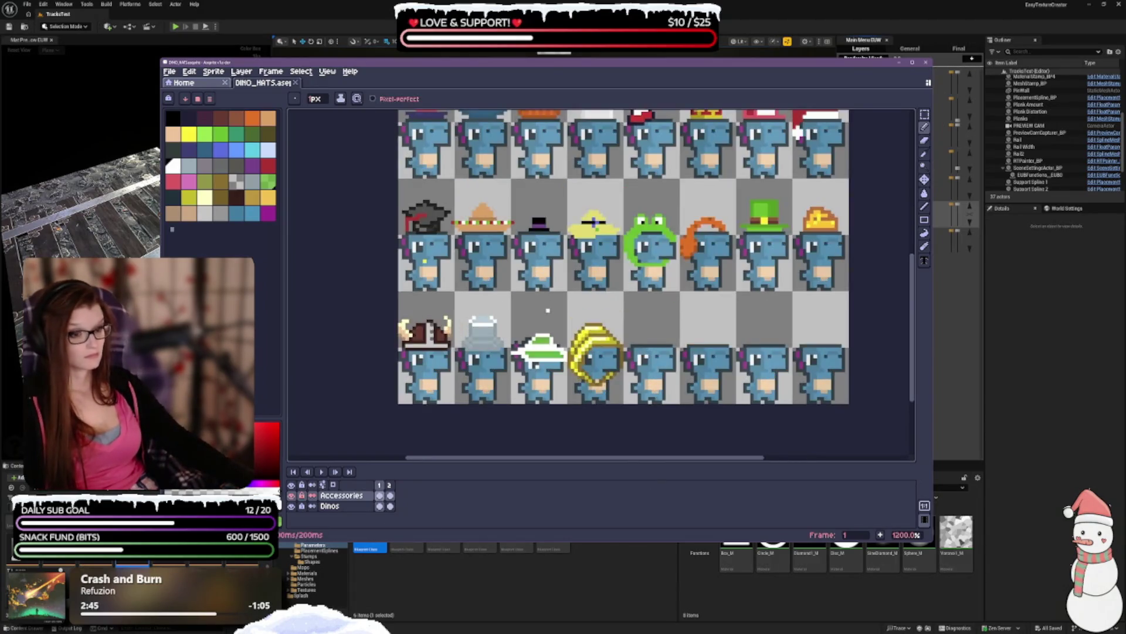
scroll(548, 310, "down", 2)
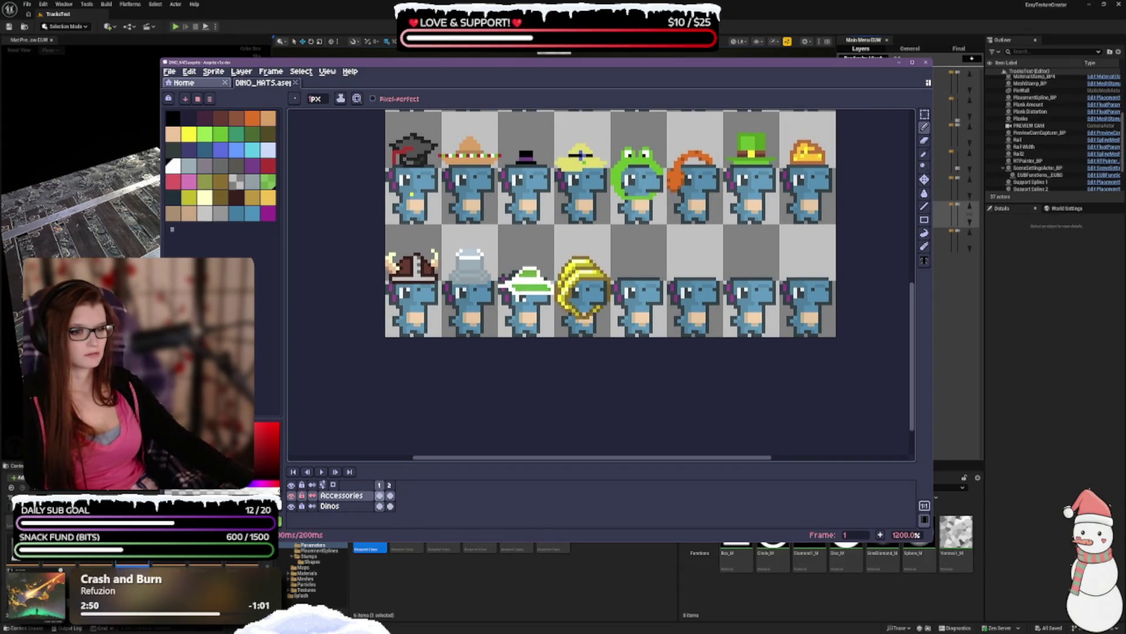
key("e")
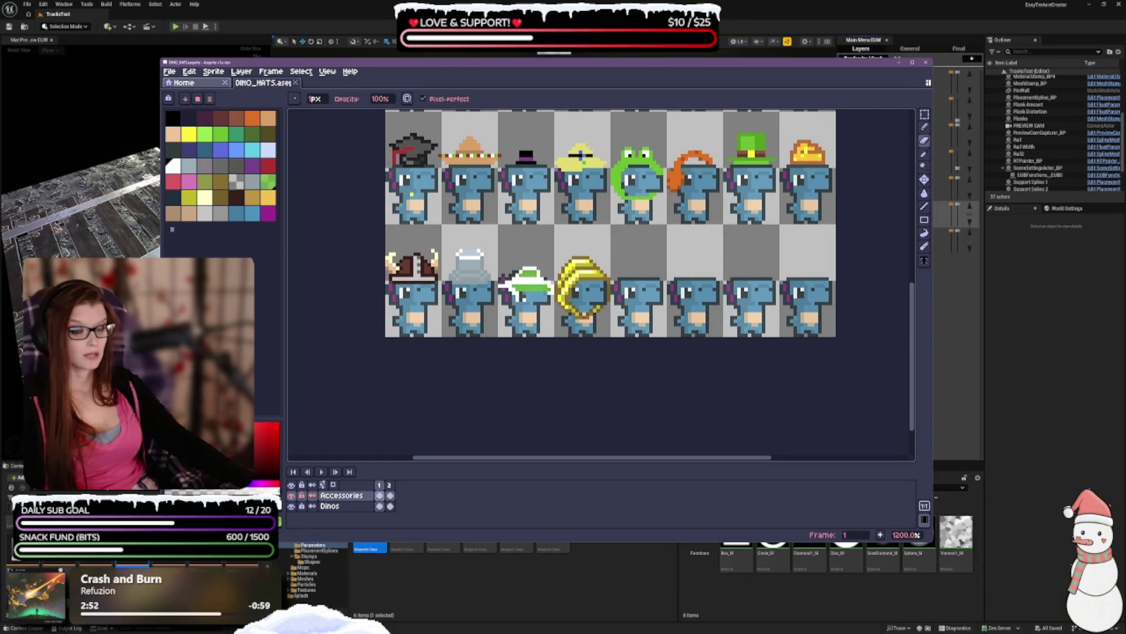
key("b")
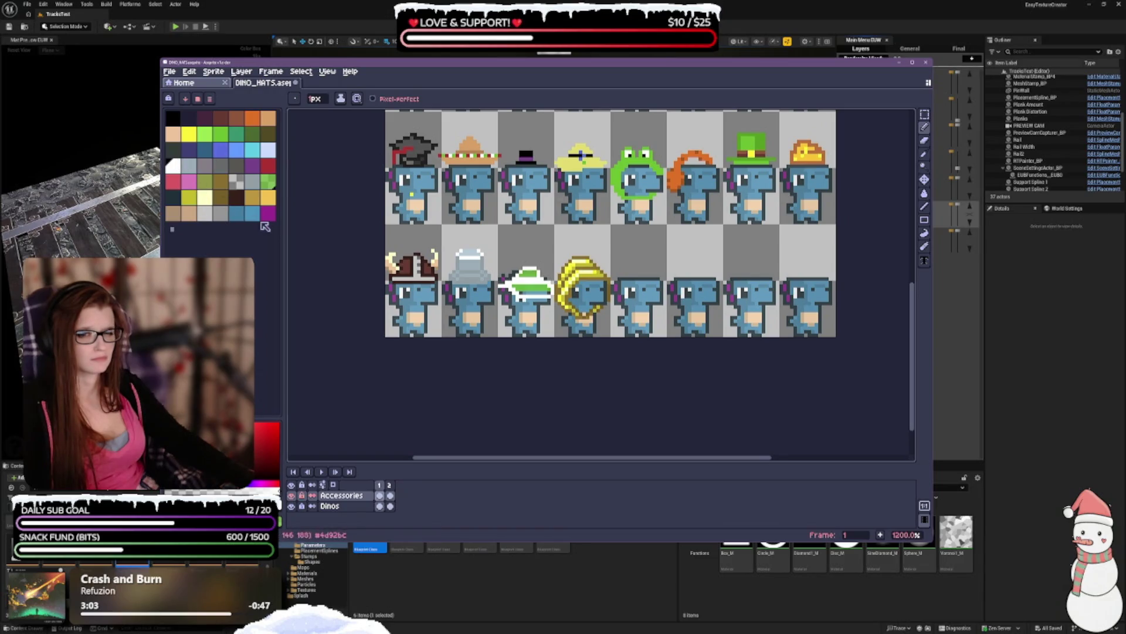
- Try green, sample with the eyedropper, toggle tools, and delete the green swatch from the palette
left_click(268, 182)
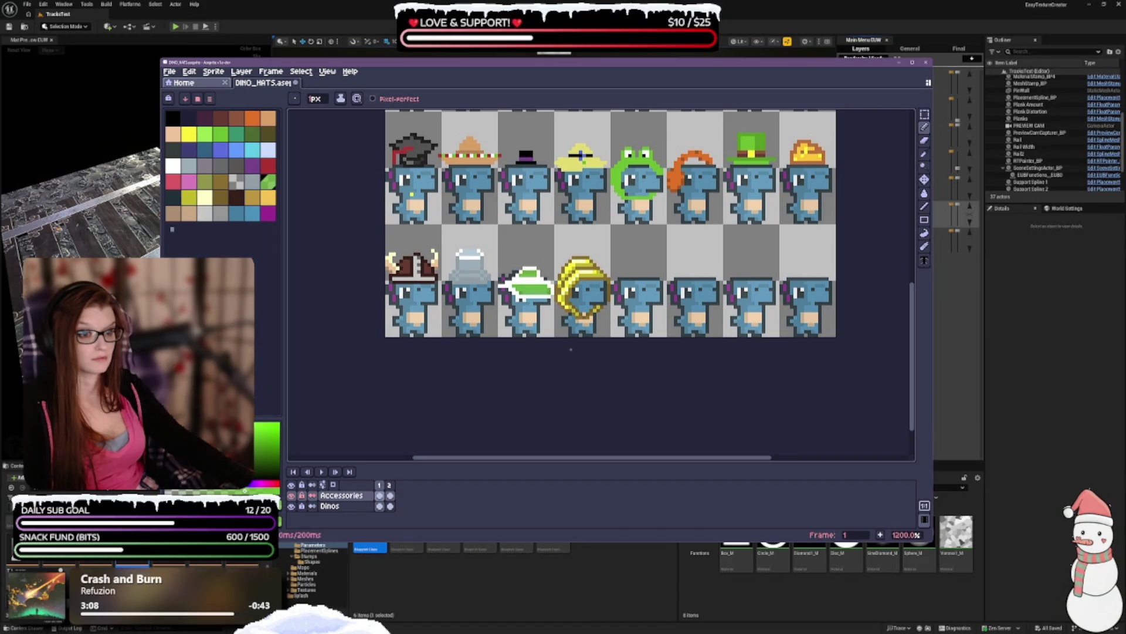
scroll(542, 292, "up", 1)
scroll(541, 295, "up", 2)
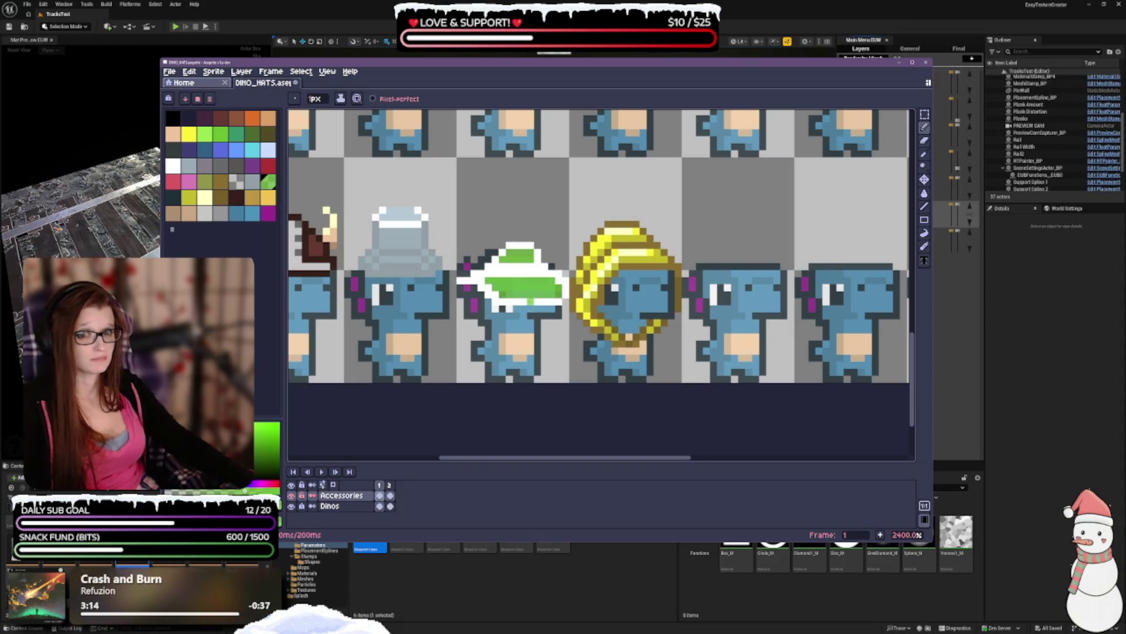
scroll(530, 328, "down", 2)
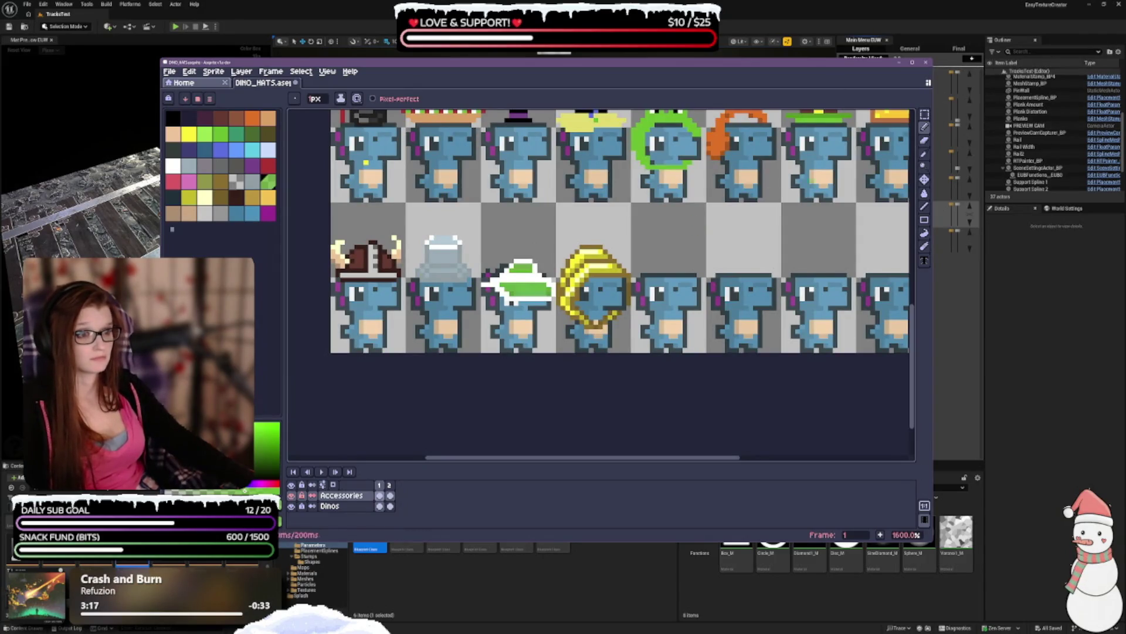
key("i")
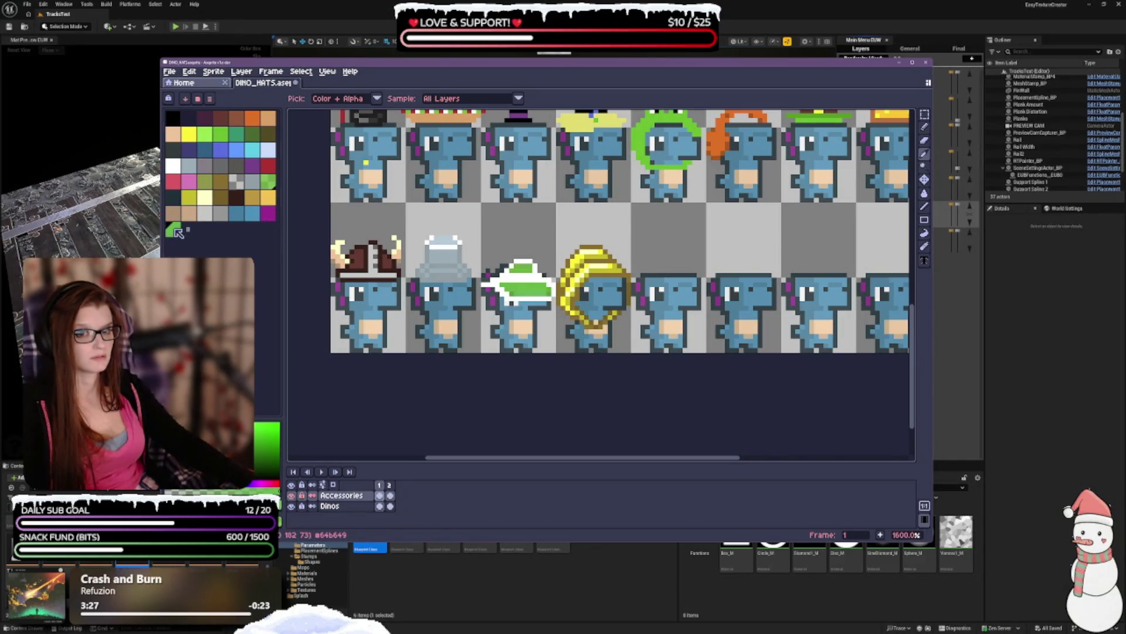
left_click(925, 127)
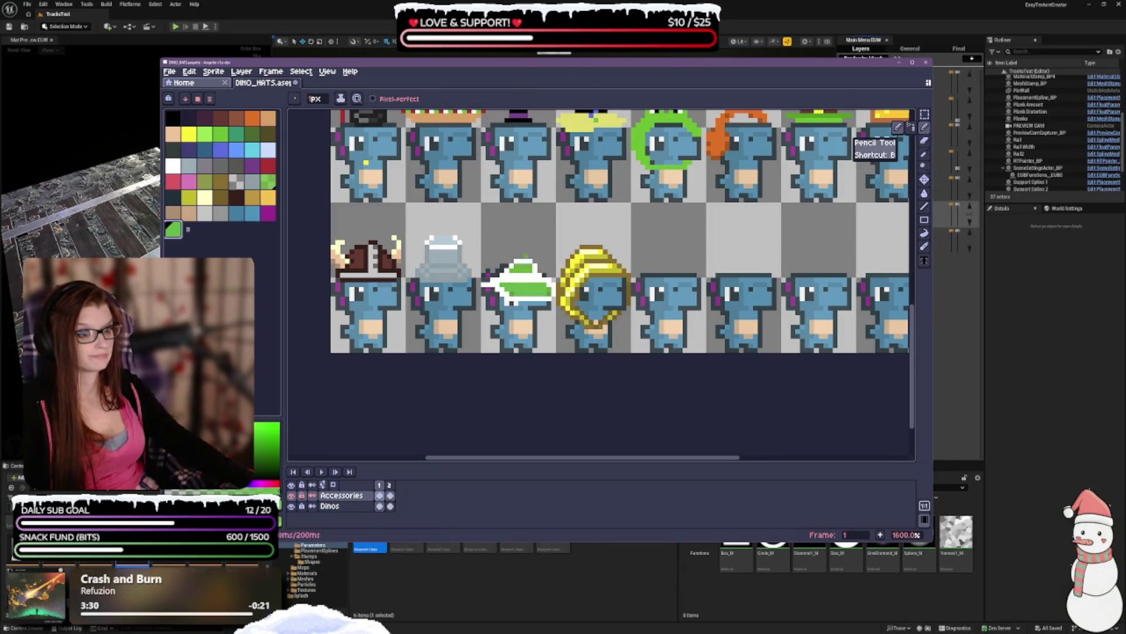
left_click(924, 141)
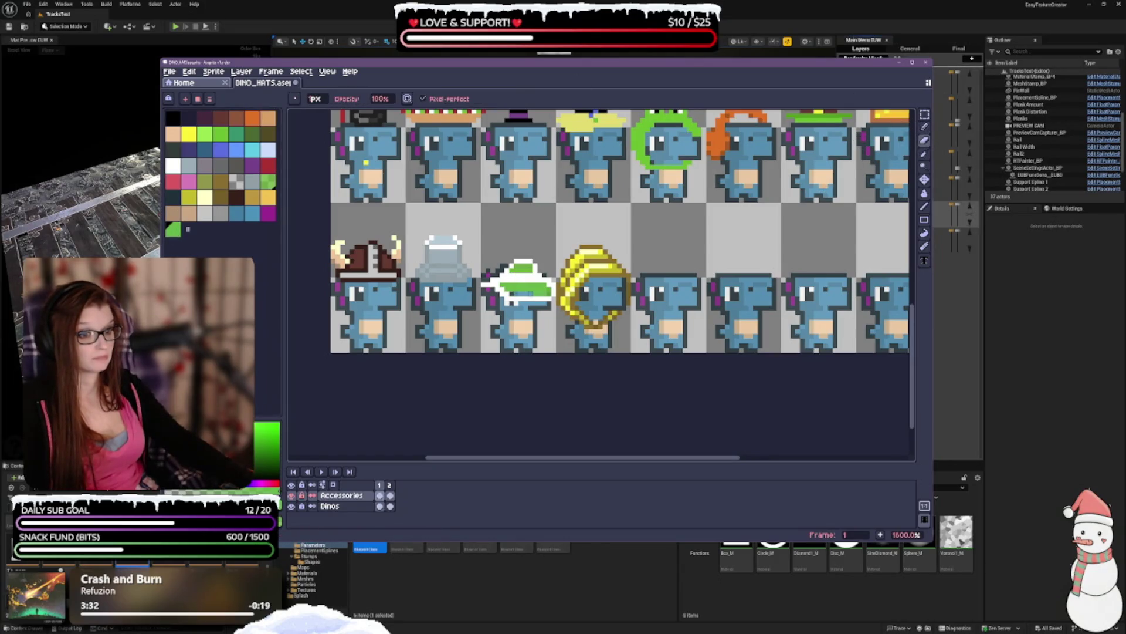
key("b")
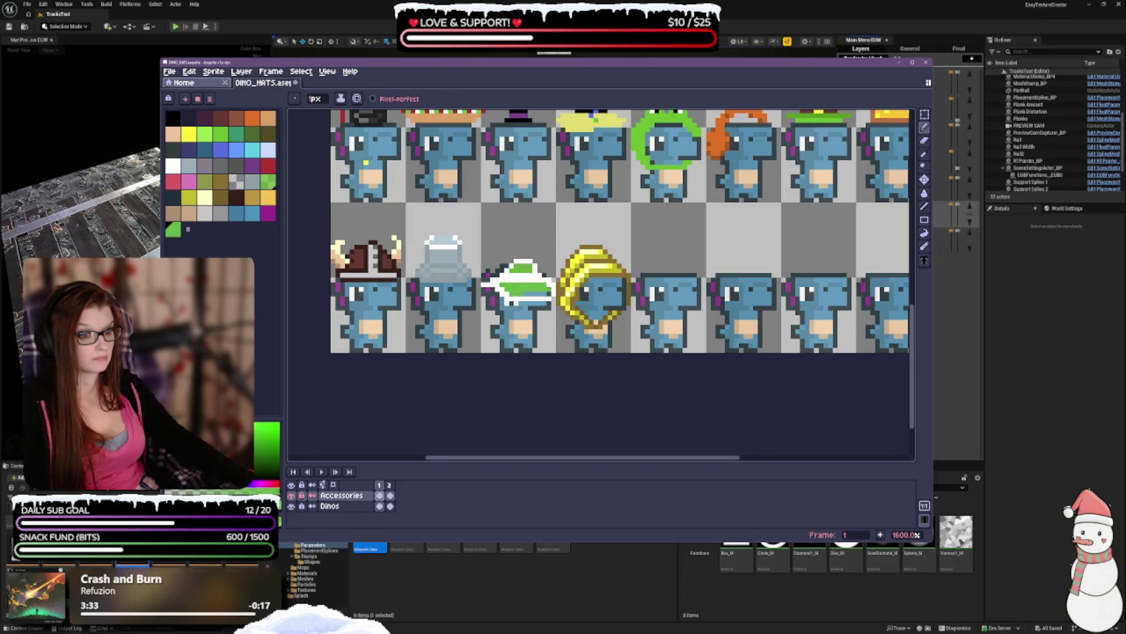
scroll(546, 298, "up", 1)
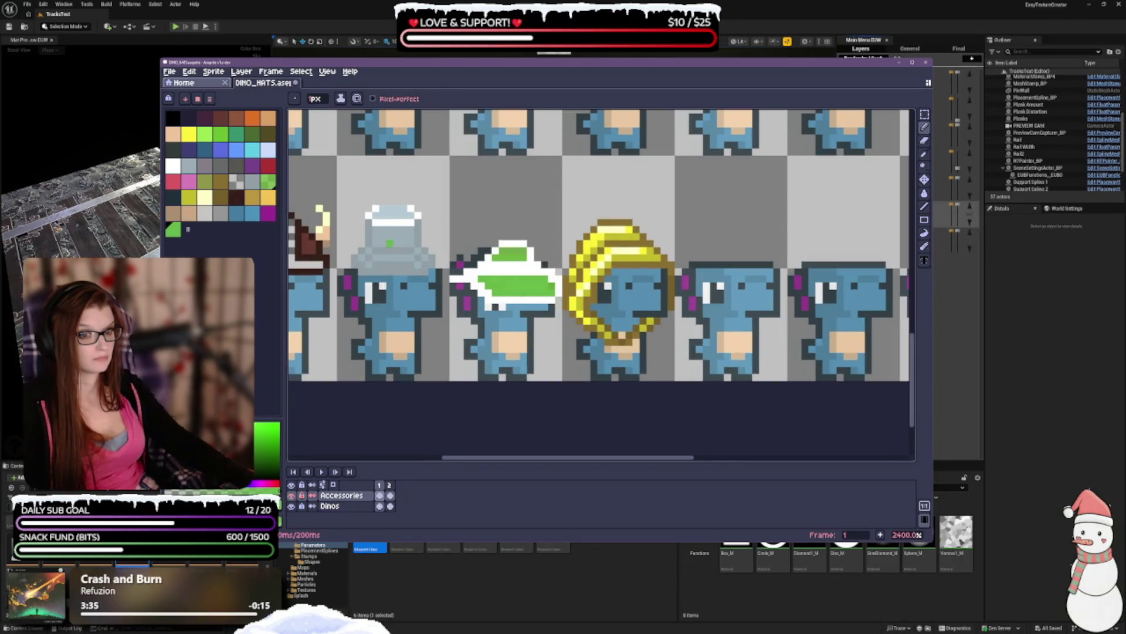
key("Delete")
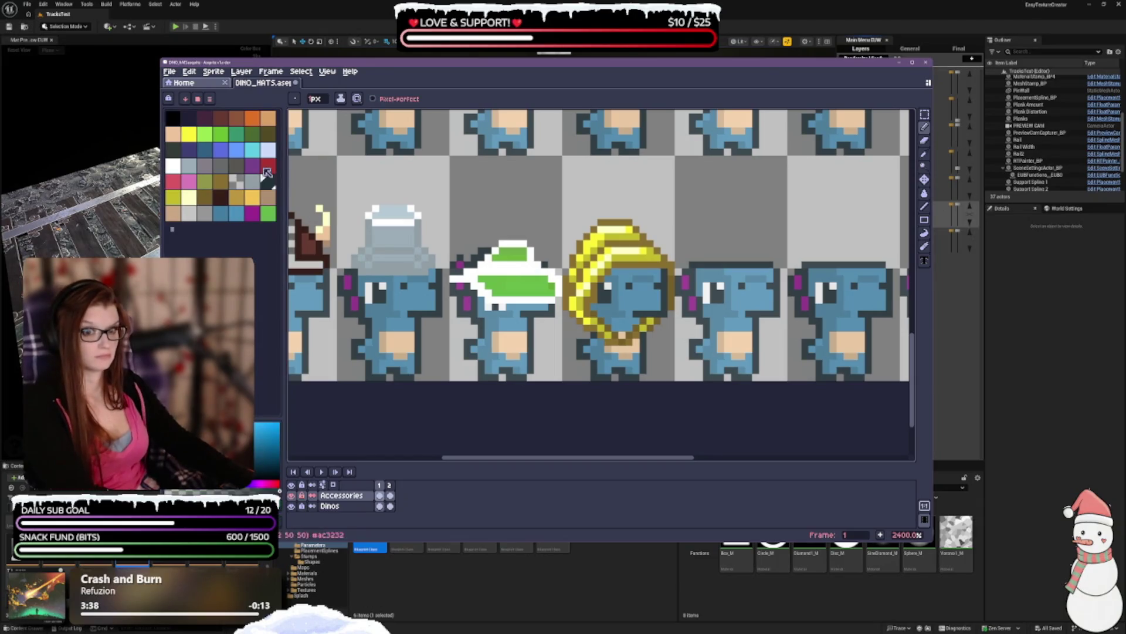
scroll(586, 132, "down", 2)
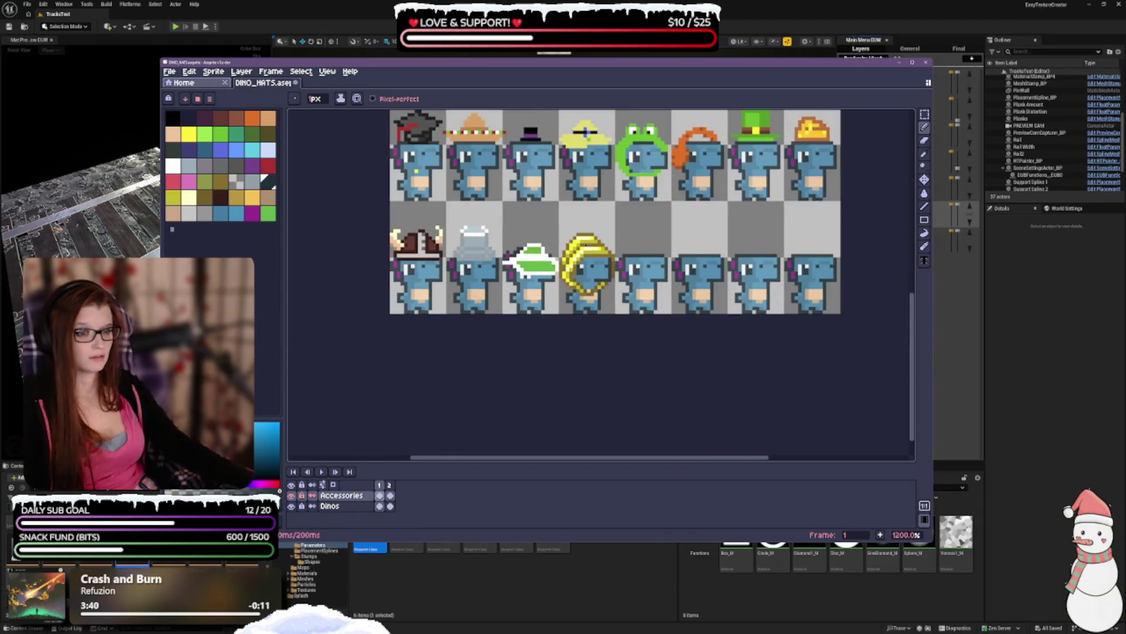
scroll(585, 303, "down", 1)
scroll(700, 120, "up", 2)
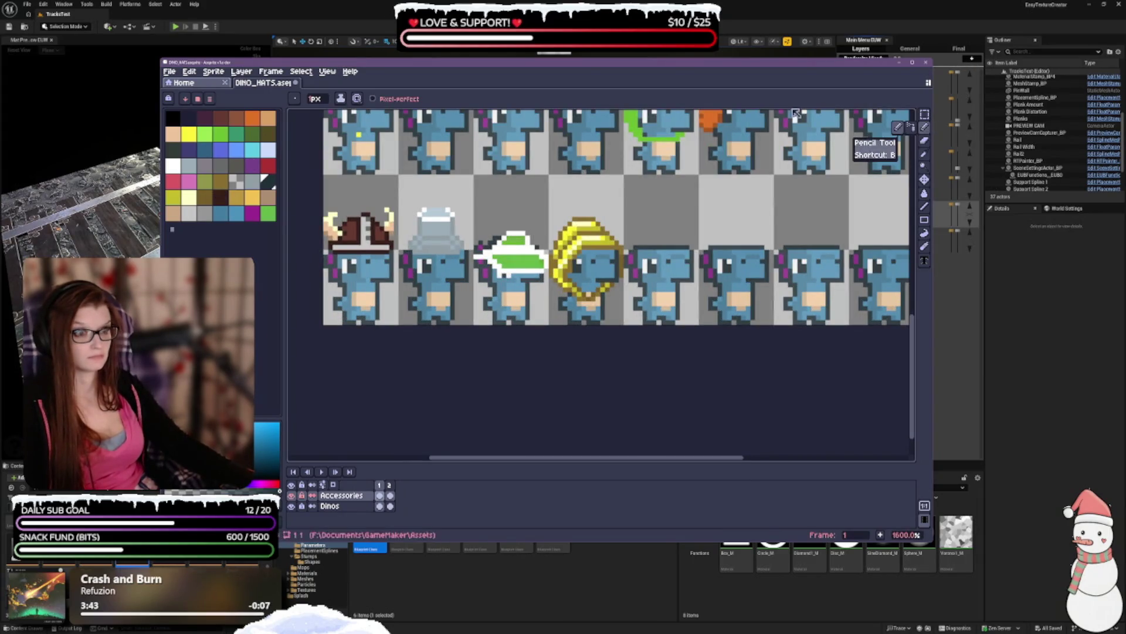
- Pick green from the palette, then make white the drawing colour instead
left_click(268, 184)
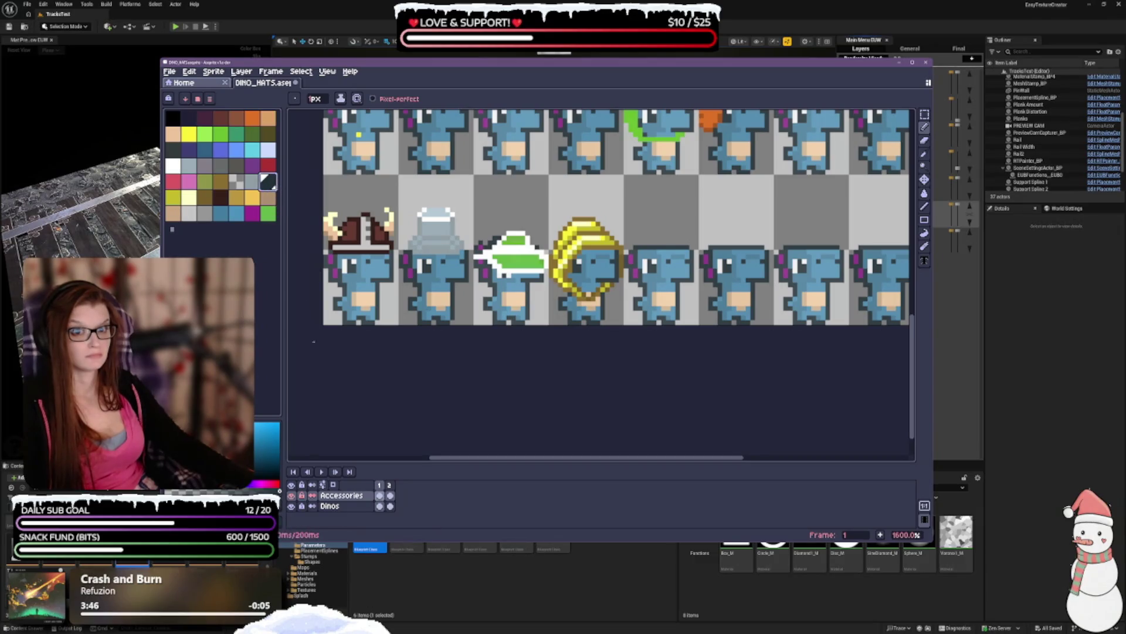
left_click(268, 212)
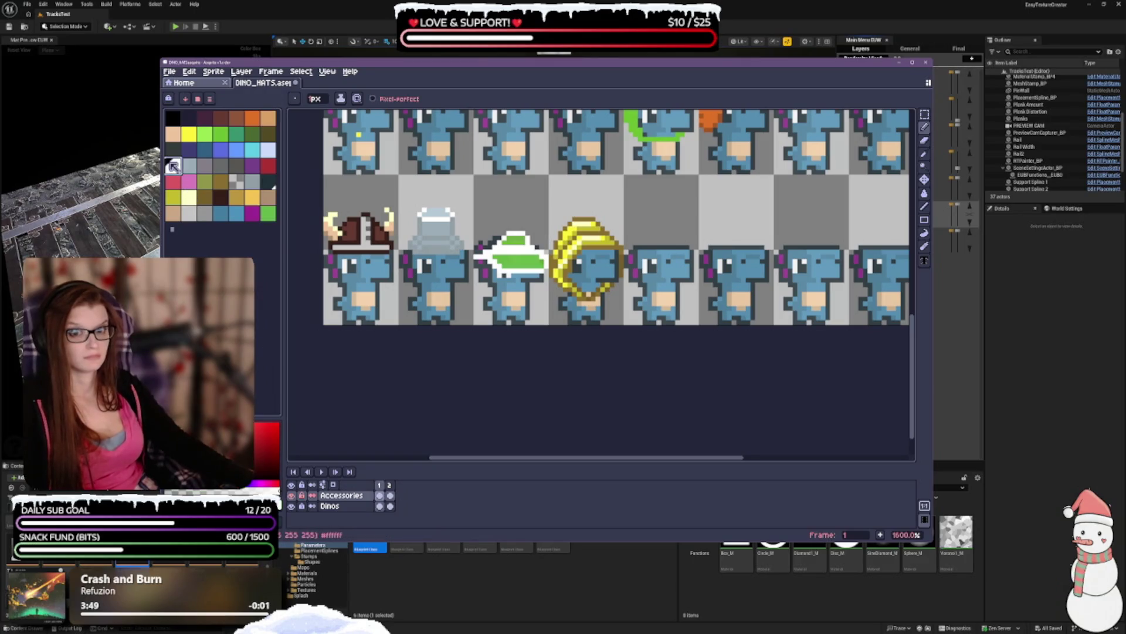
left_click(173, 165)
scroll(480, 190, "down", 1)
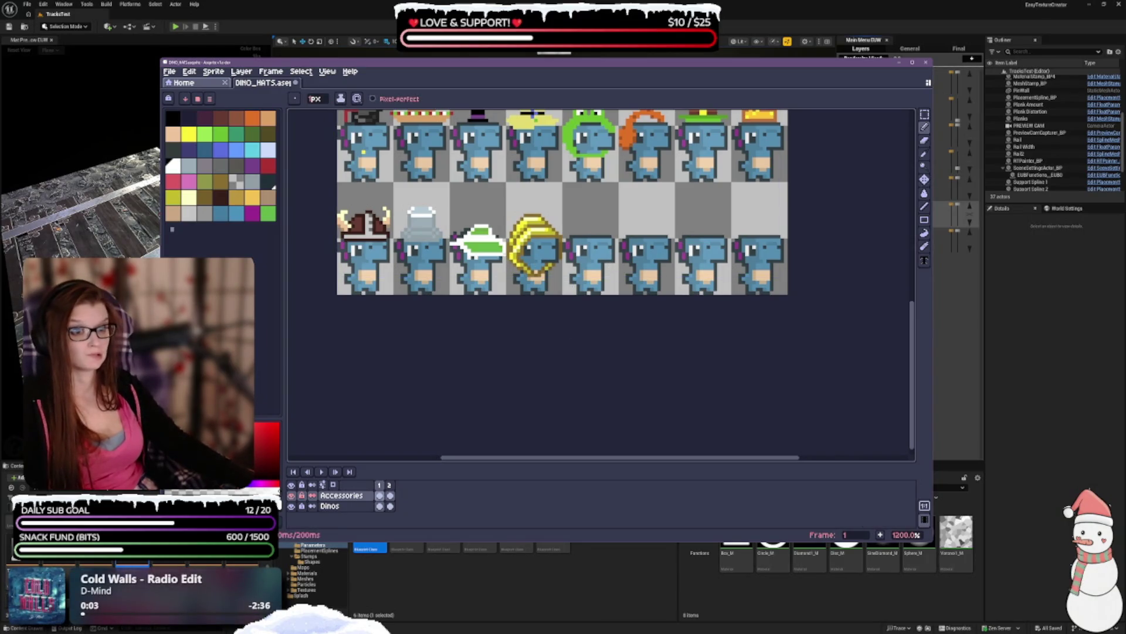
scroll(504, 376, "down", 2)
scroll(504, 376, "up", 1)
scroll(504, 376, "up", 1)
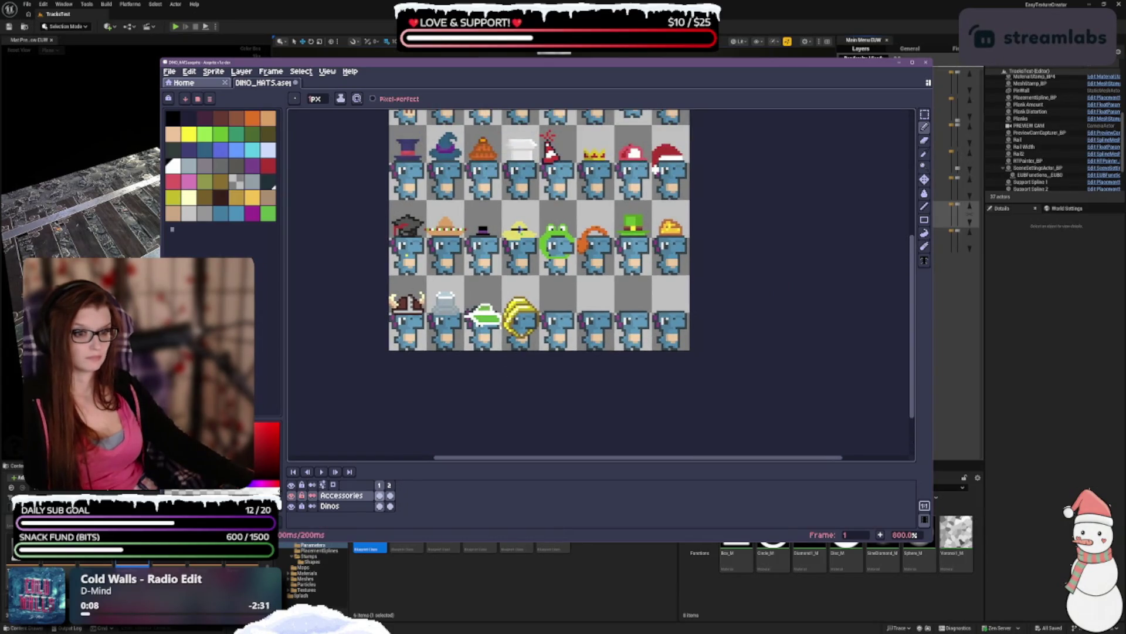
scroll(519, 361, "up", 2)
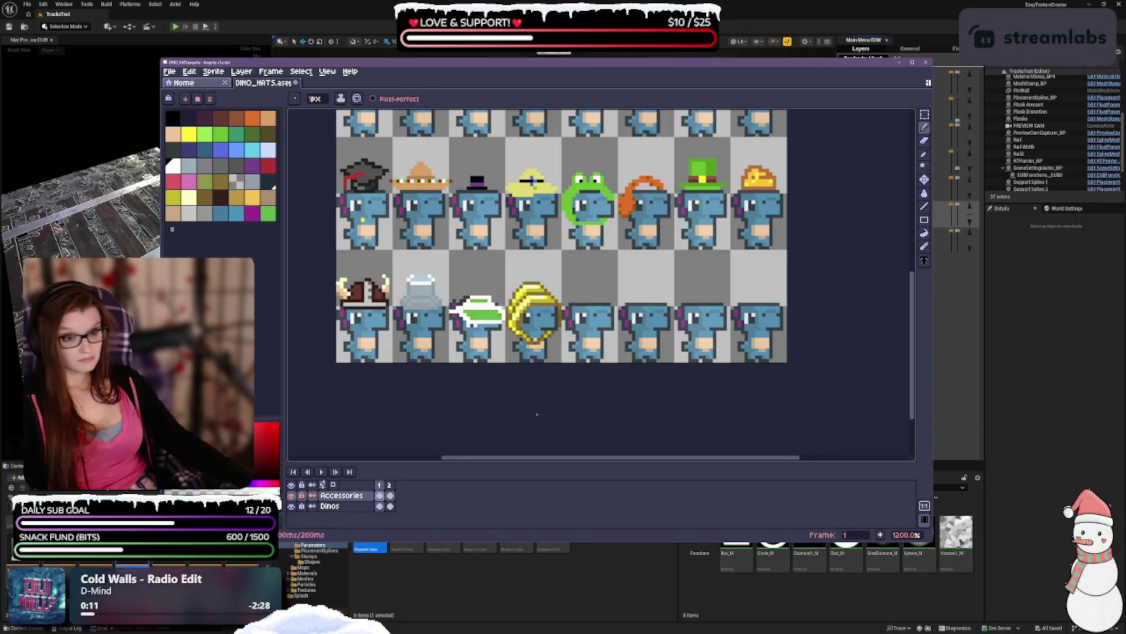
scroll(569, 360, "down", 2)
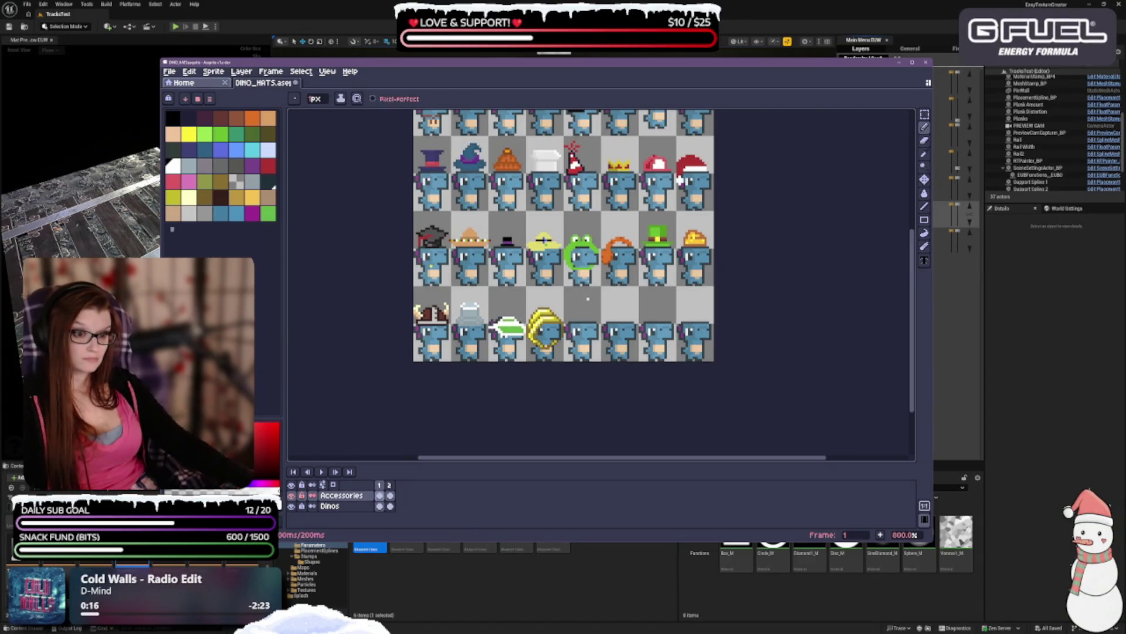
scroll(510, 361, "down", 1)
scroll(537, 343, "up", 1)
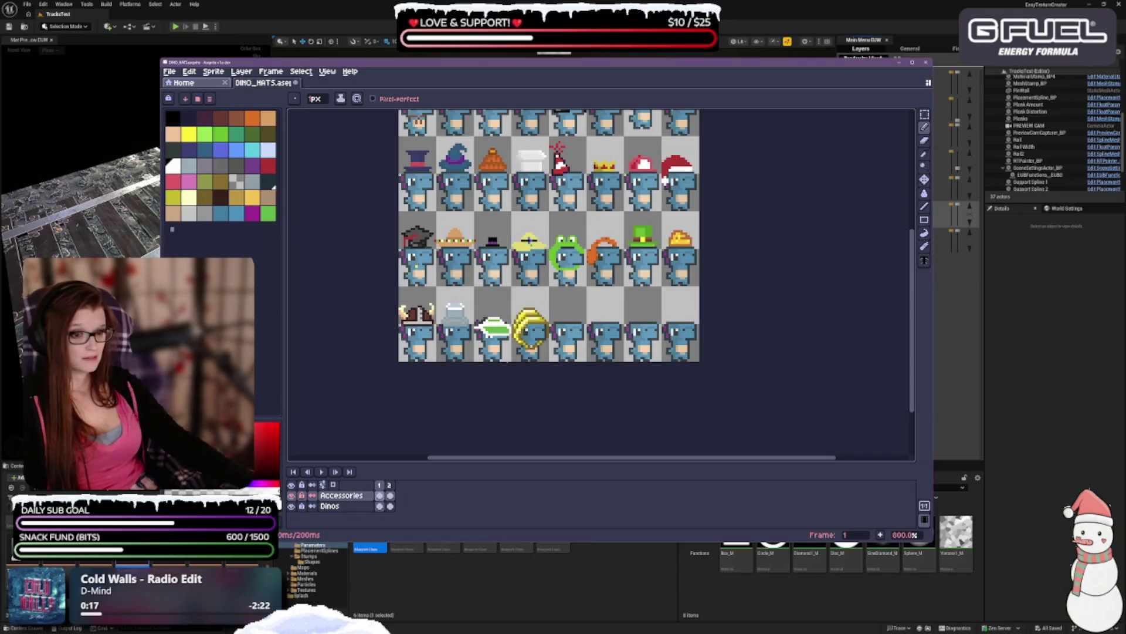
scroll(535, 344, "up", 1)
scroll(508, 321, "down", 1)
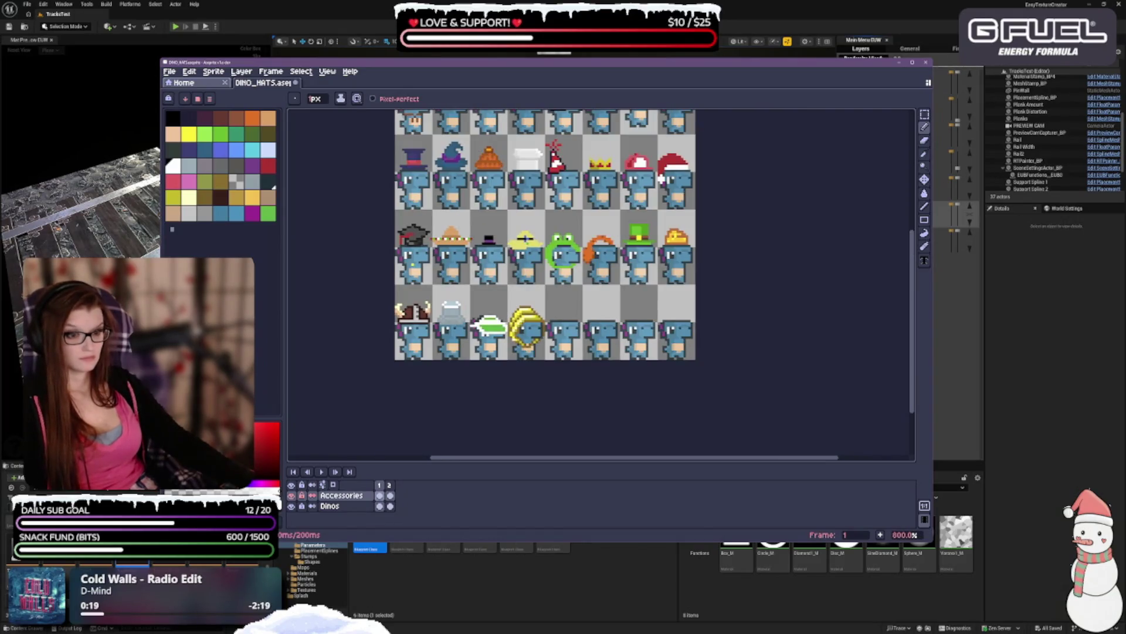
scroll(510, 330, "up", 1)
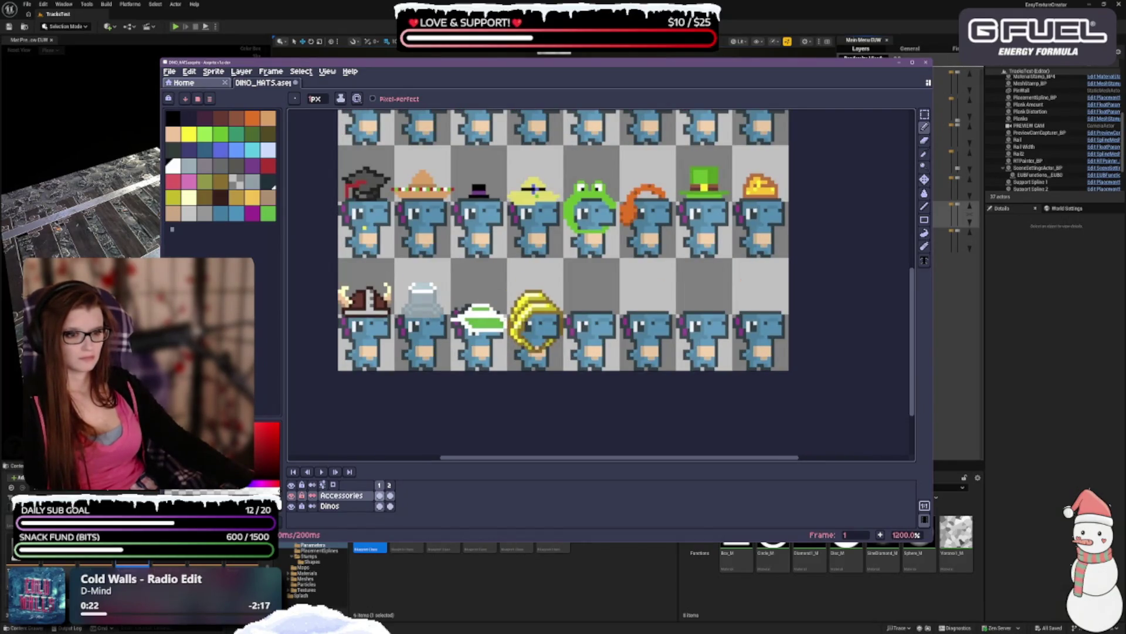
- Undo three eraser edits and switch the drawing colour from red to green
key("ctrl+z")
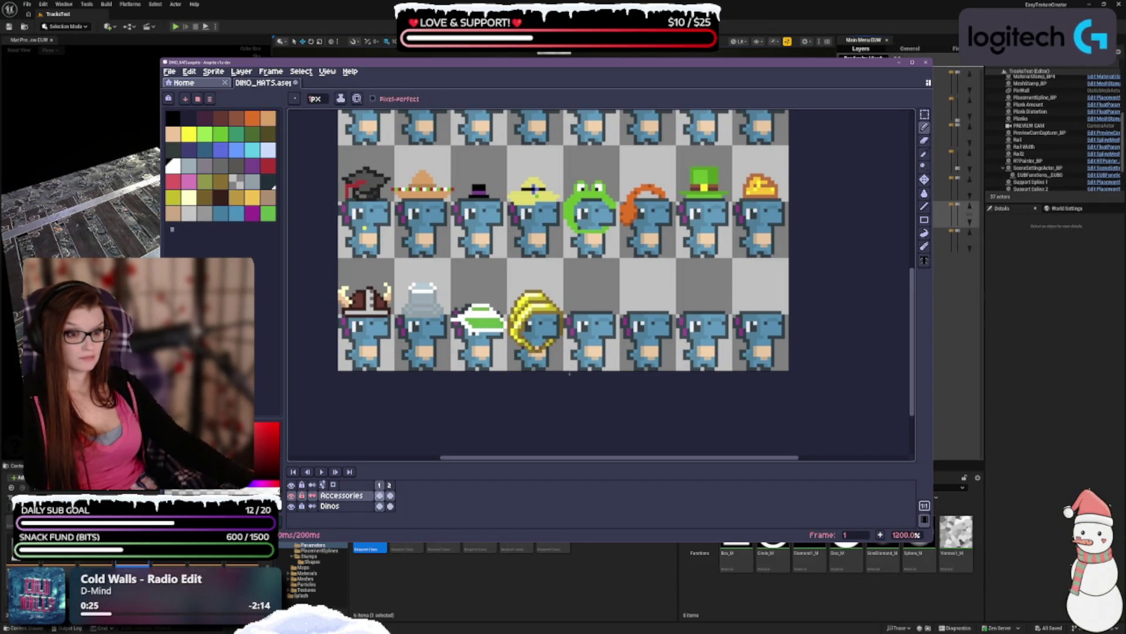
scroll(656, 294, "down", 2)
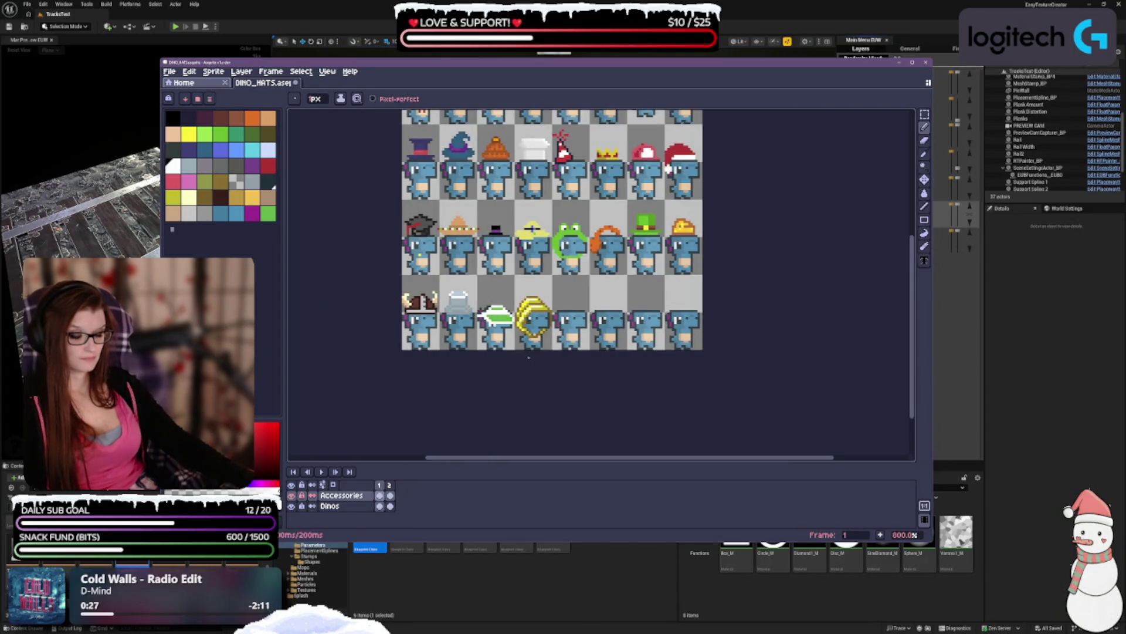
scroll(525, 369, "up", 1)
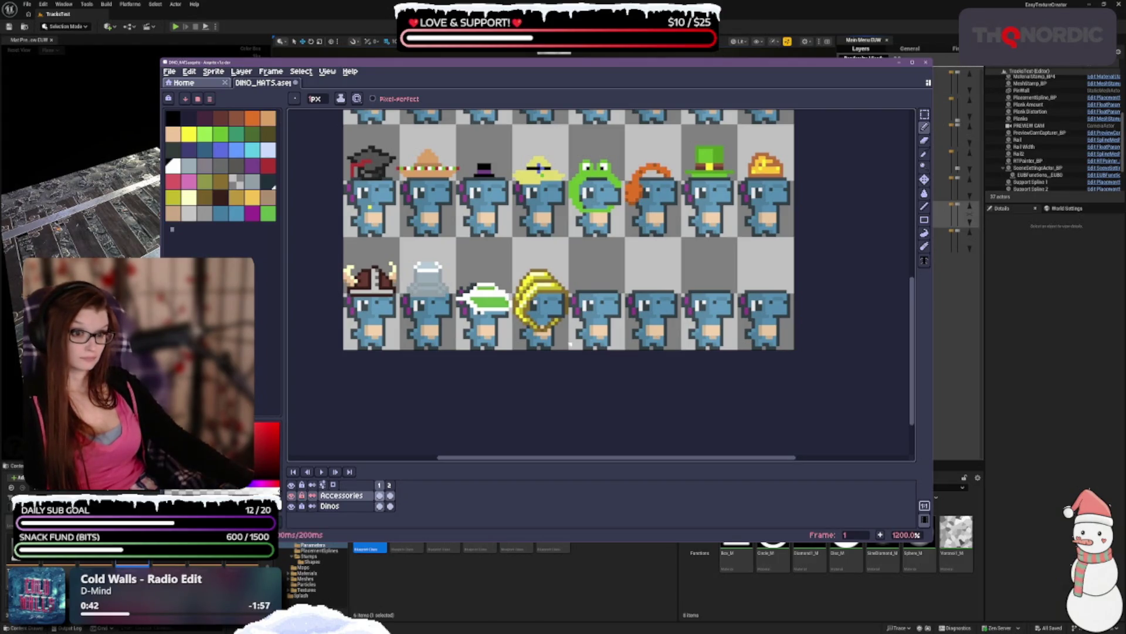
scroll(570, 345, "down", 2)
scroll(482, 350, "up", 2)
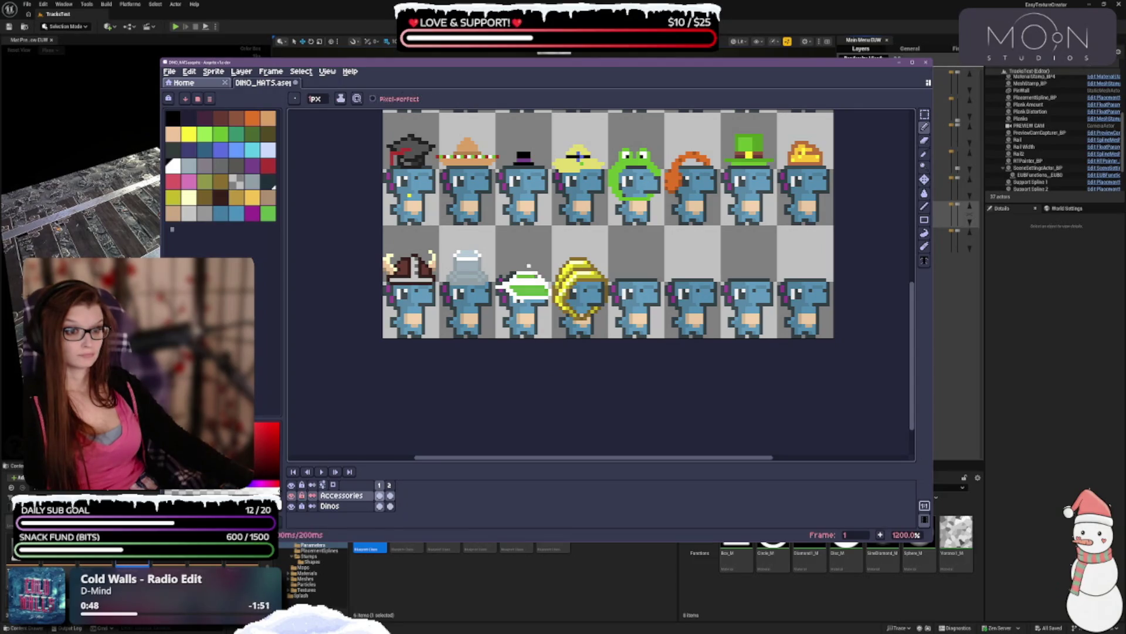
left_click(268, 213)
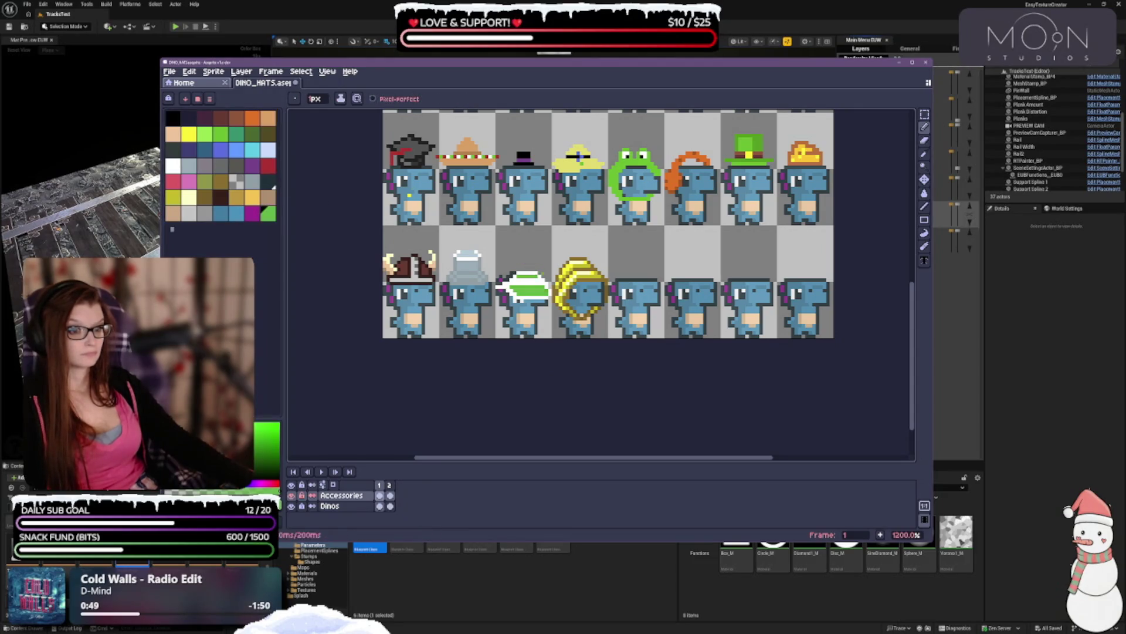
scroll(691, 361, "down", 3)
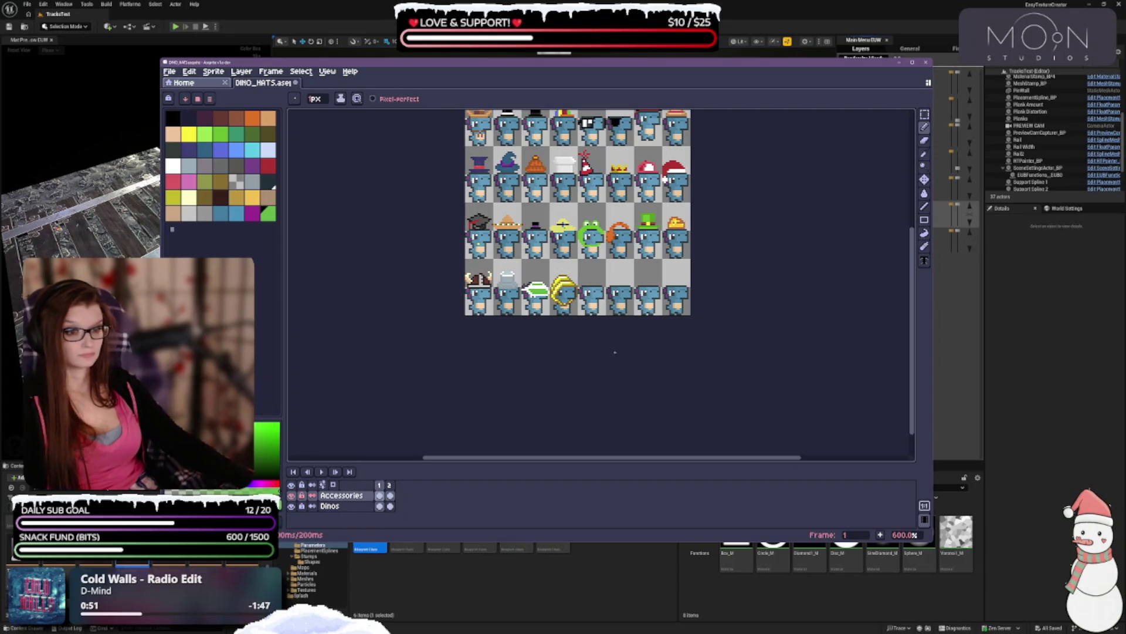
scroll(600, 350, "up", 1)
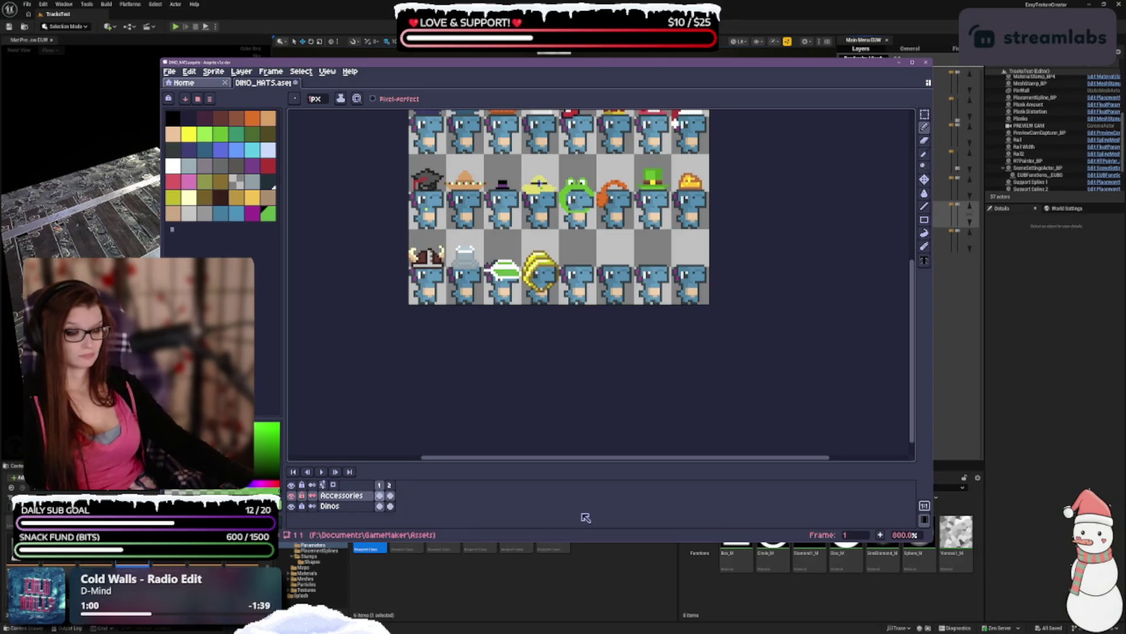
key("ctrl+z")
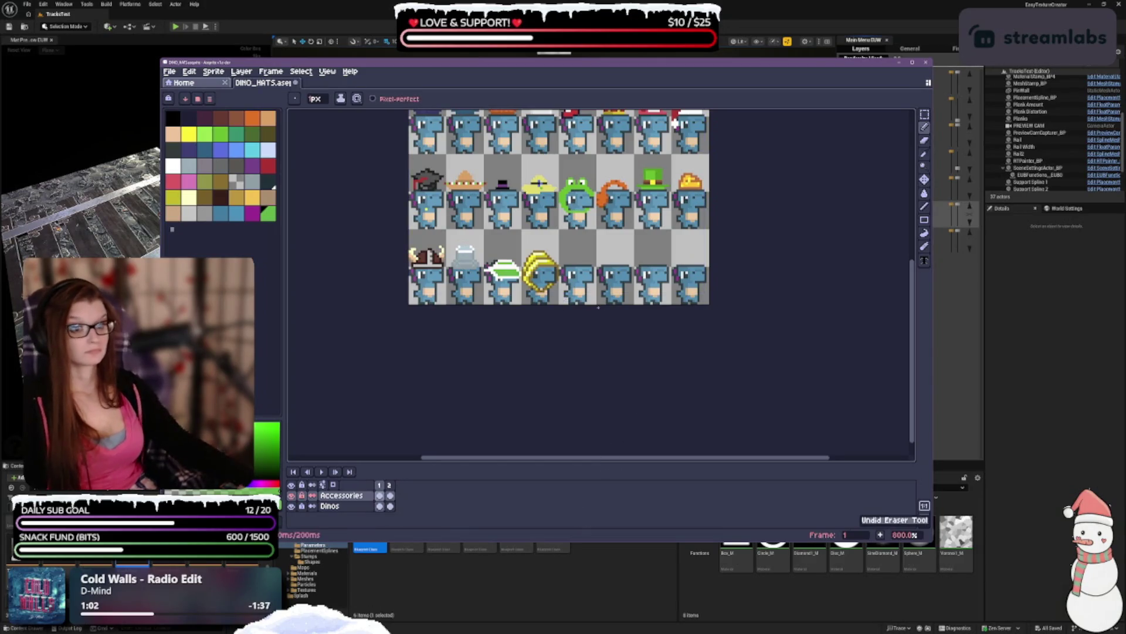
scroll(539, 181, "up", 1)
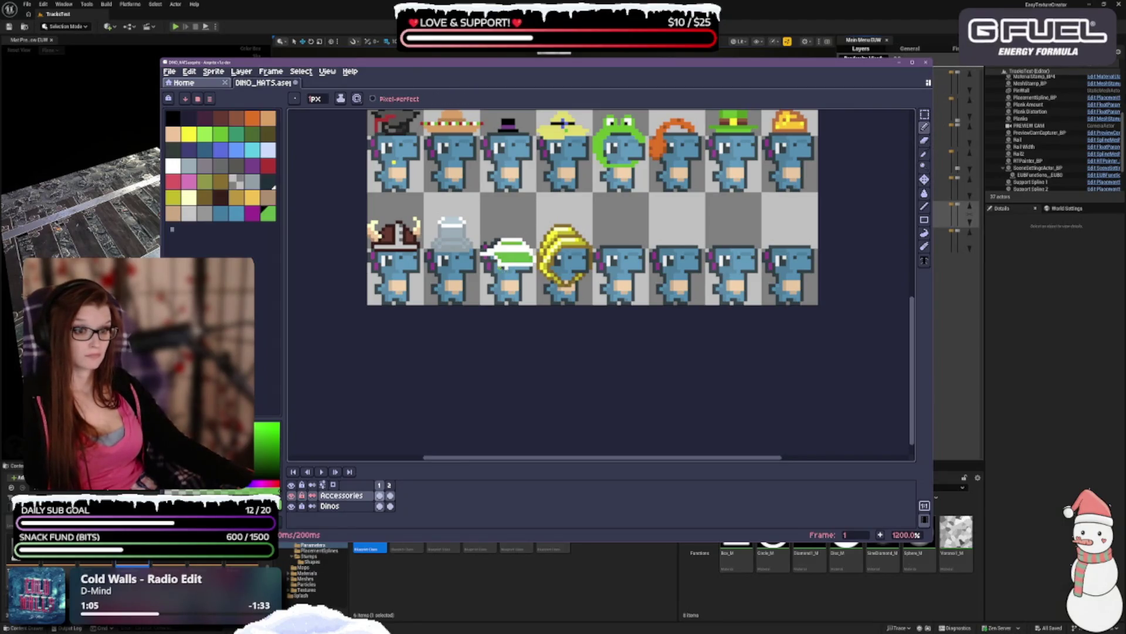
scroll(563, 207, "down", 1)
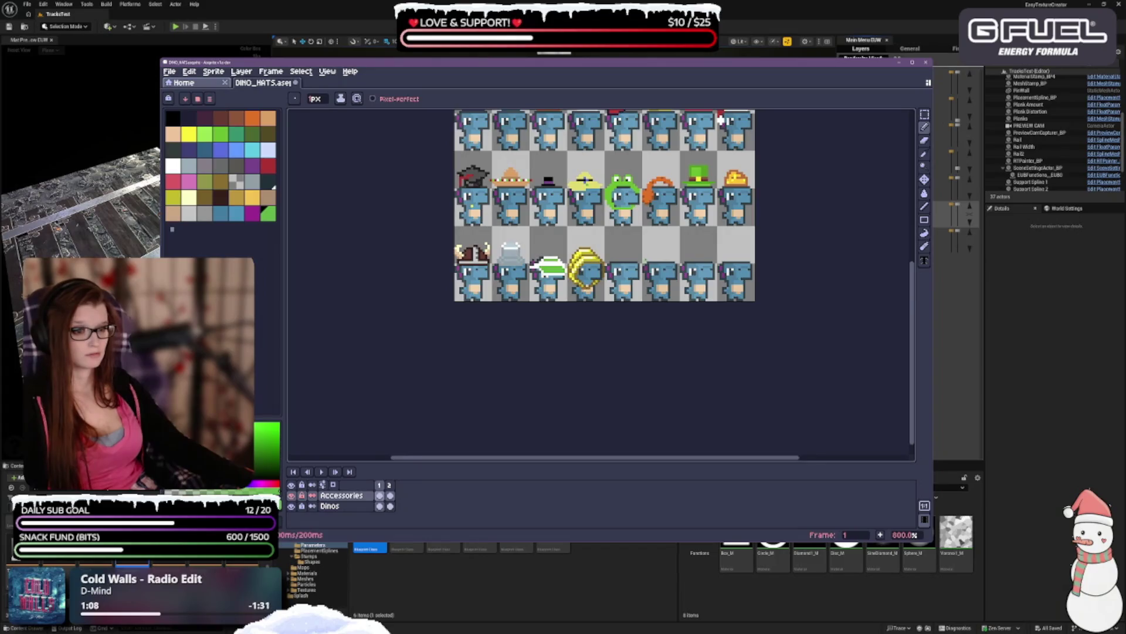
key("ctrl+z")
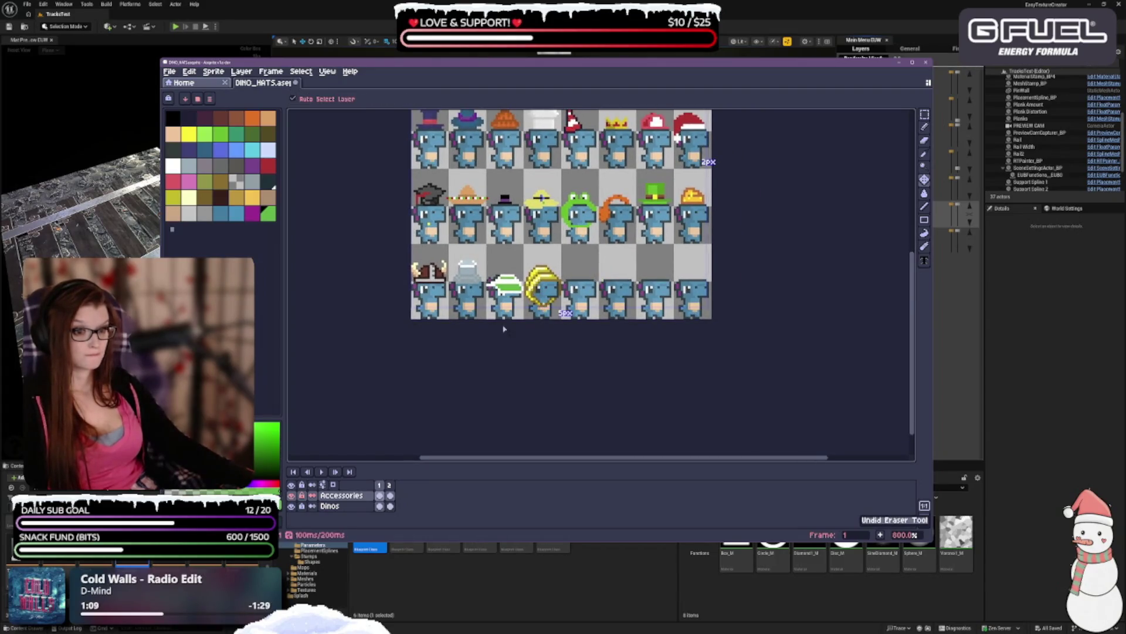
scroll(516, 291, "up", 1)
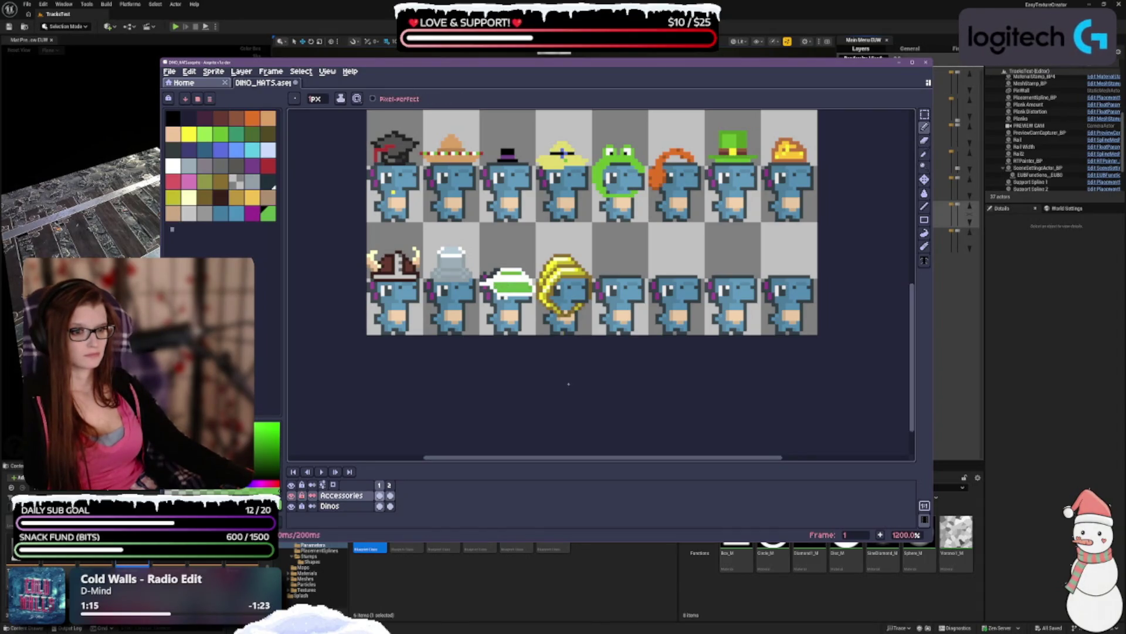
scroll(545, 391, "down", 1)
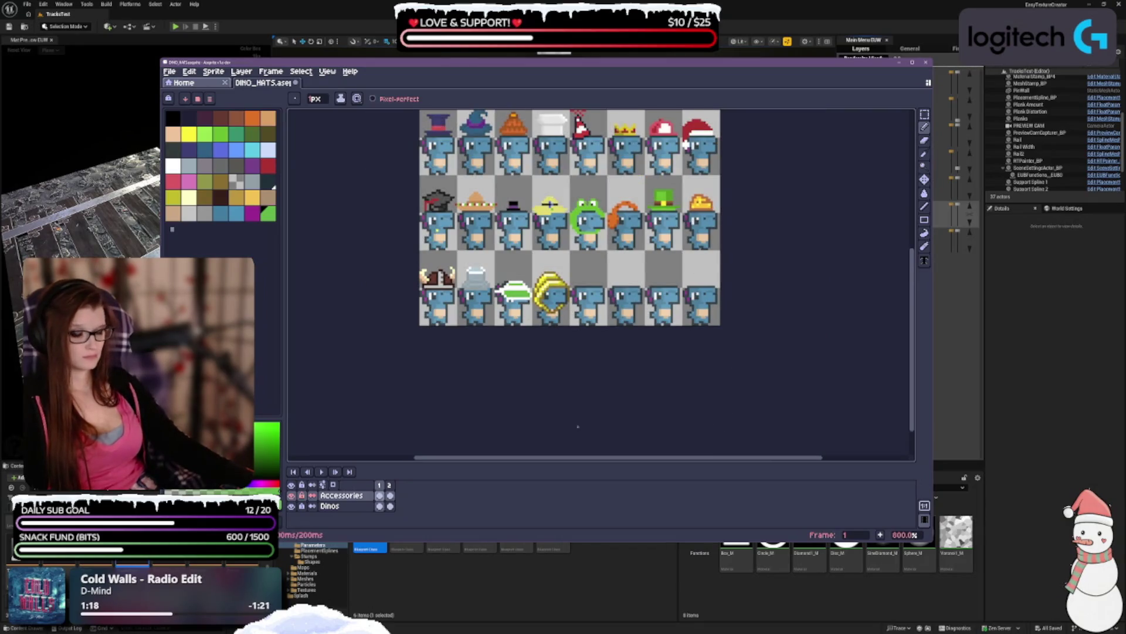
scroll(597, 352, "up", 2)
scroll(566, 332, "up", 2)
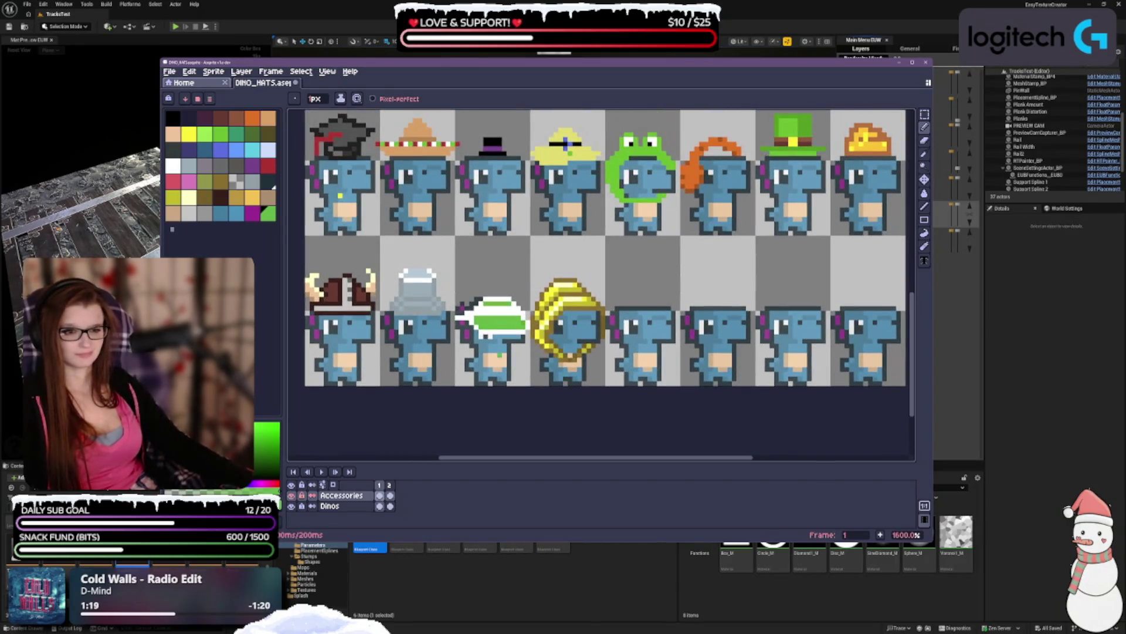
scroll(519, 405, "up", 2)
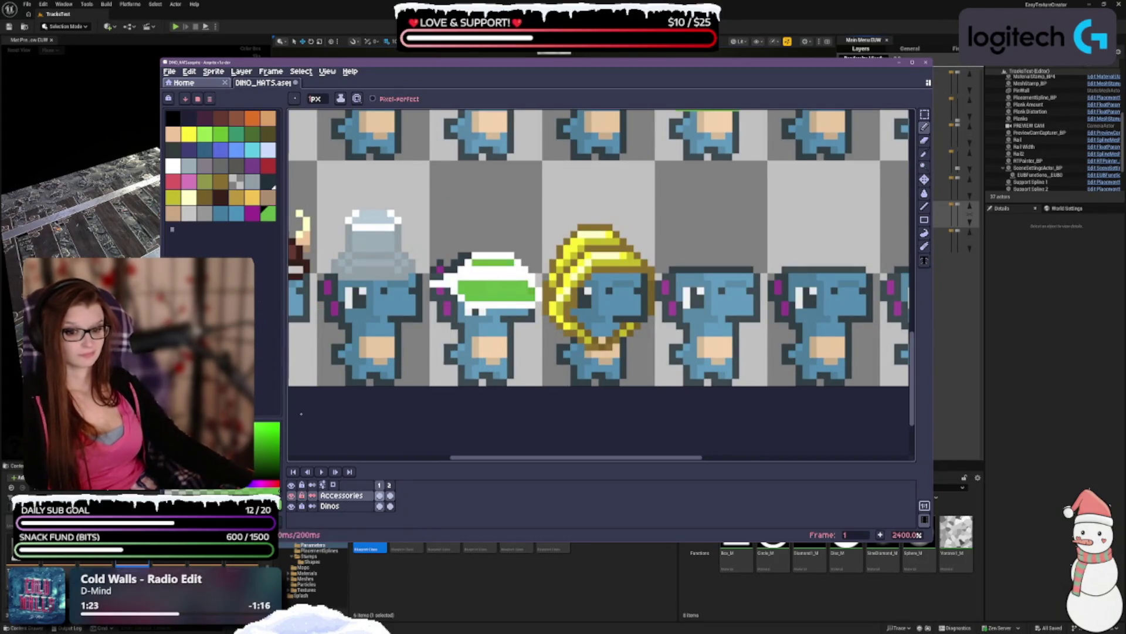
- On the Dinos layer try cyan and white, undo the last pencil stroke, and settle on a blue Pencil colour
left_click(318, 508)
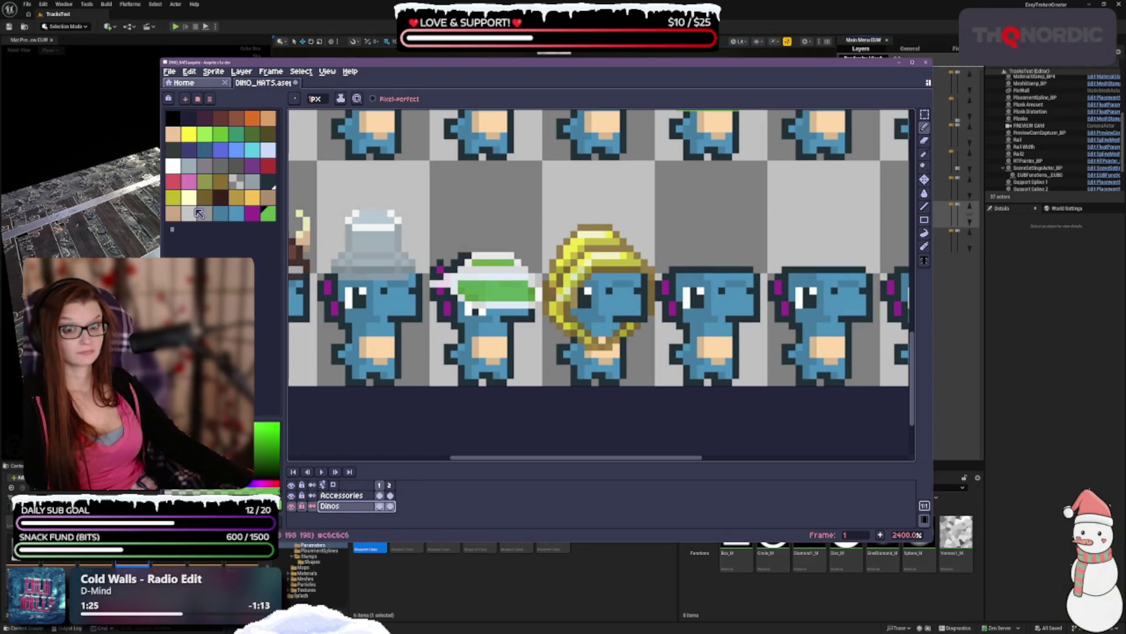
left_click(270, 182)
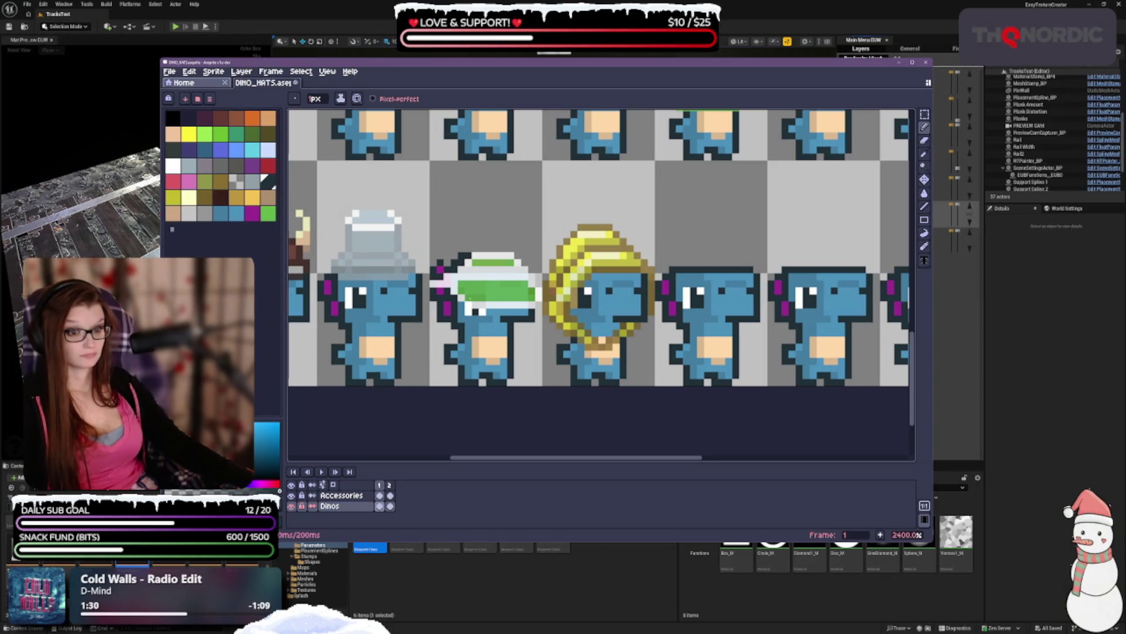
scroll(514, 317, "down", 2)
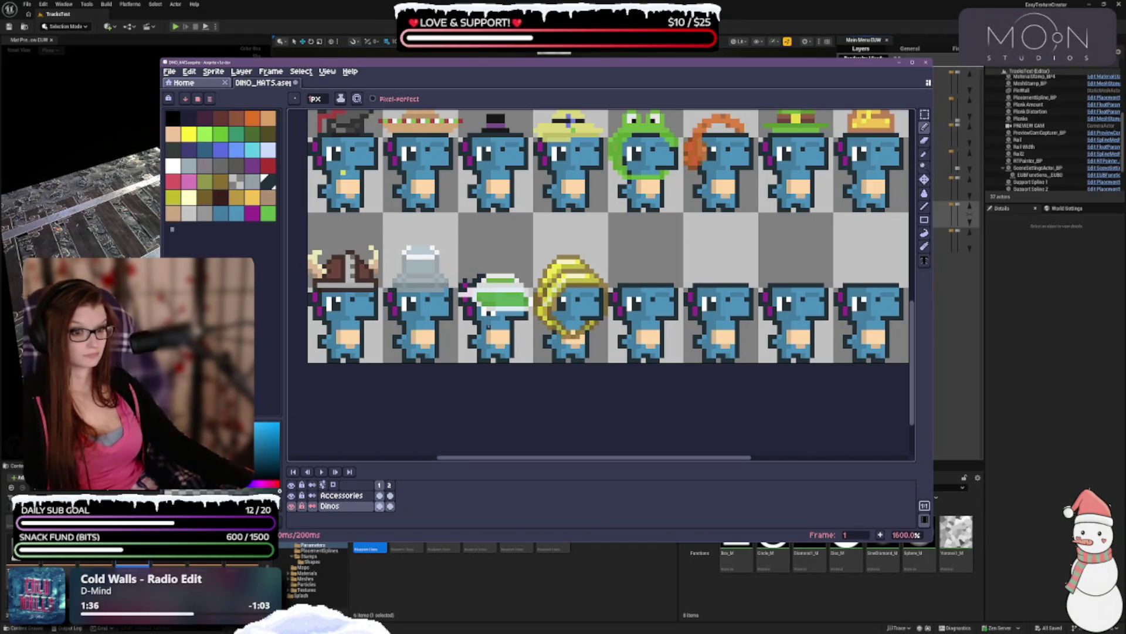
left_click(361, 211, "alt")
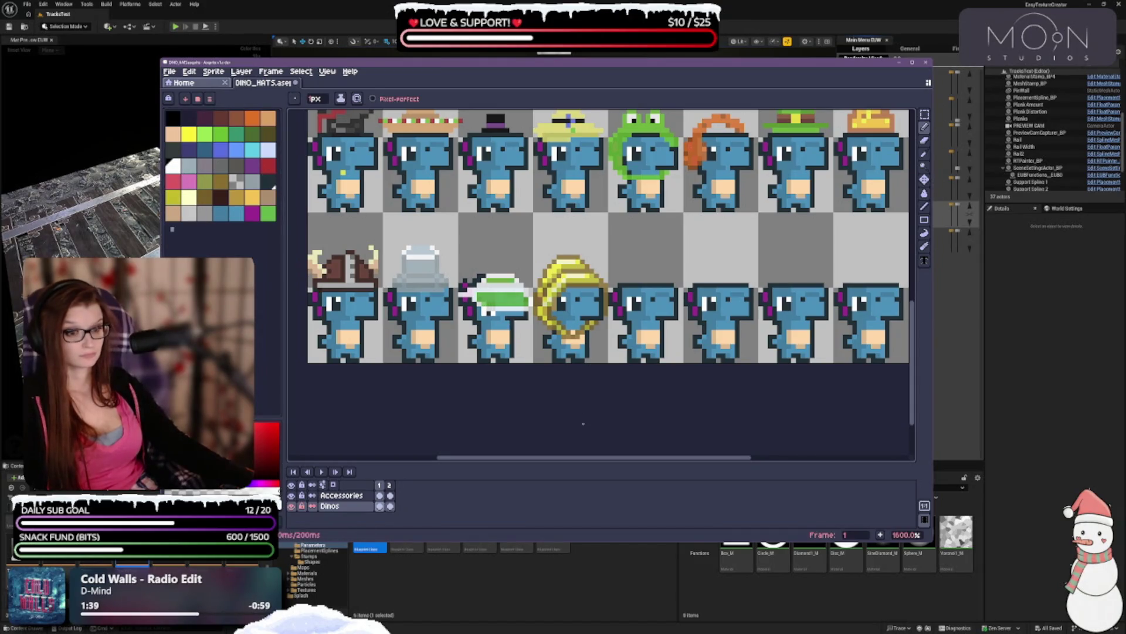
scroll(620, 418, "down", 1)
scroll(621, 418, "down", 2)
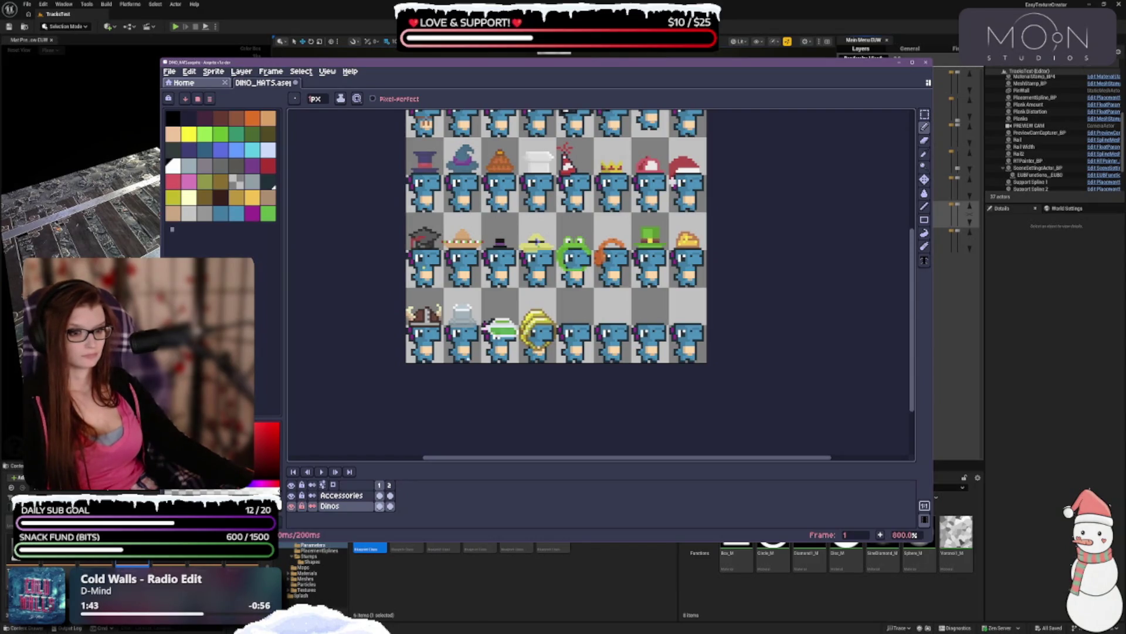
scroll(496, 353, "up", 1)
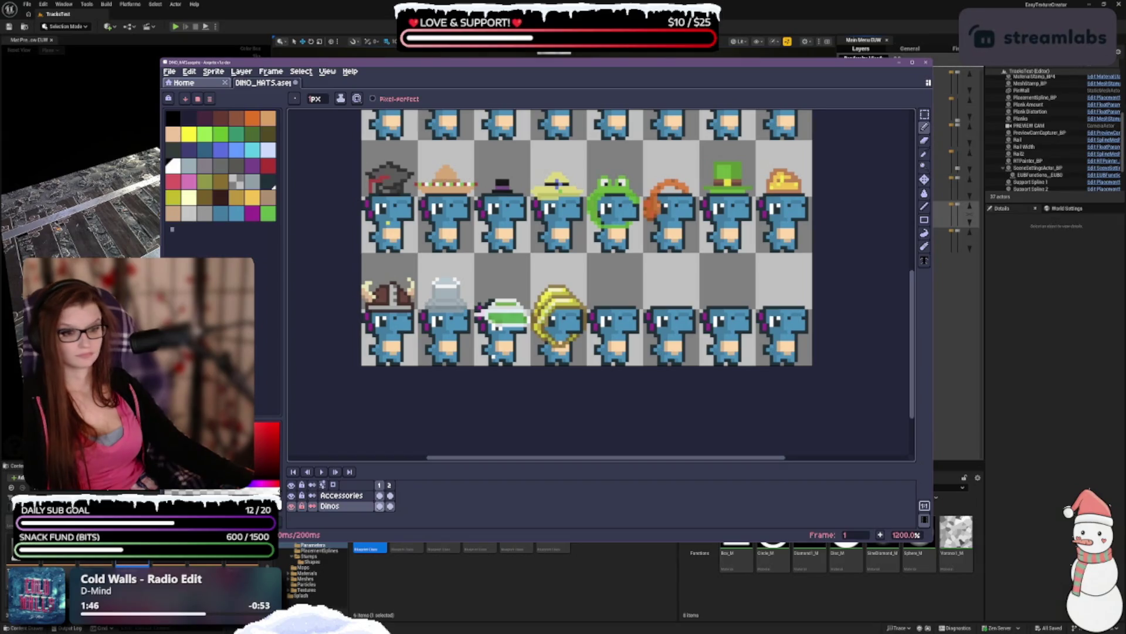
left_click(269, 181)
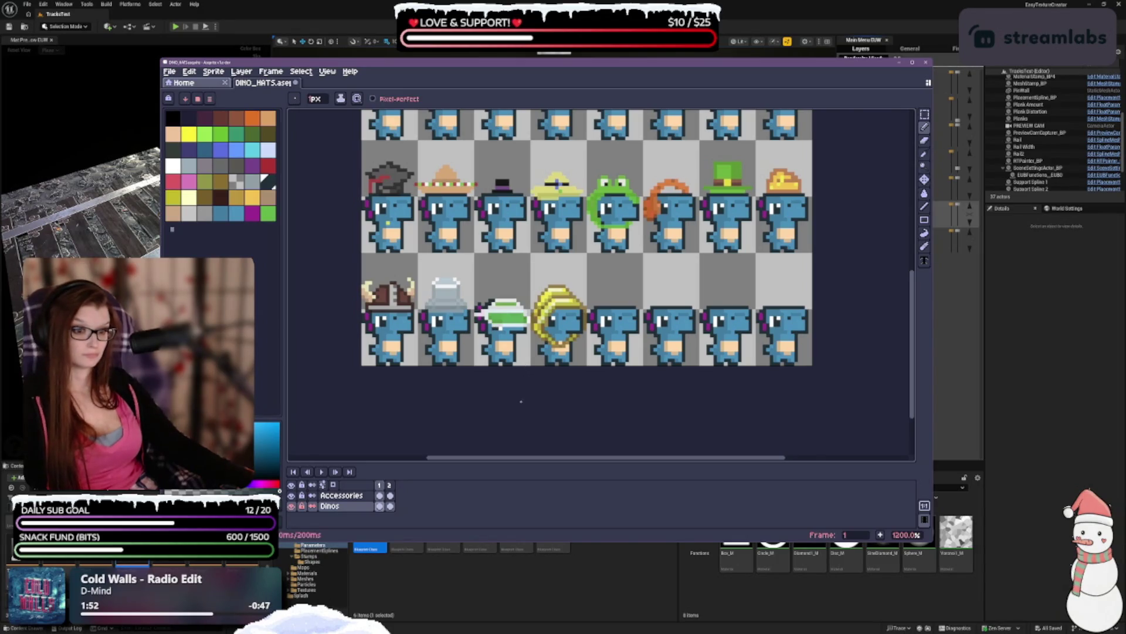
key("ctrl+z")
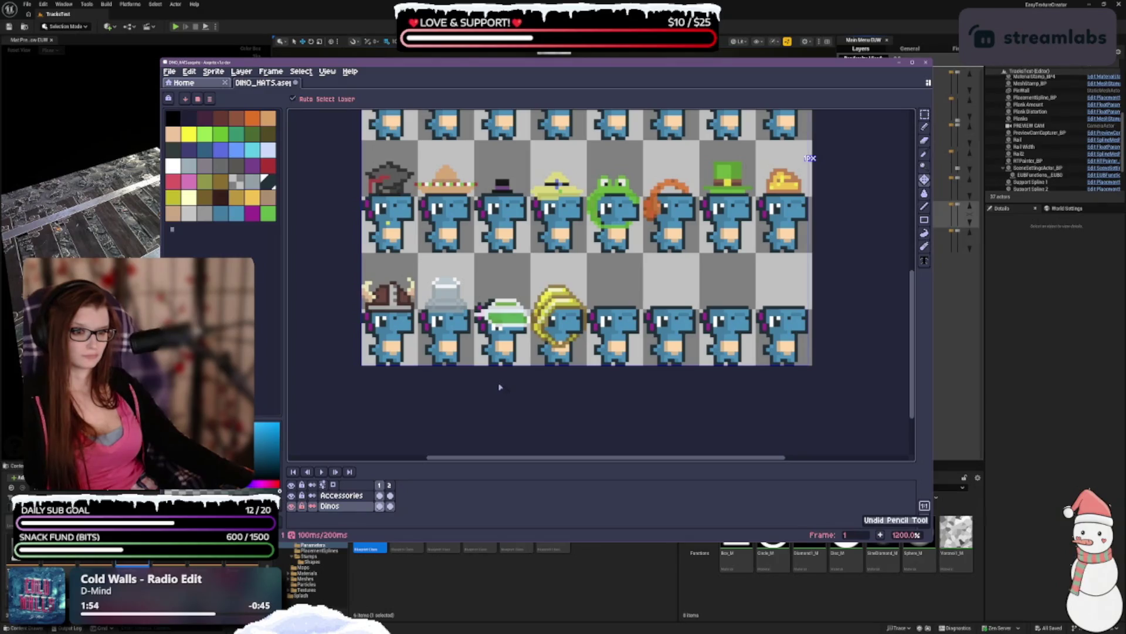
key("b")
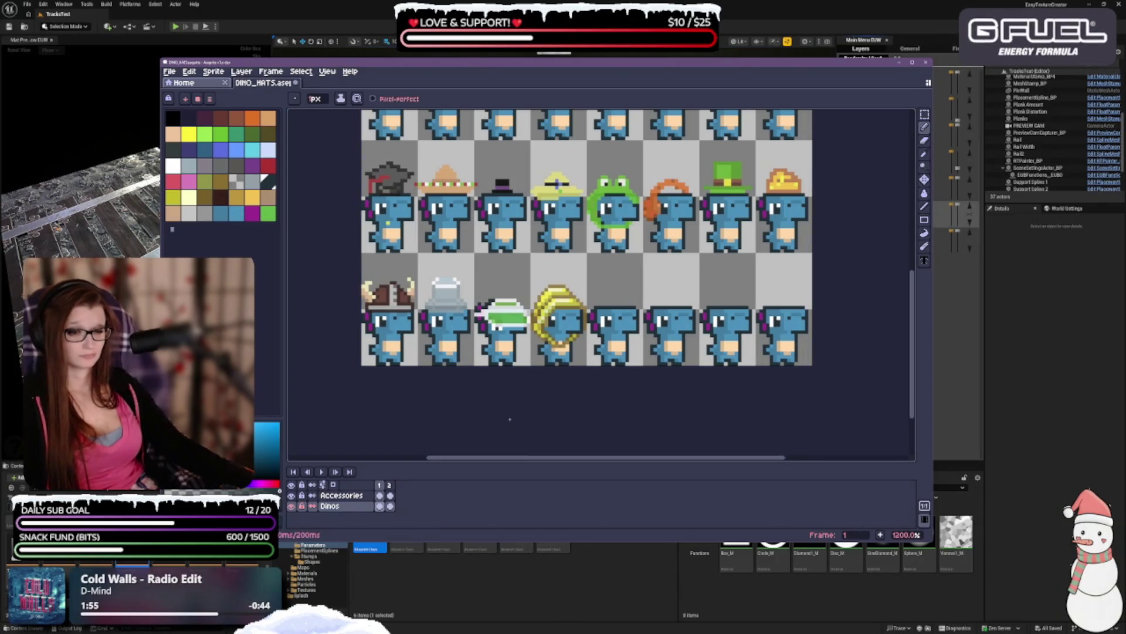
scroll(533, 395, "down", 3)
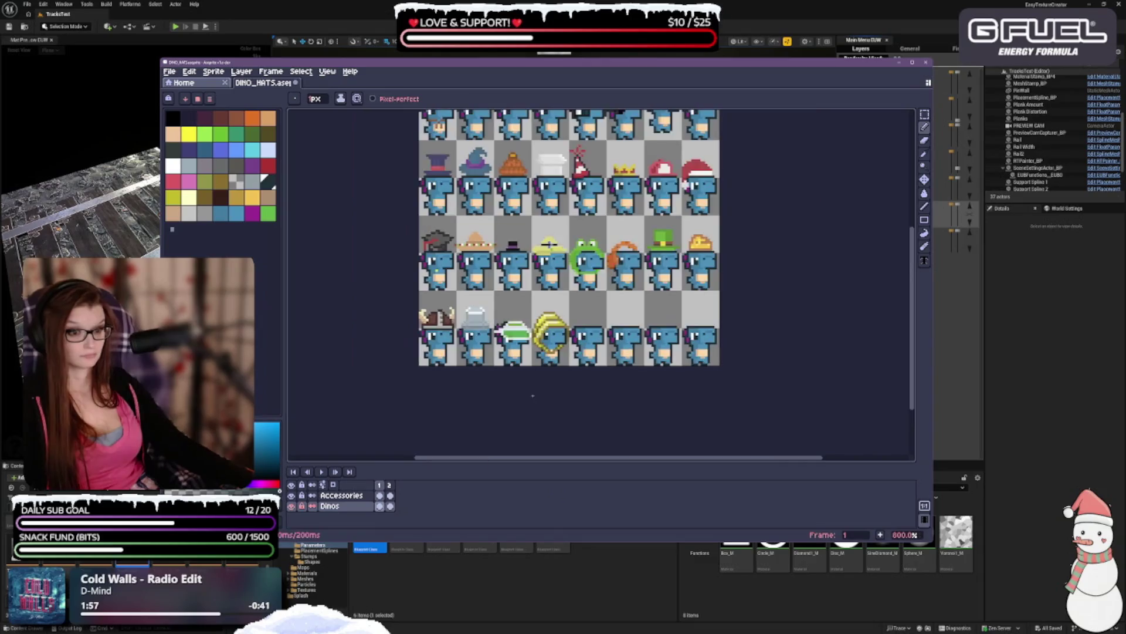
scroll(525, 369, "up", 3)
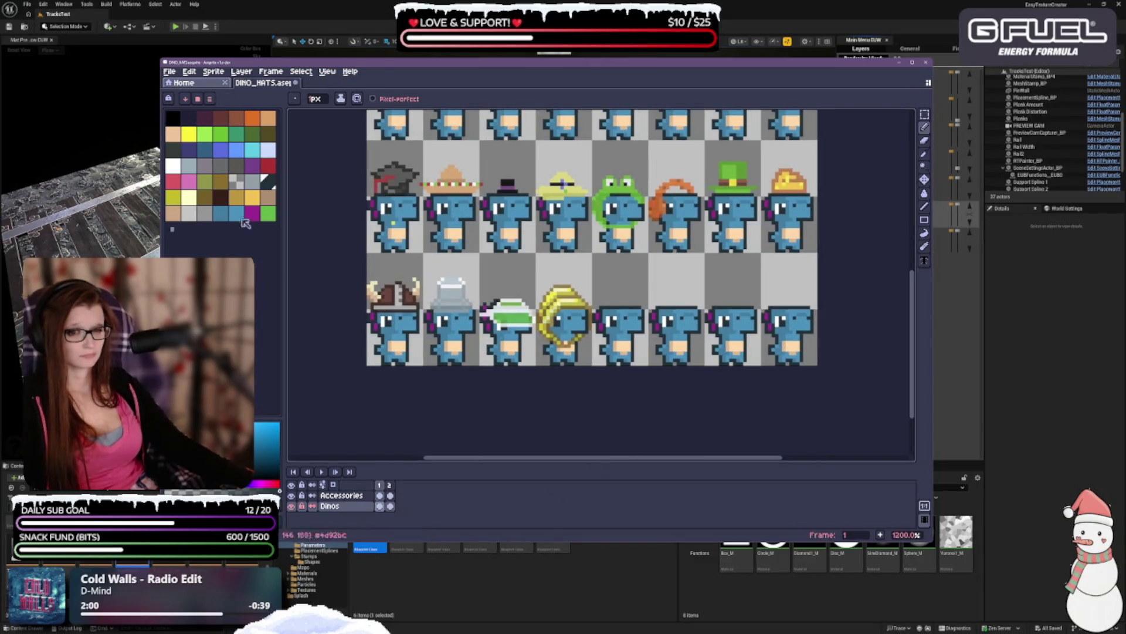
scroll(563, 183, "up", 1)
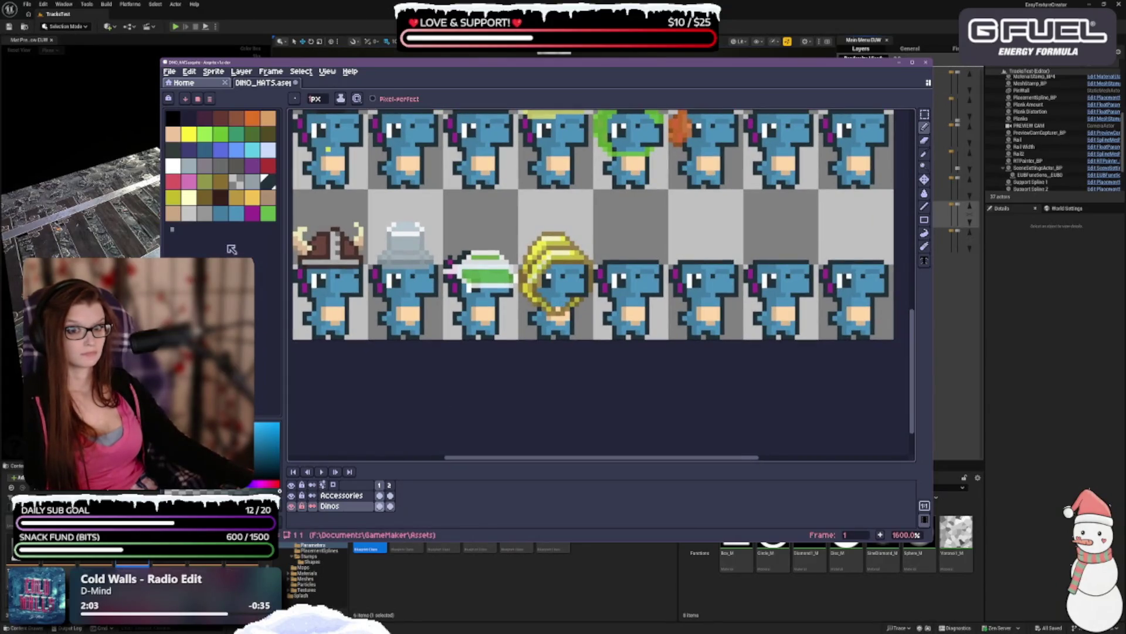
left_click(220, 212)
scroll(469, 255, "up", 1)
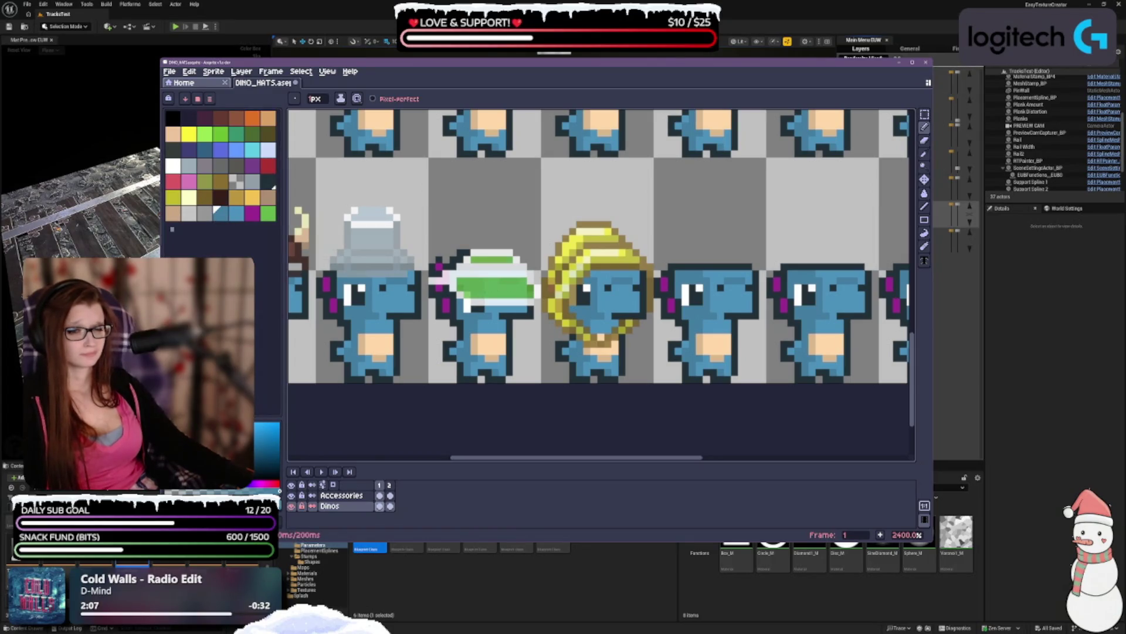
scroll(599, 246, "down", 2)
scroll(599, 247, "up", 1)
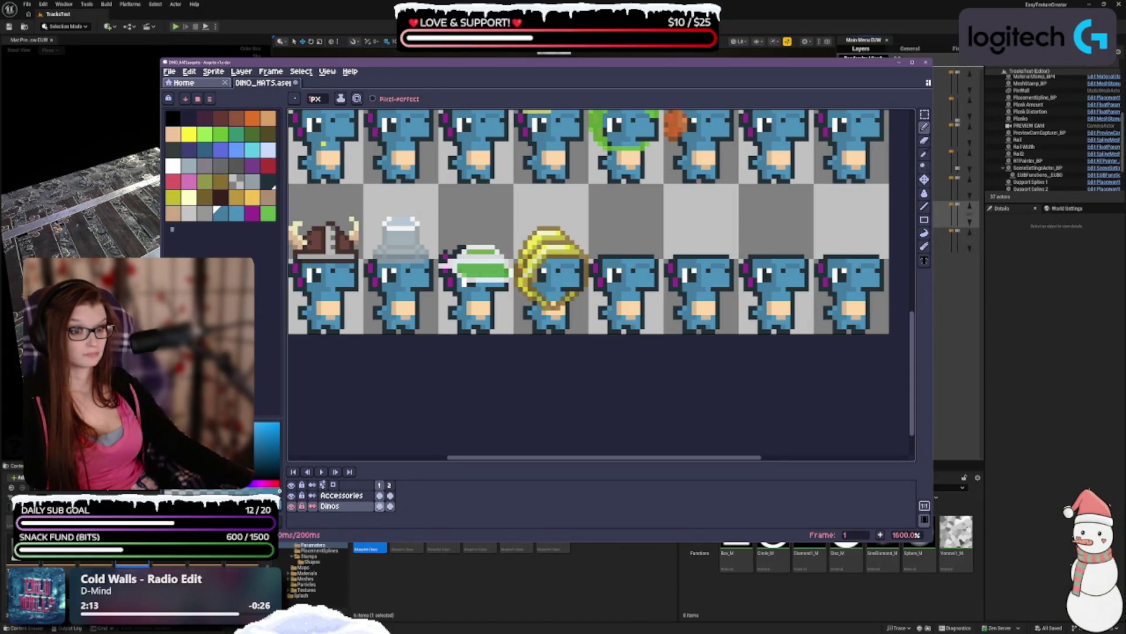
scroll(551, 139, "down", 1)
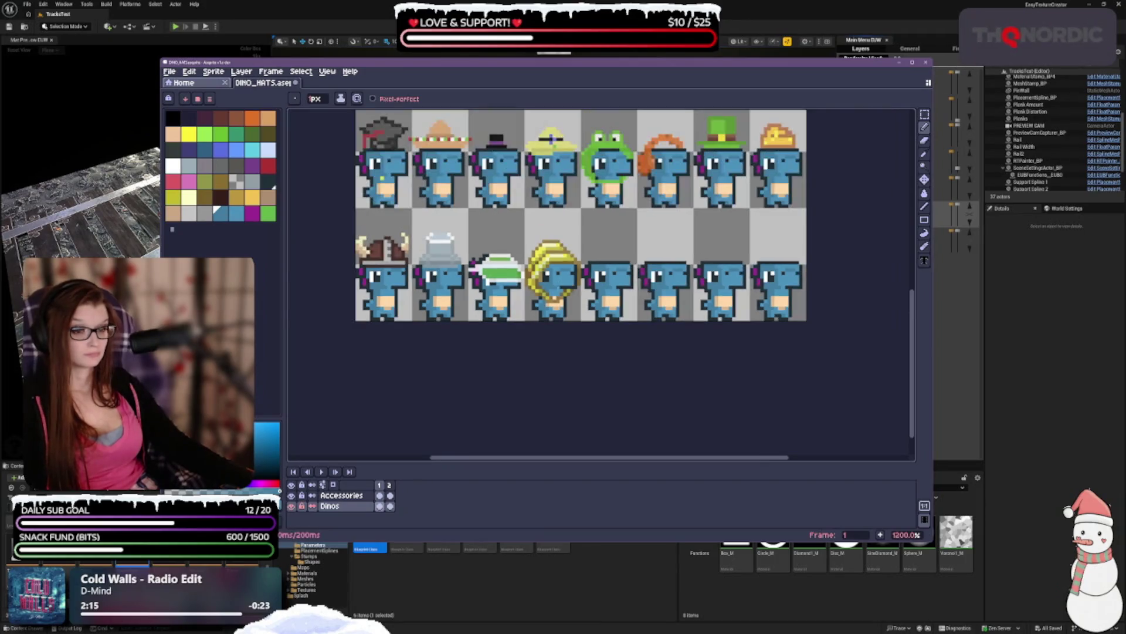
scroll(559, 308, "down", 2)
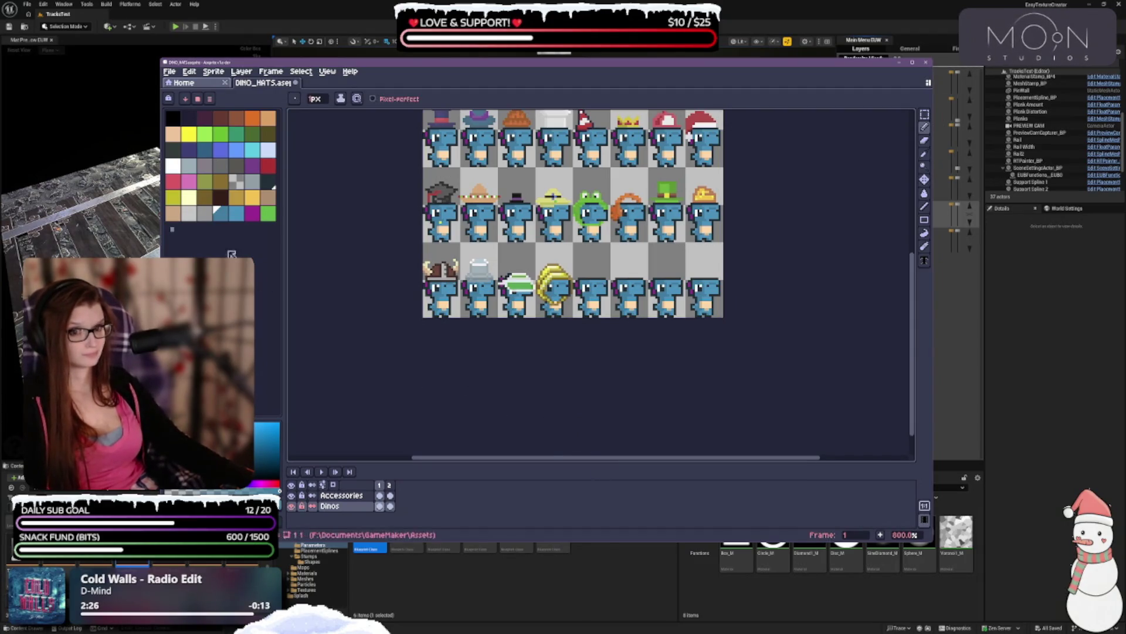
- Pick white, undo the last pencil stroke, and select both the Accessories and Dinos layers
left_click(175, 168)
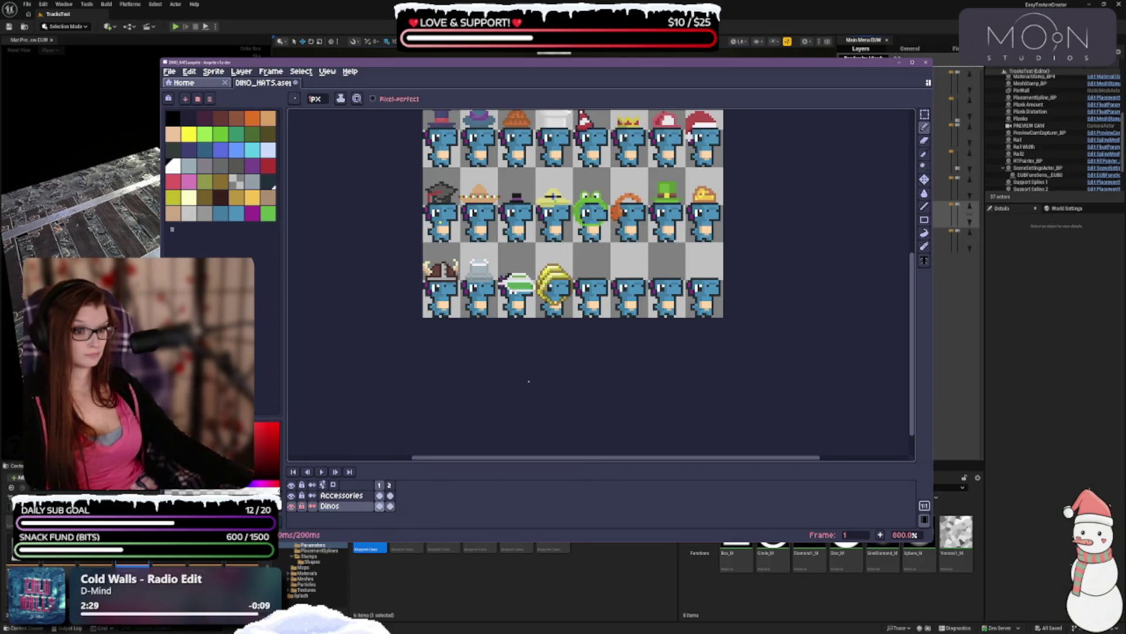
key("ctrl+z")
key("v")
key("b")
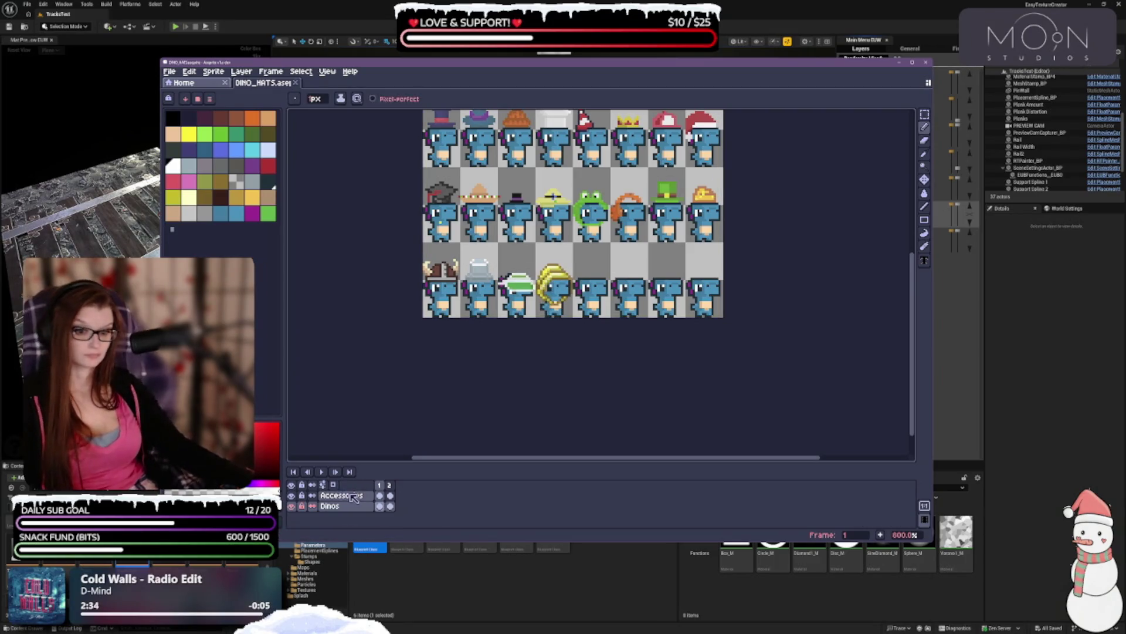
left_click_drag(342, 495, 327, 509)
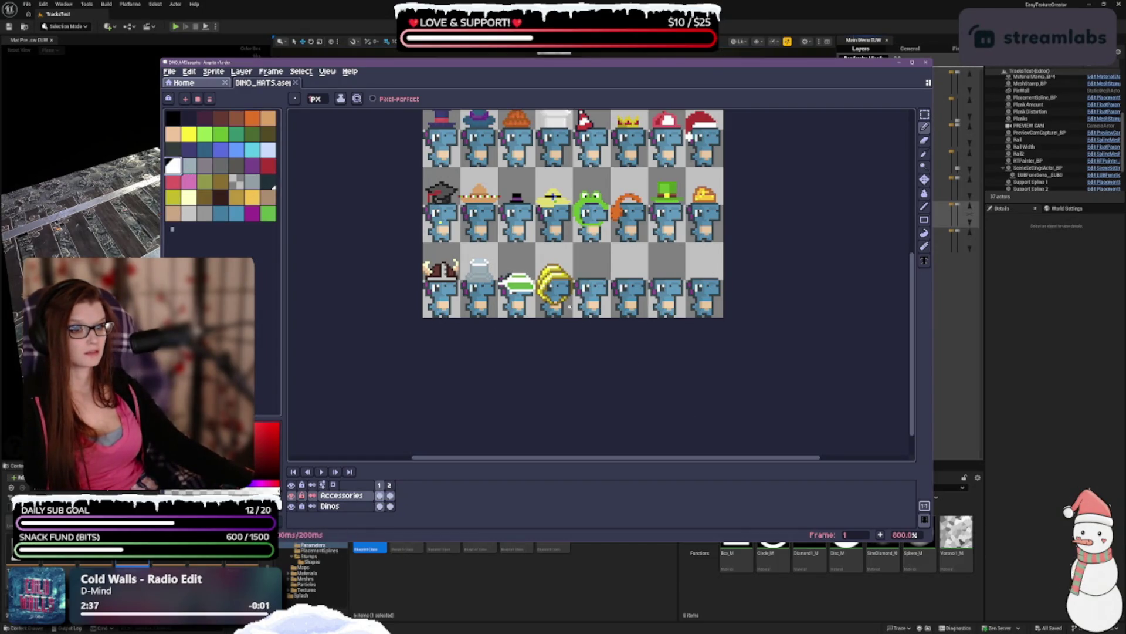
left_click_drag(636, 389, 614, 363)
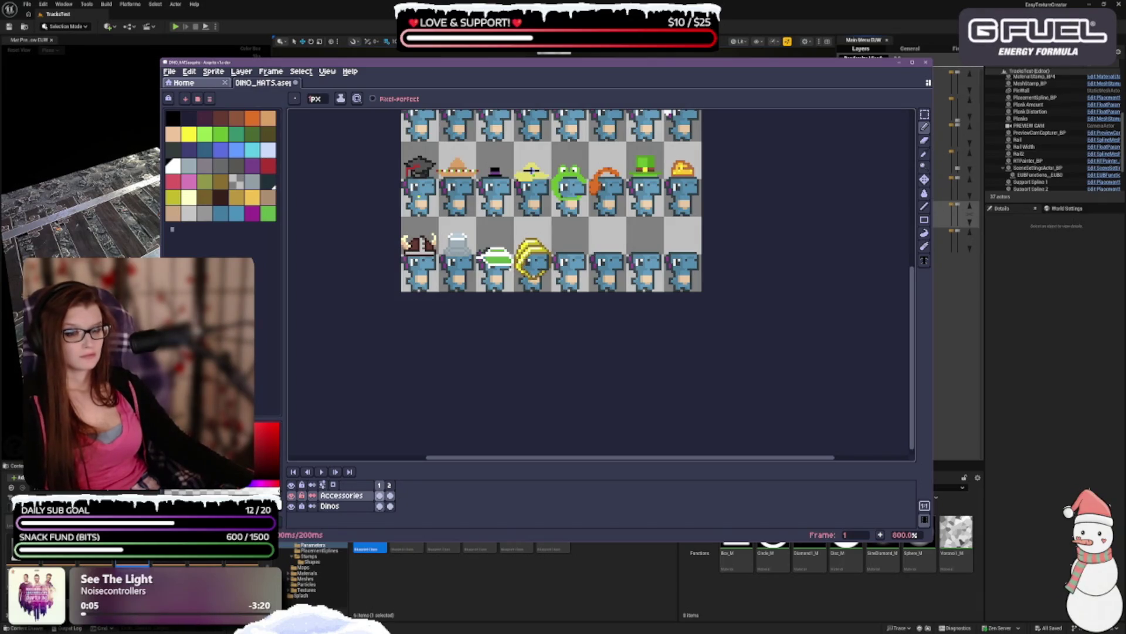
scroll(477, 249, "up", 1)
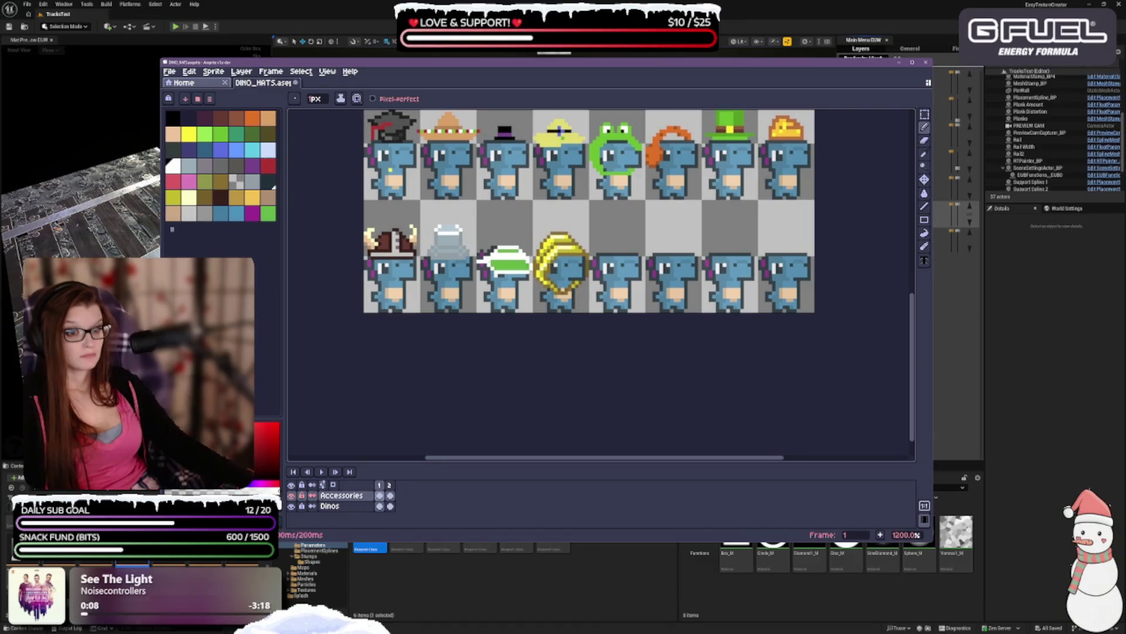
scroll(533, 313, "down", 1)
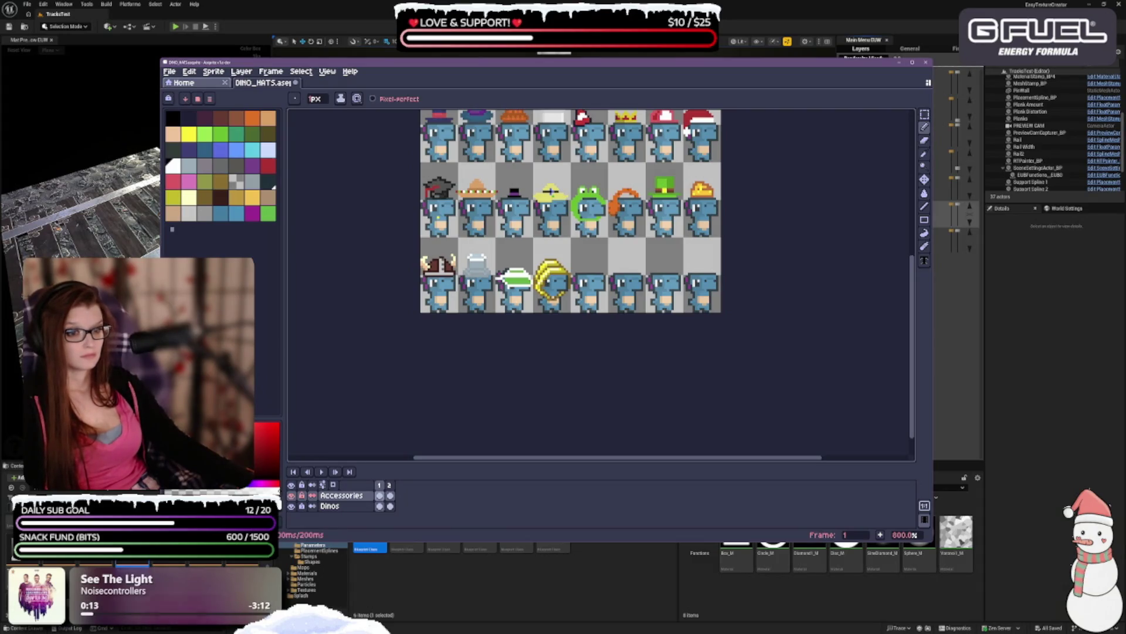
- Undo a run of pencil and eraser strokes across both layers, switching to the Eraser
key("ctrl+z")
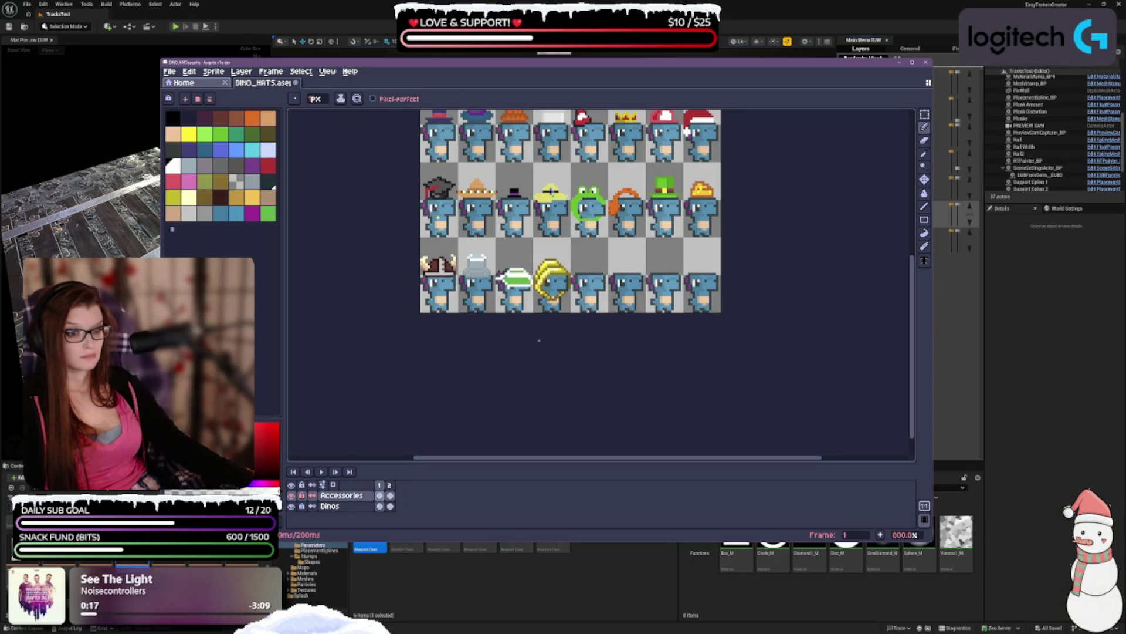
key("ctrl+z")
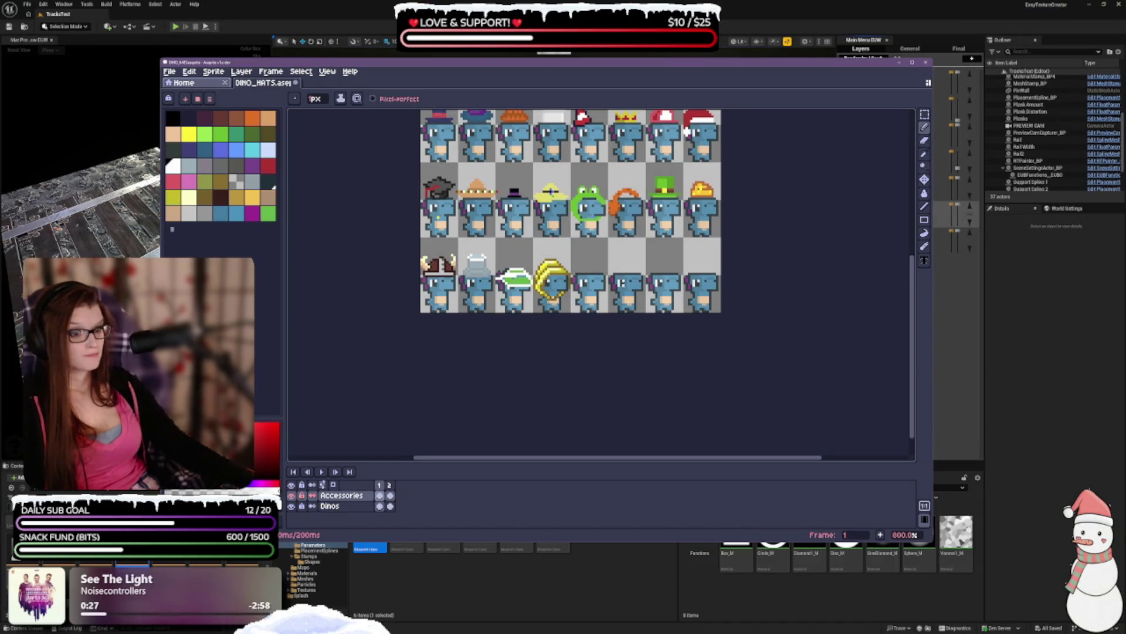
key("ctrl+z")
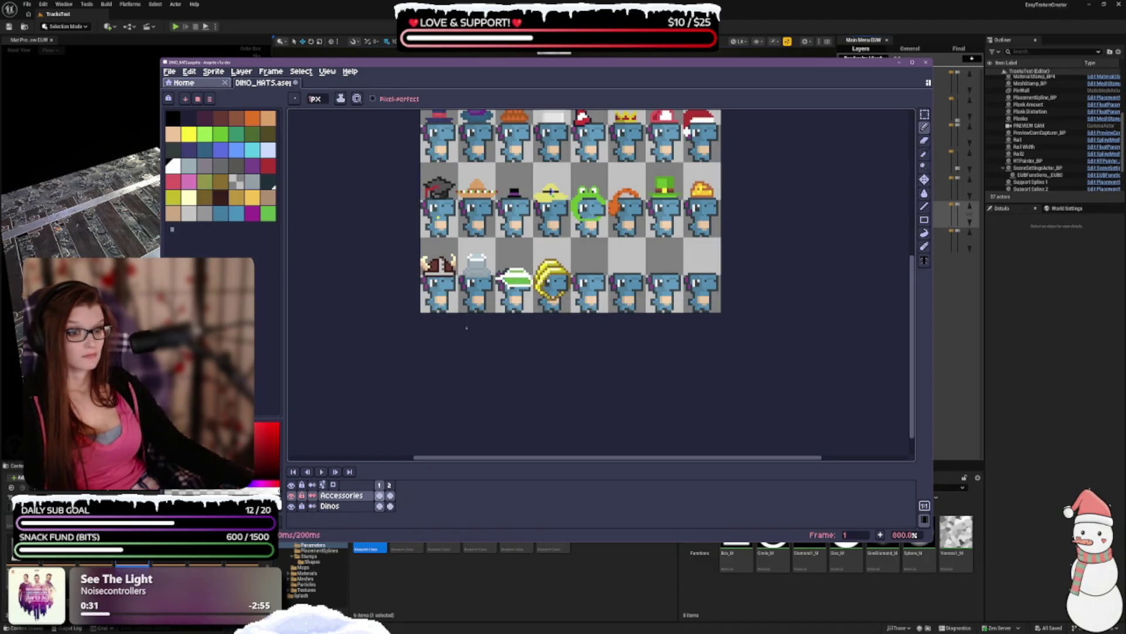
key("ctrl+z")
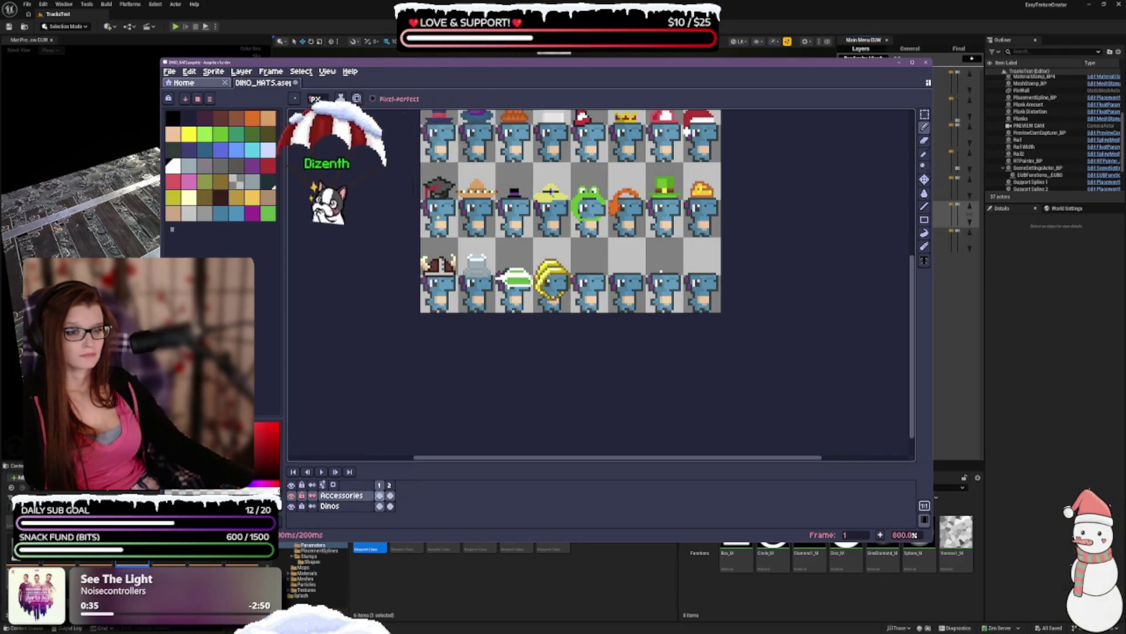
key("v")
key("ctrl+z")
key("b")
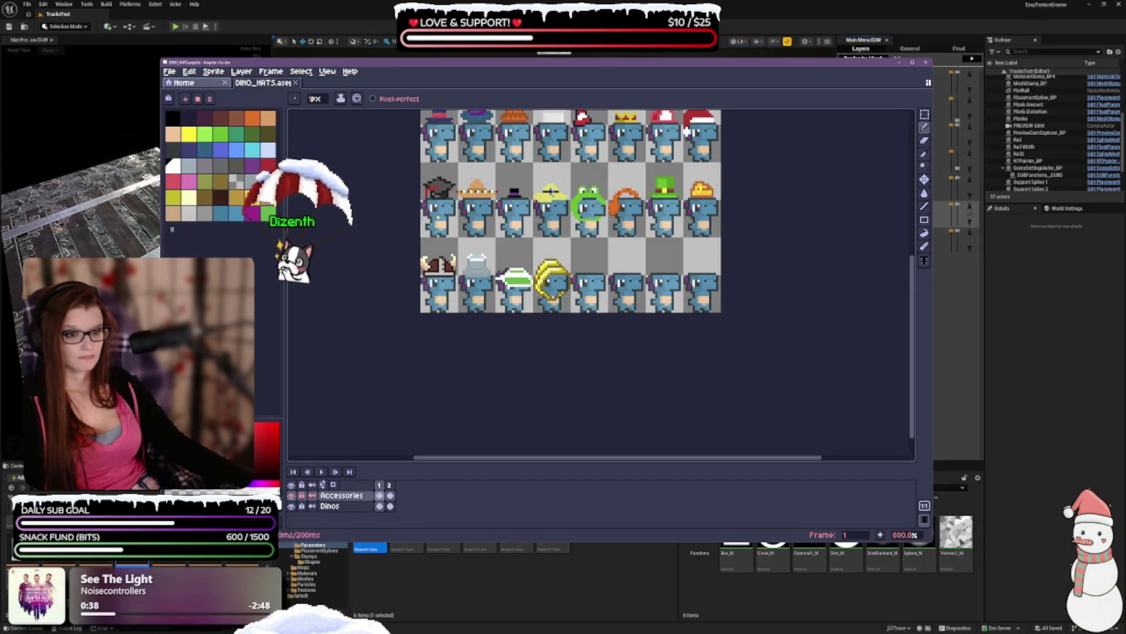
key("e")
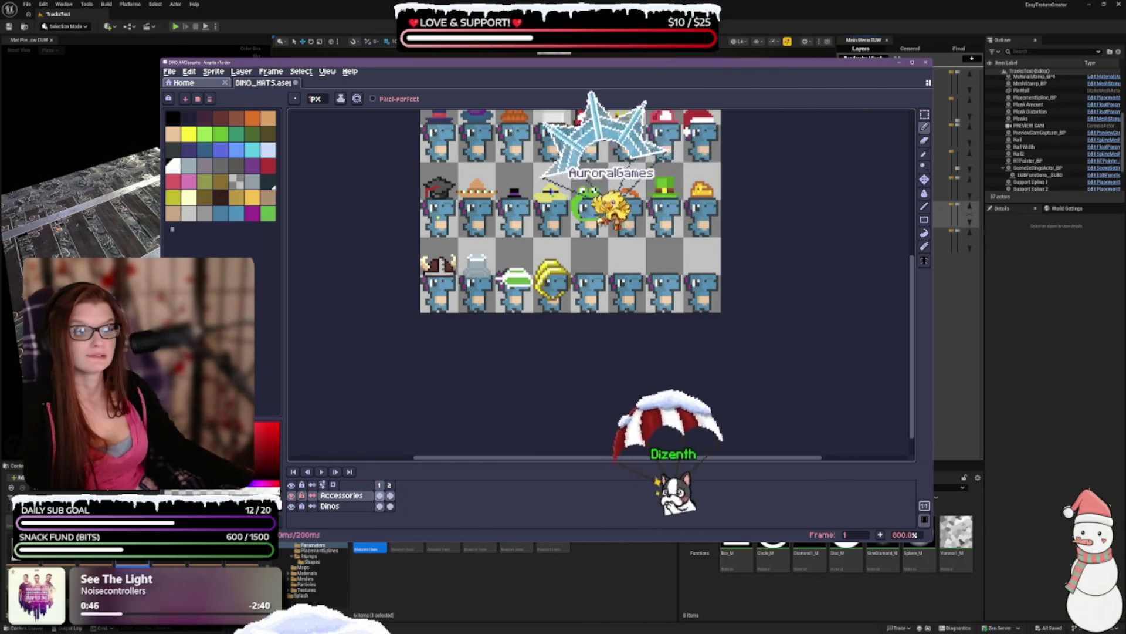
- Undo one more pencil stroke, return to the Pencil, and bring the top row of hats into view
key("ctrl+z")
key("v")
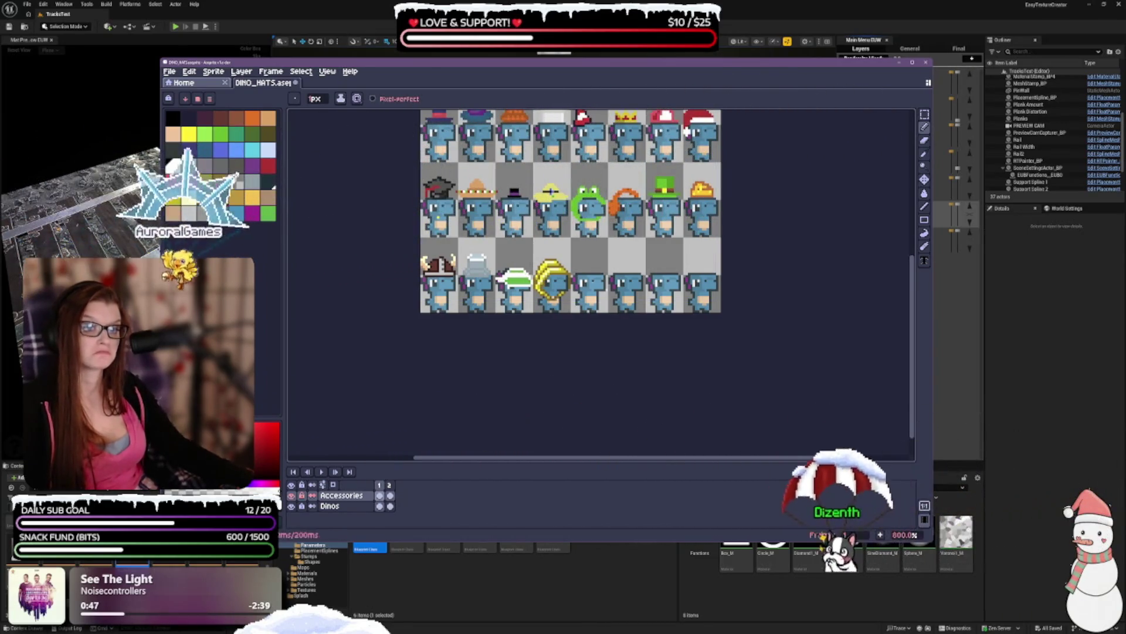
key("b")
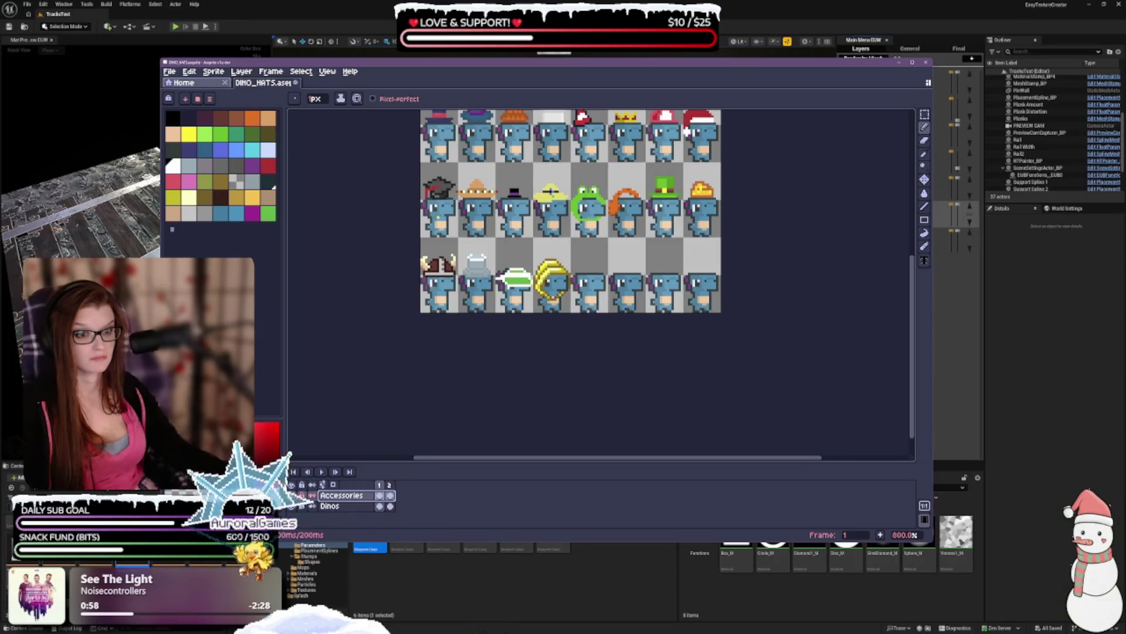
key("minus")
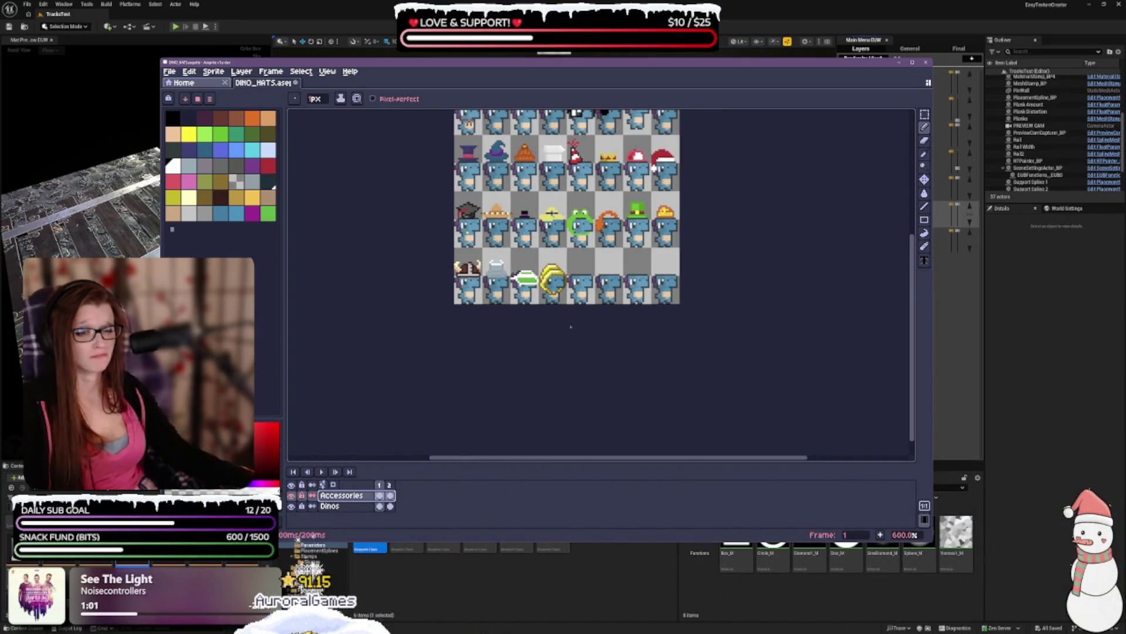
left_click_drag(568, 325, 545, 429)
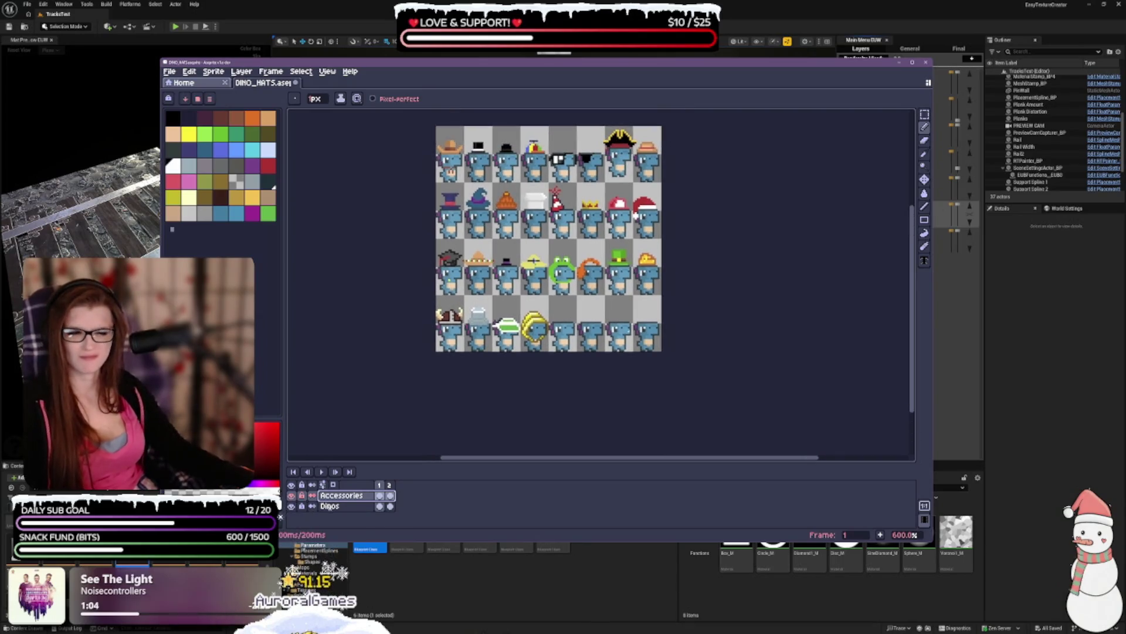
scroll(512, 373, "up", 1)
scroll(511, 373, "down", 1)
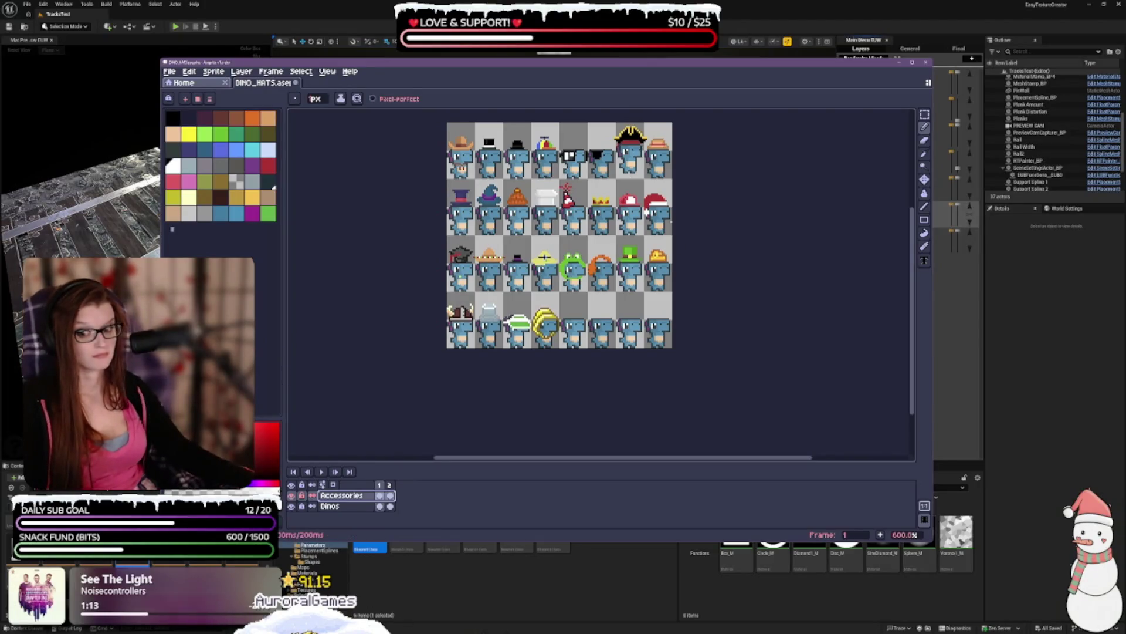
left_click_drag(671, 216, 650, 243)
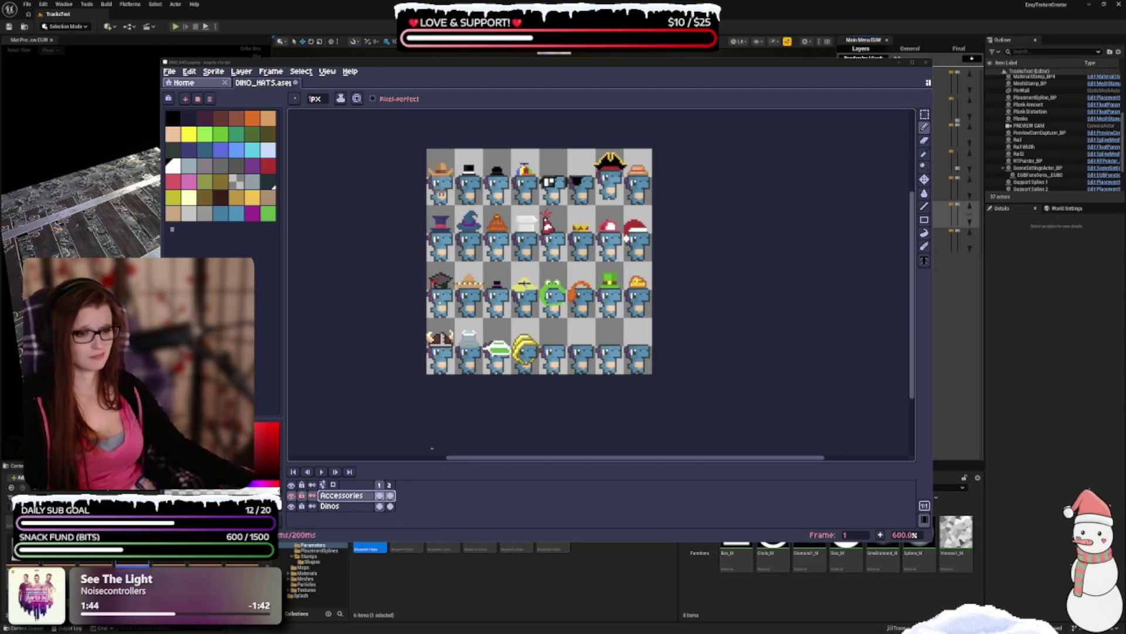
left_click_drag(559, 378, 543, 395)
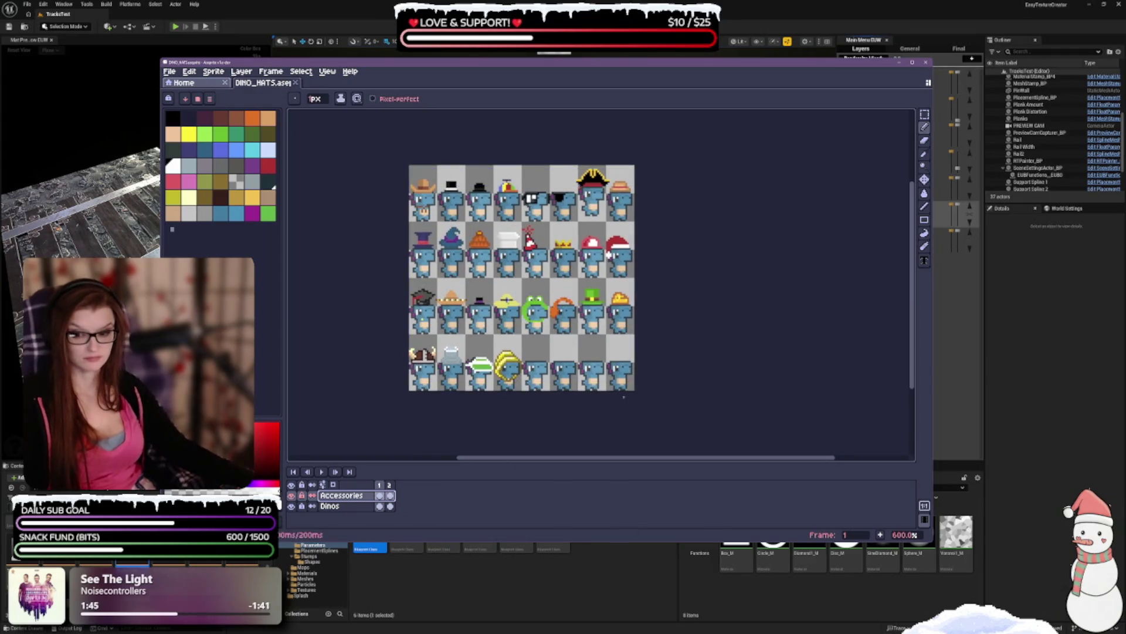
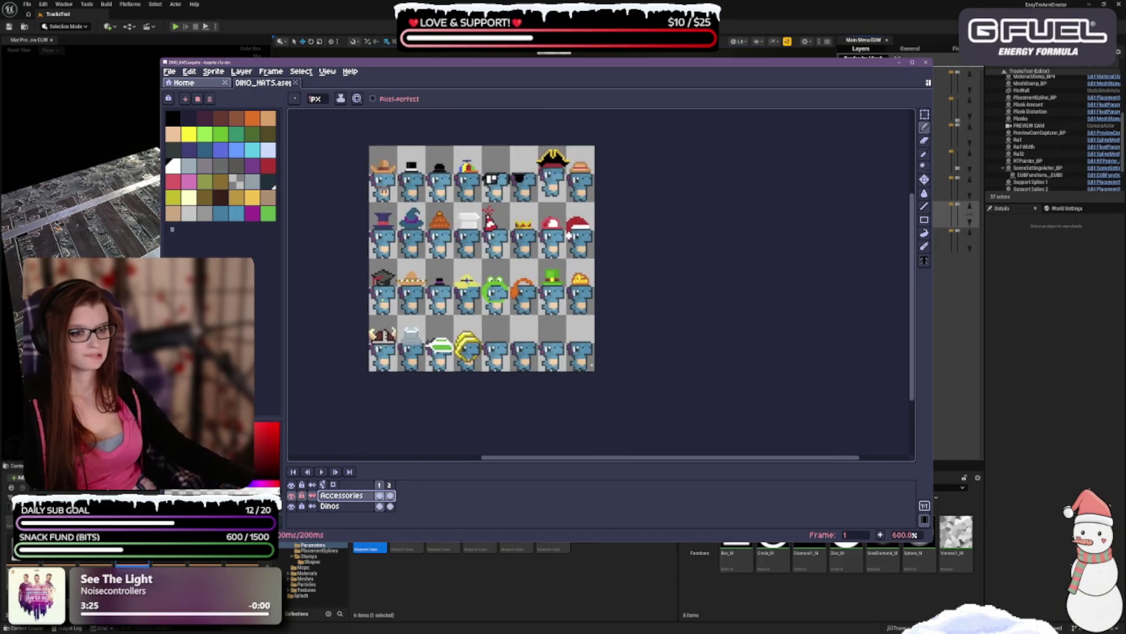
scroll(480, 356, "up", 2)
scroll(481, 356, "down", 2)
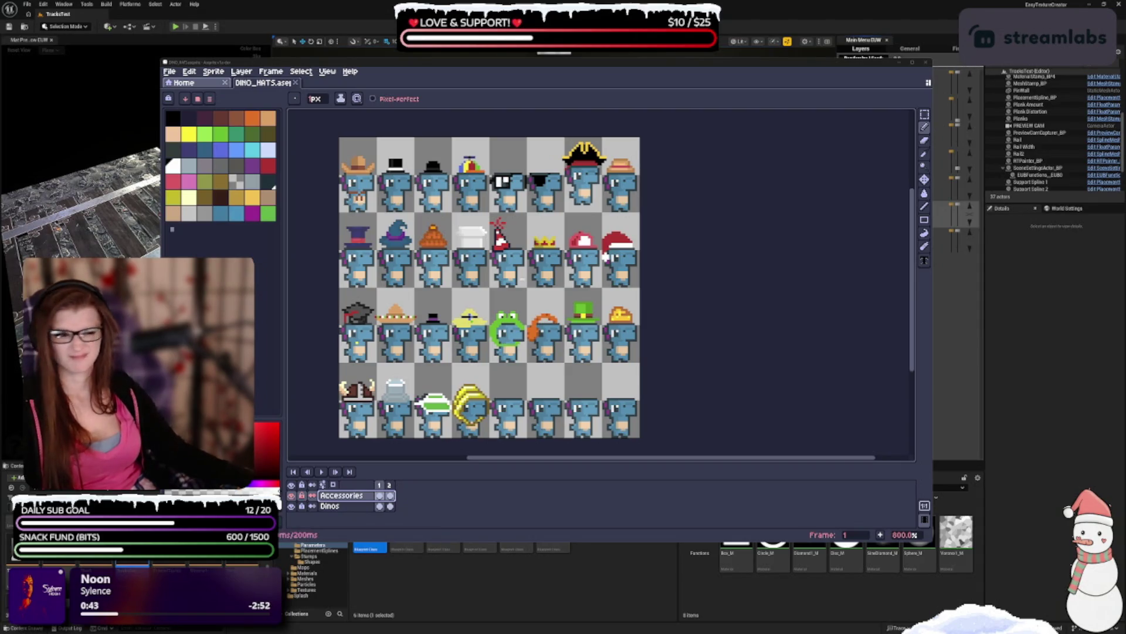
scroll(644, 336, "up", 3)
scroll(528, 385, "down", 1)
scroll(515, 396, "down", 1)
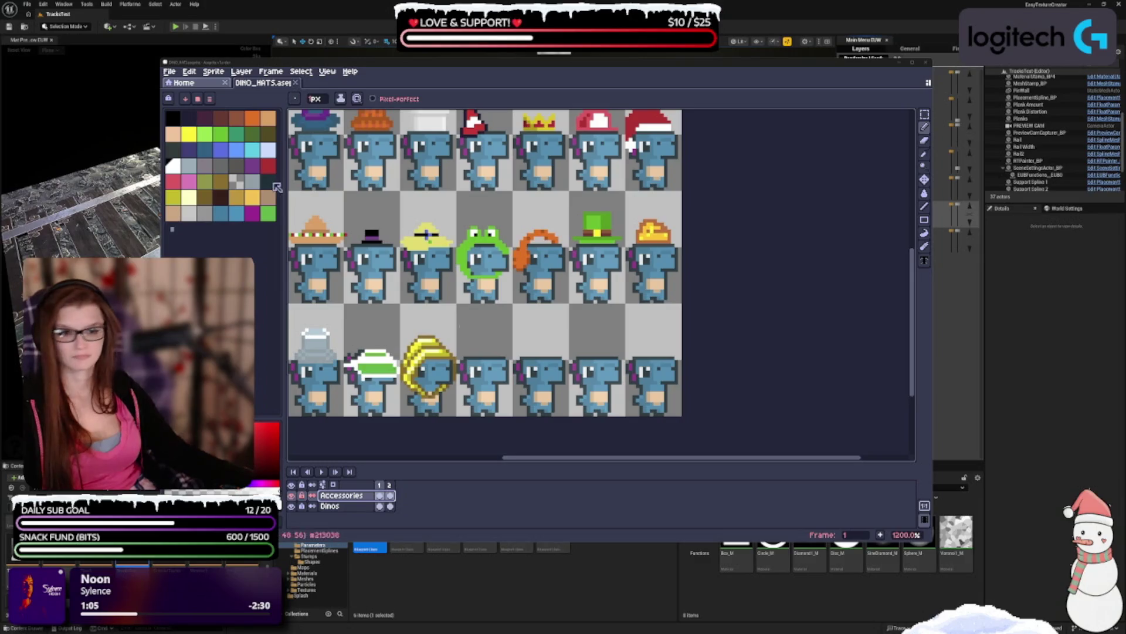
- Pick black as the drawing colour and try a brim line across the dino, undoing it
left_click(175, 126)
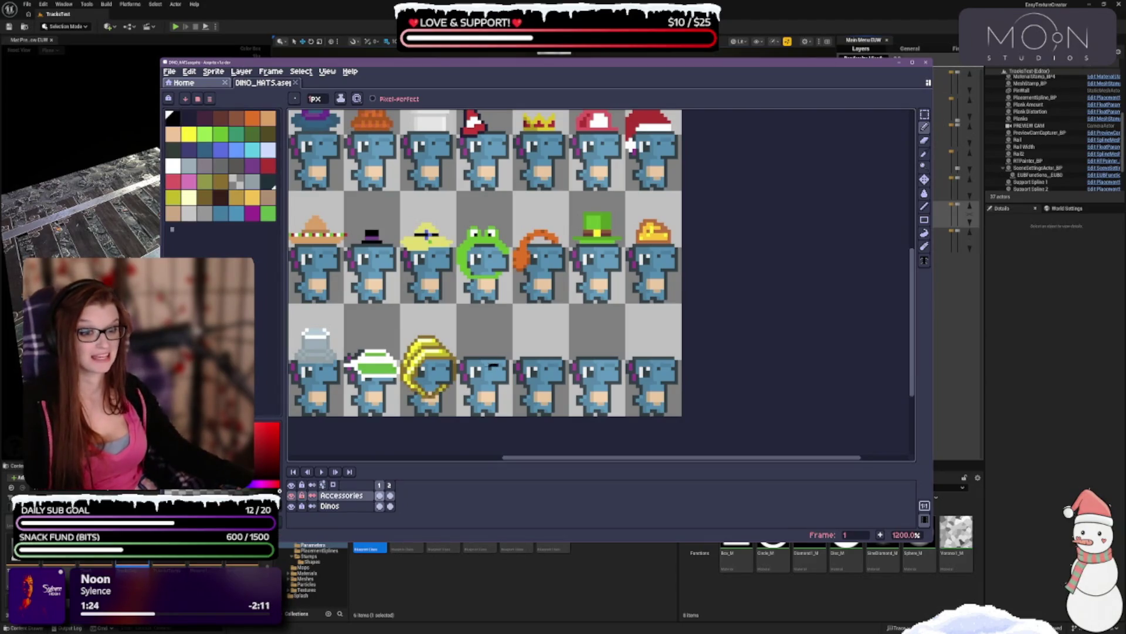
key("ctrl+z")
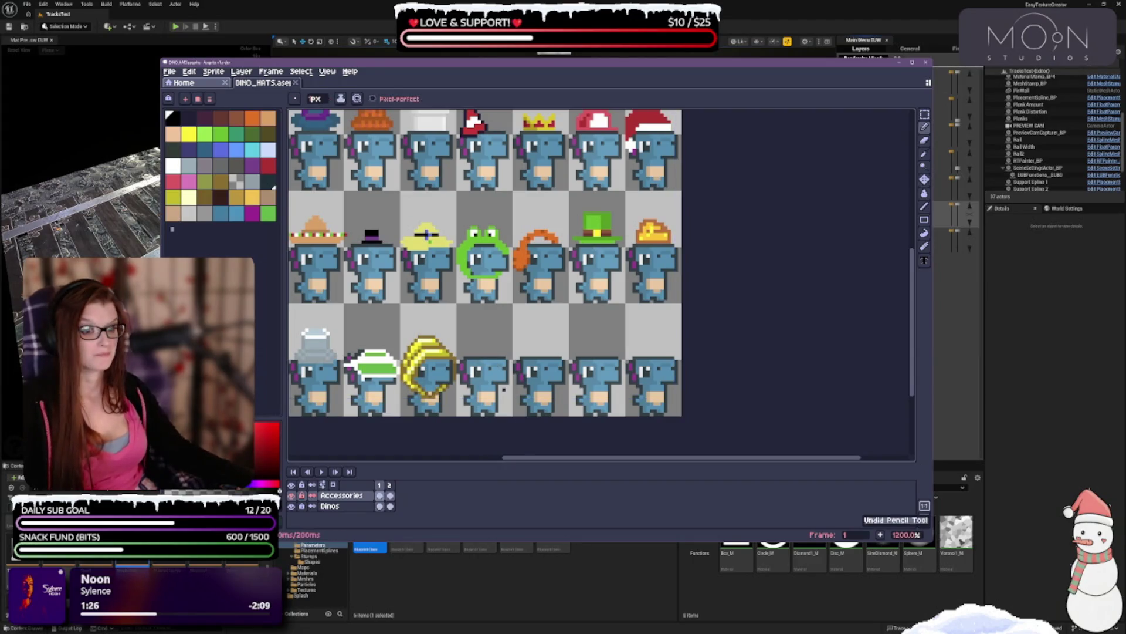
left_click_drag(497, 364, 470, 363)
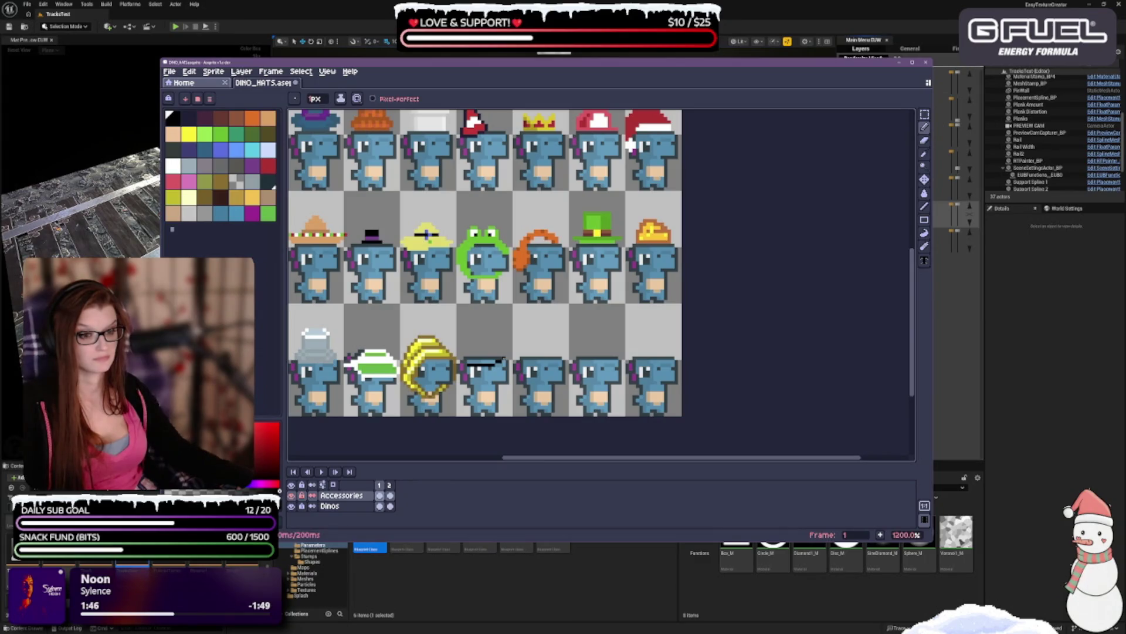
key("ctrl+z")
key("ctrl+z")
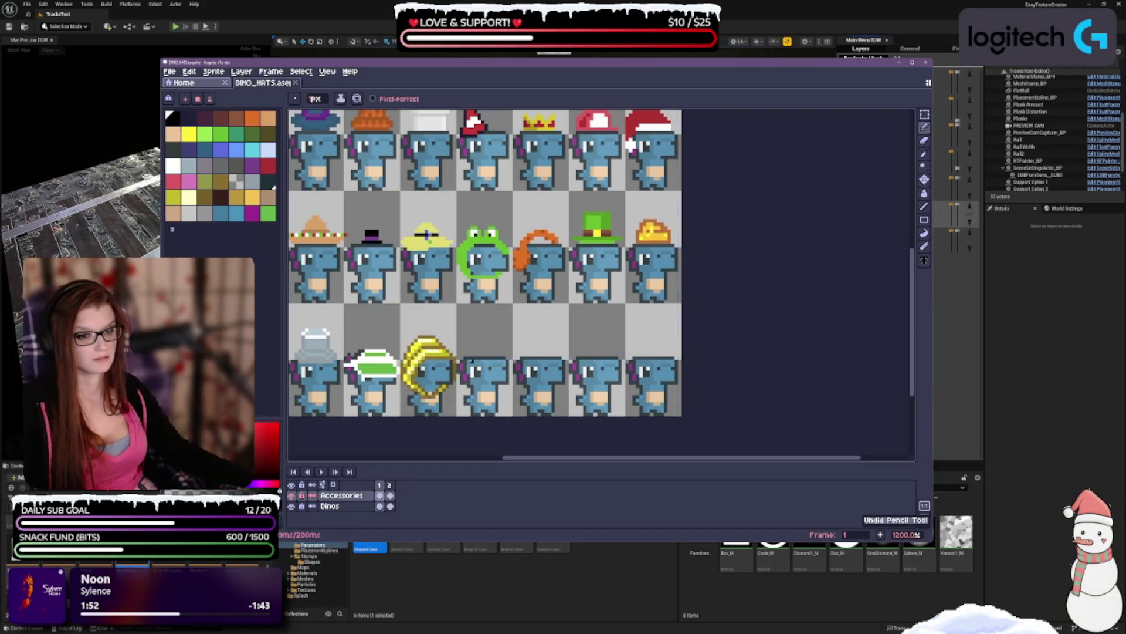
- Try two more black brim strokes above the dino's head and undo each one
left_click_drag(468, 360, 505, 361)
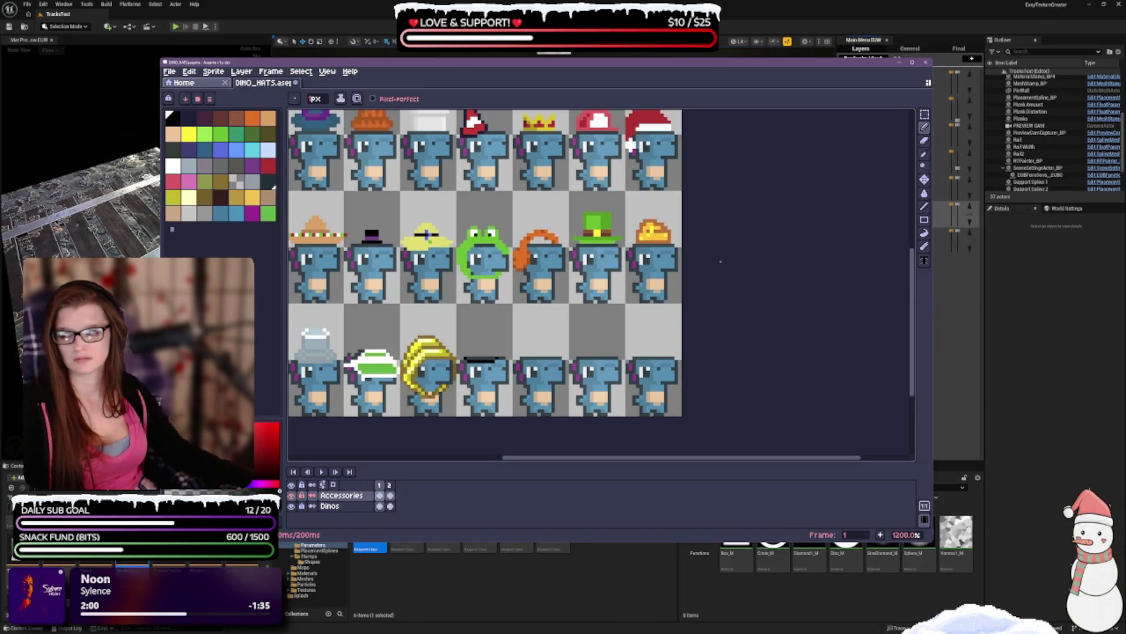
key("ctrl+z")
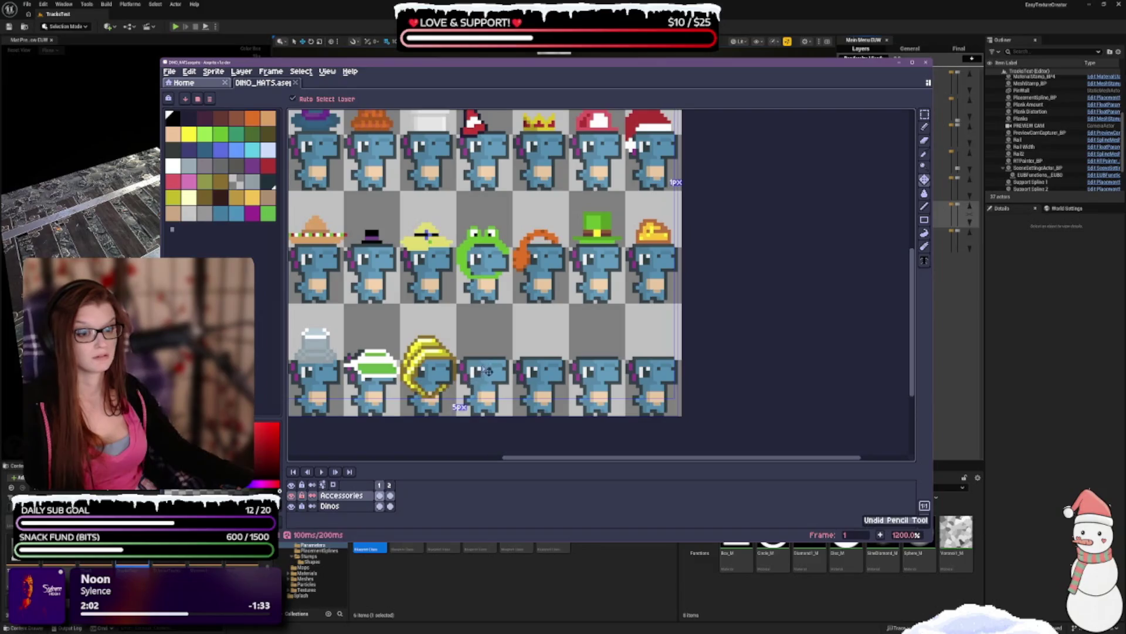
key("ctrl+z")
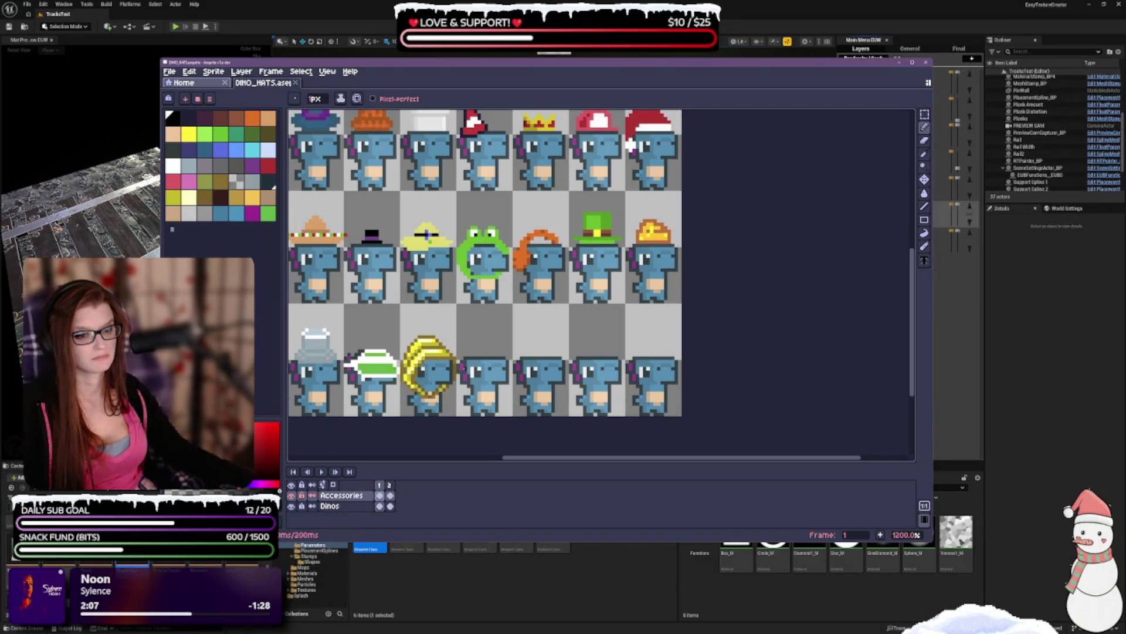
left_click_drag(465, 366, 492, 361)
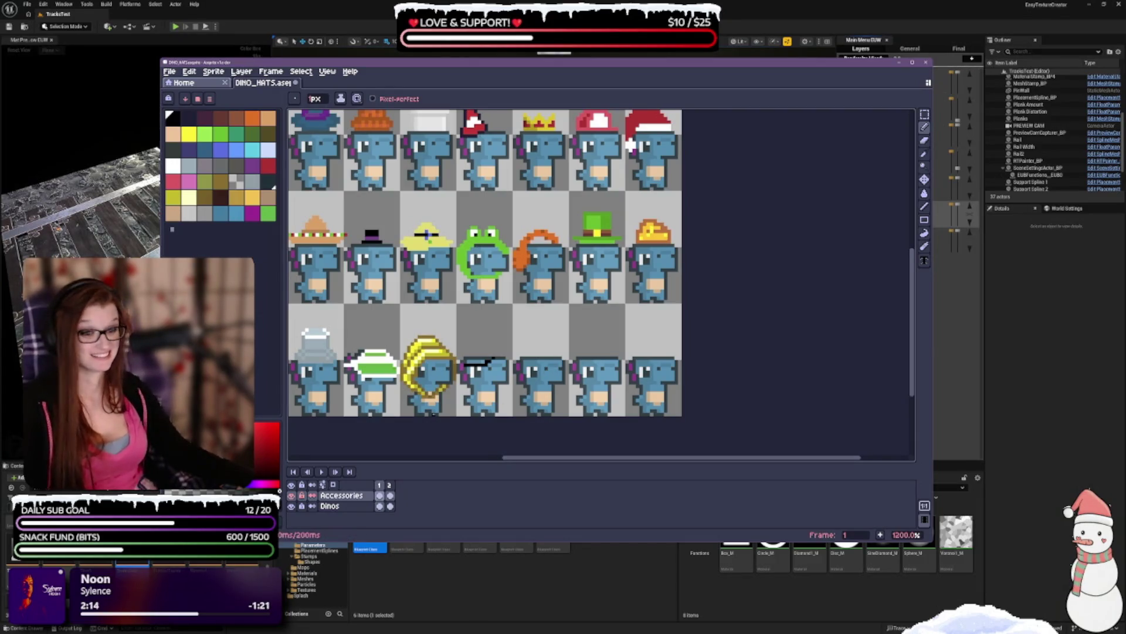
key("ctrl+z")
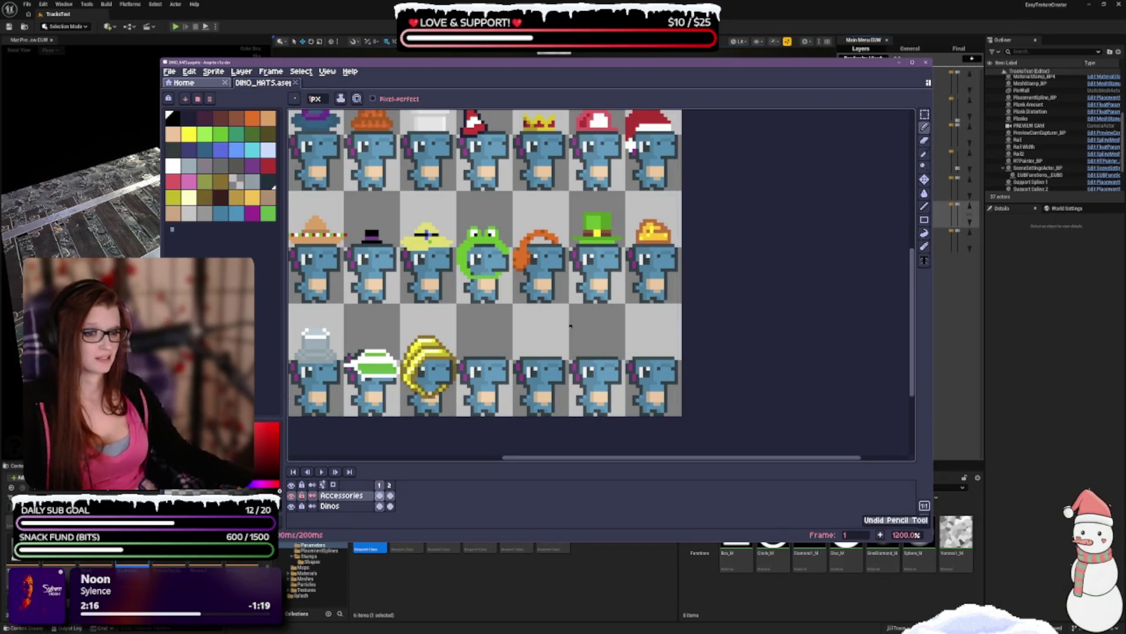
scroll(569, 329, "up", 2)
scroll(616, 348, "down", 2)
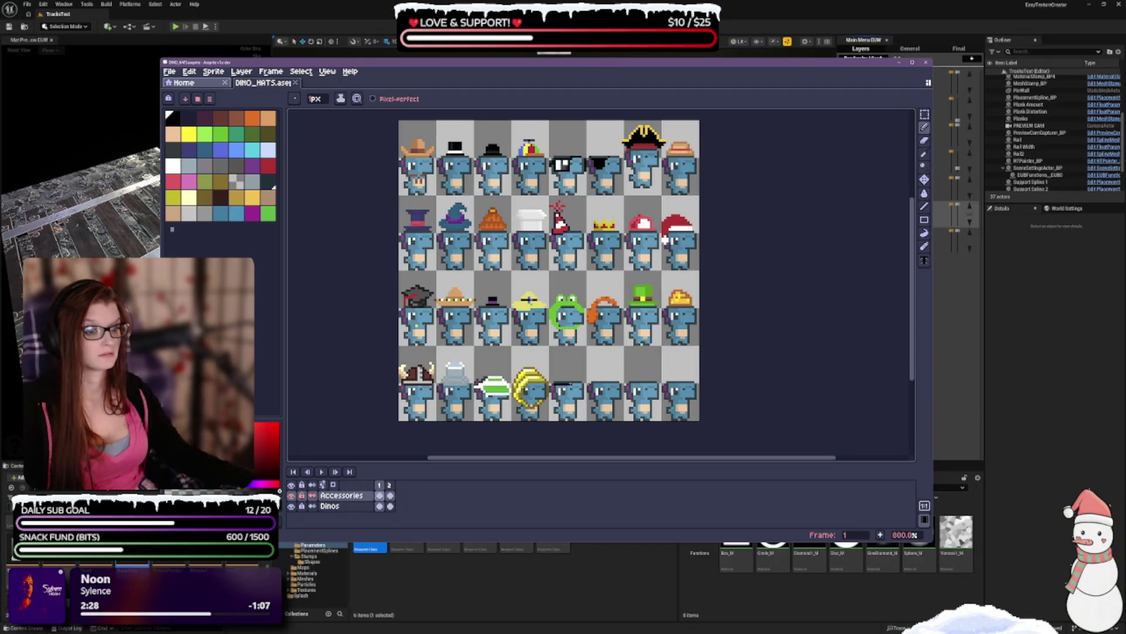
- Undo the latest pencil stroke on the hatless bottom-row dino
key("ctrl+z")
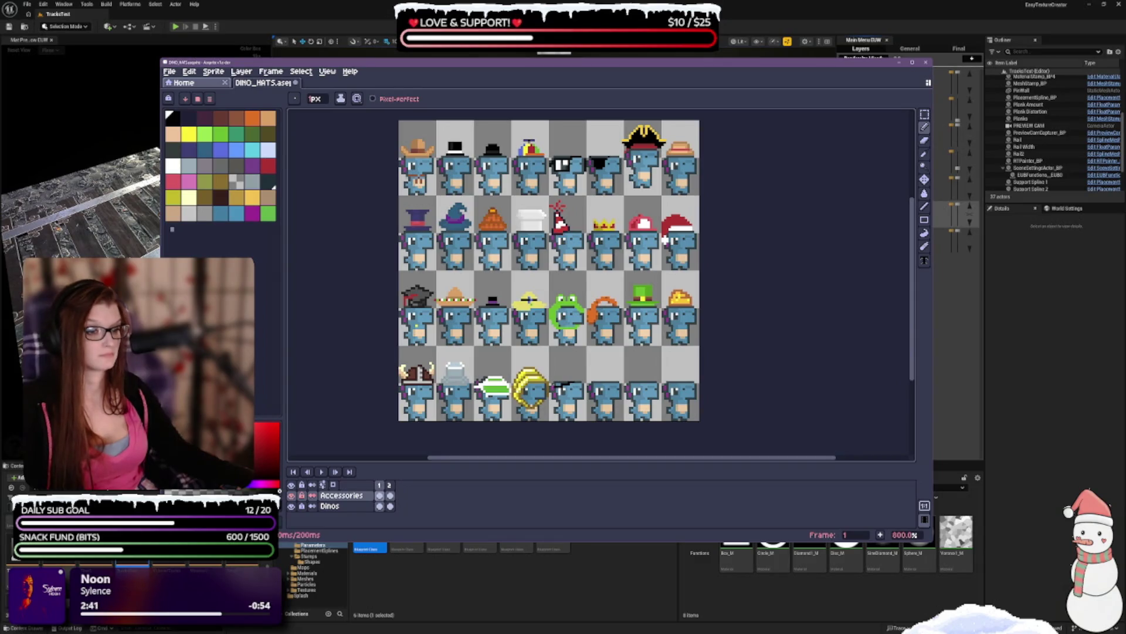
scroll(559, 389, "up", 1)
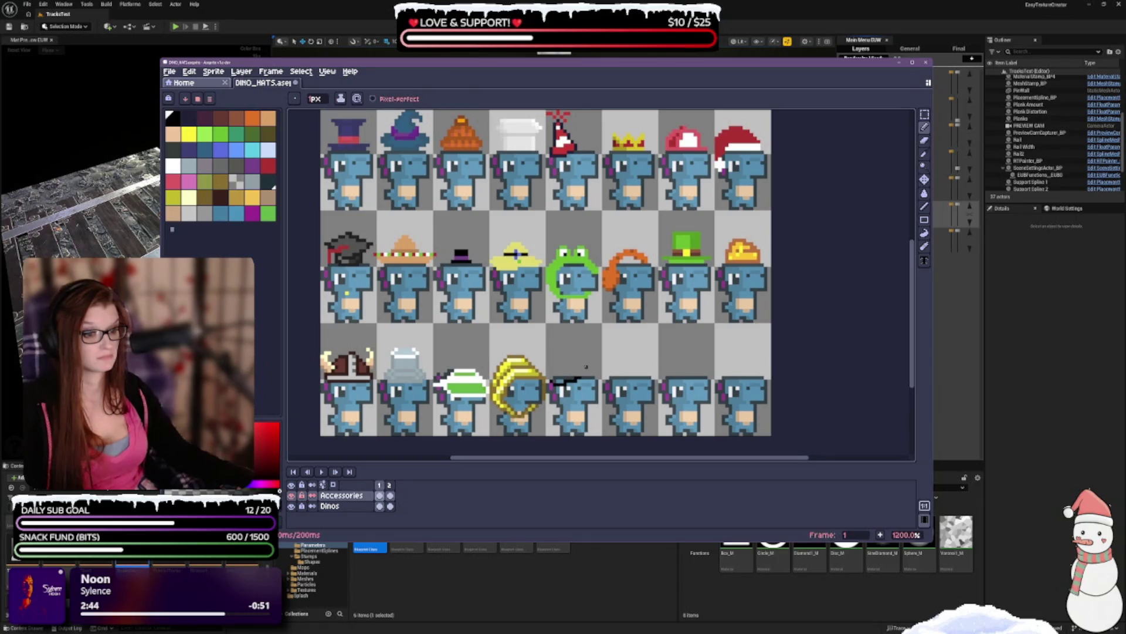
scroll(579, 348, "down", 1)
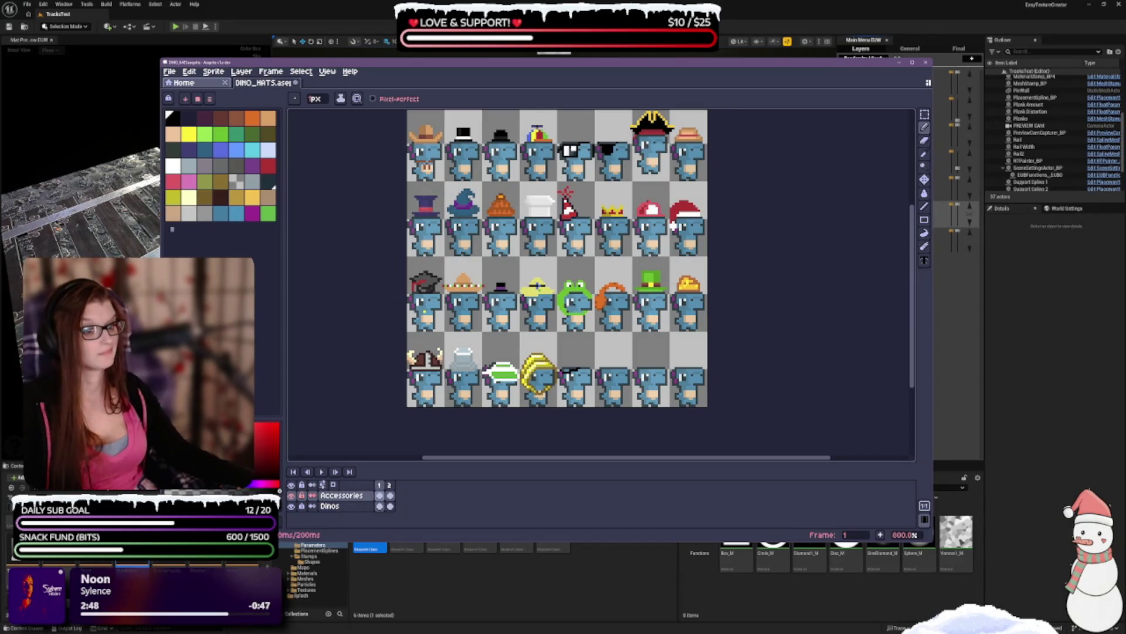
scroll(600, 354, "up", 1)
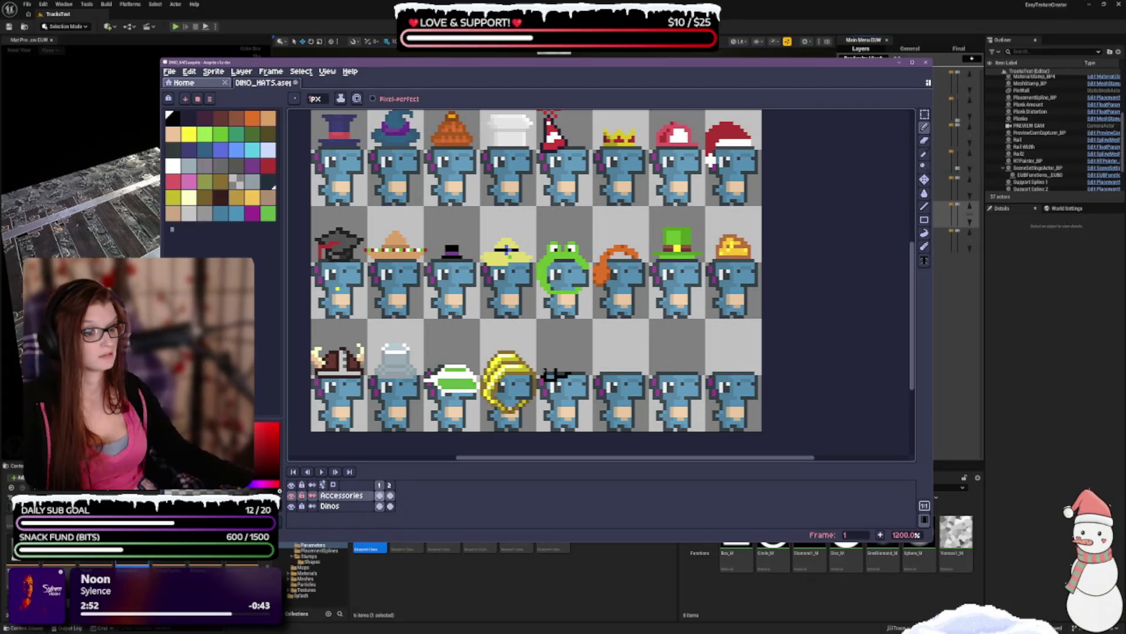
scroll(593, 349, "down", 1)
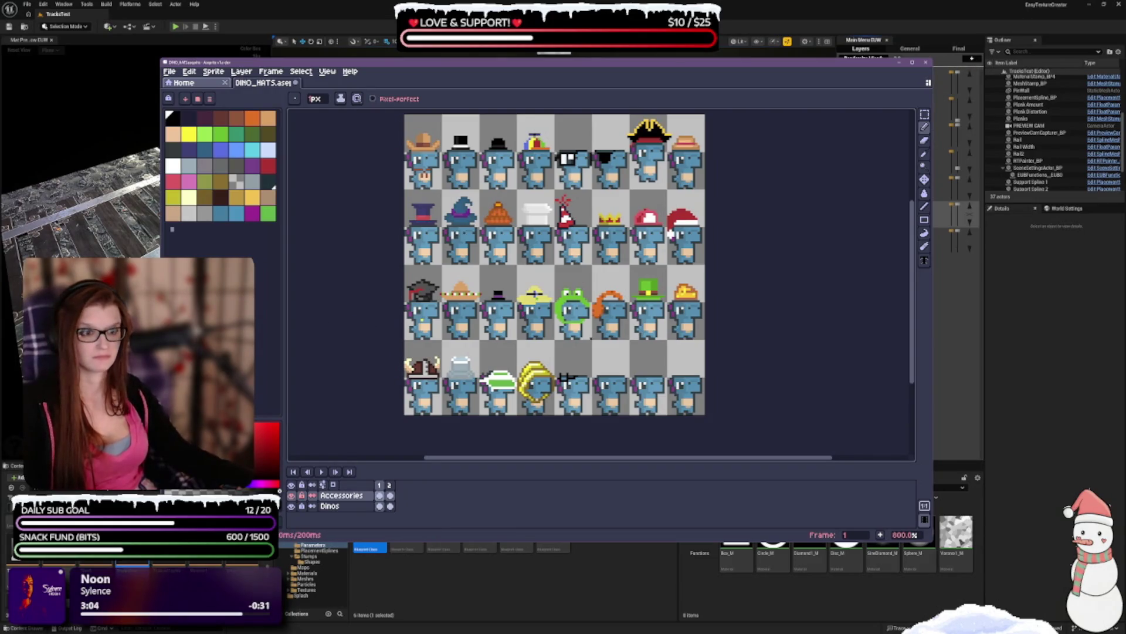
scroll(599, 381, "up", 3)
- Draw a black curved dome arc above the dino with the Pencil, adjusting it with undo and redo
key("e")
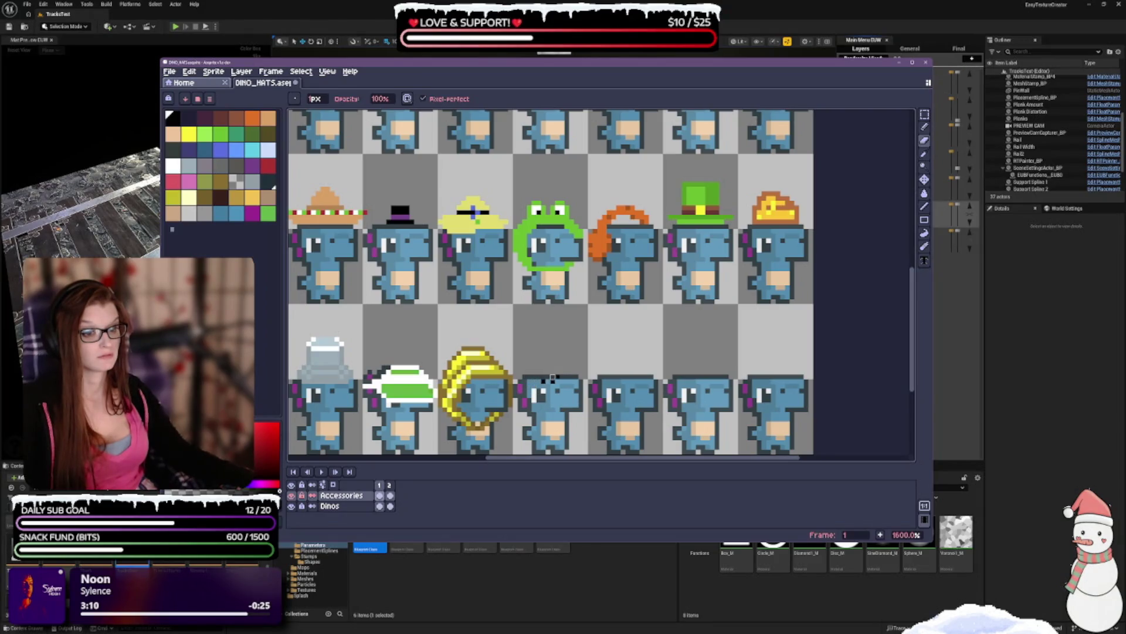
key("b")
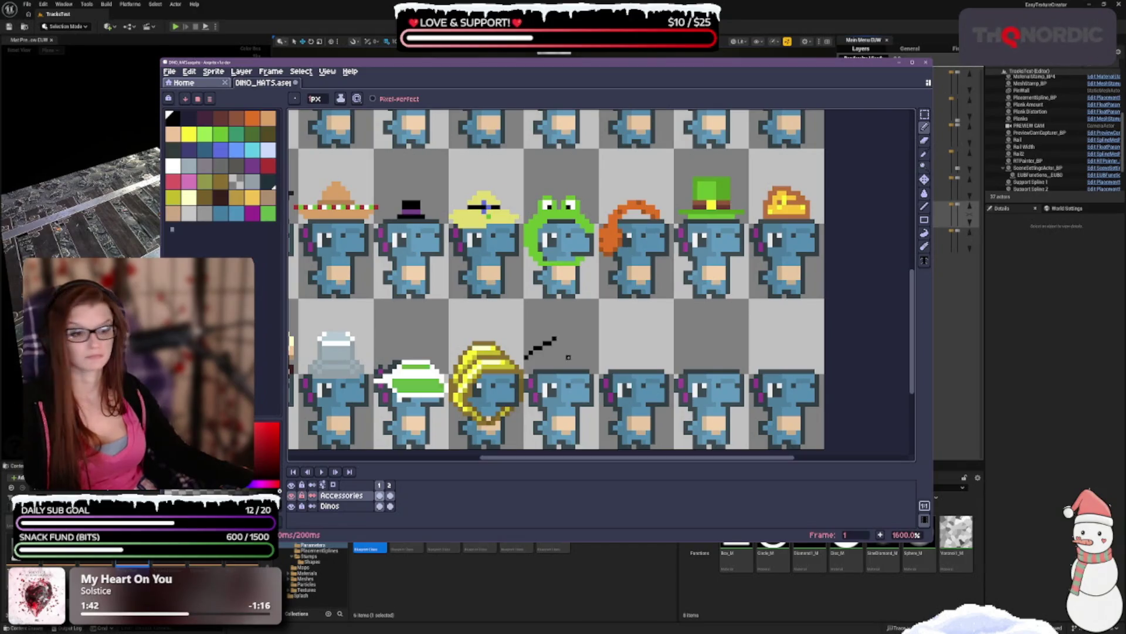
left_click_drag(560, 338, 588, 350)
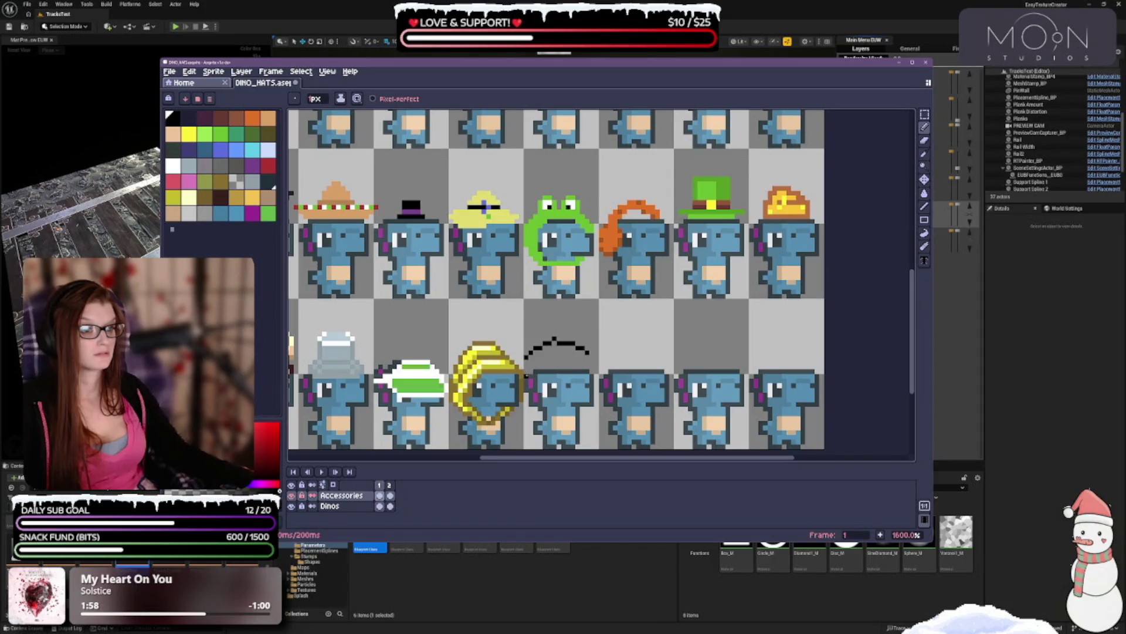
left_click_drag(526, 373, 593, 359)
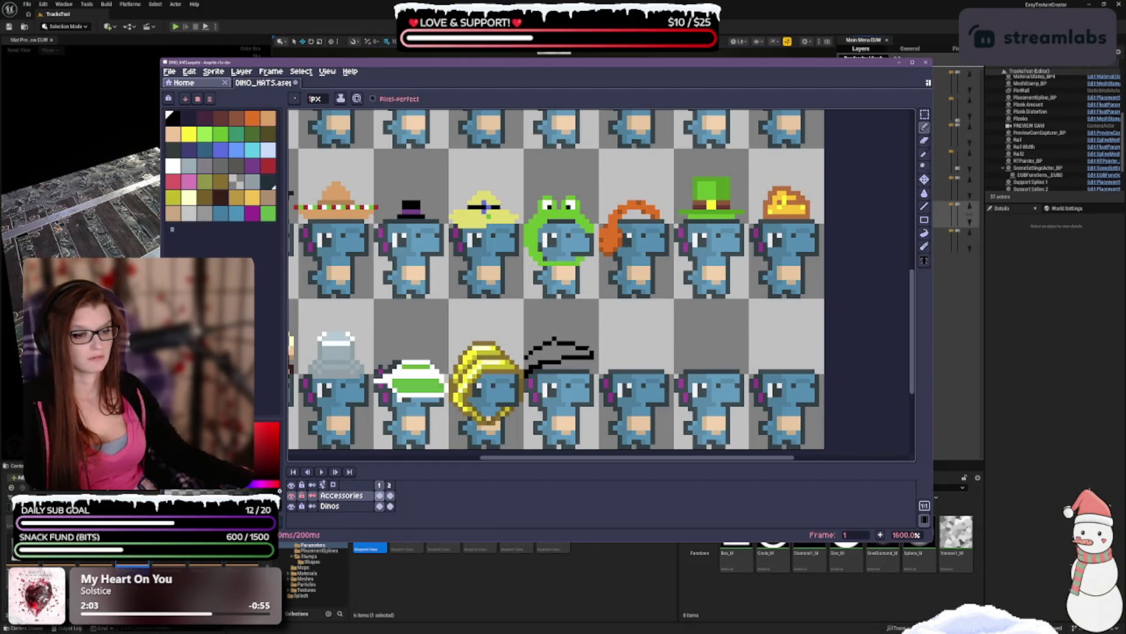
key("ctrl+z")
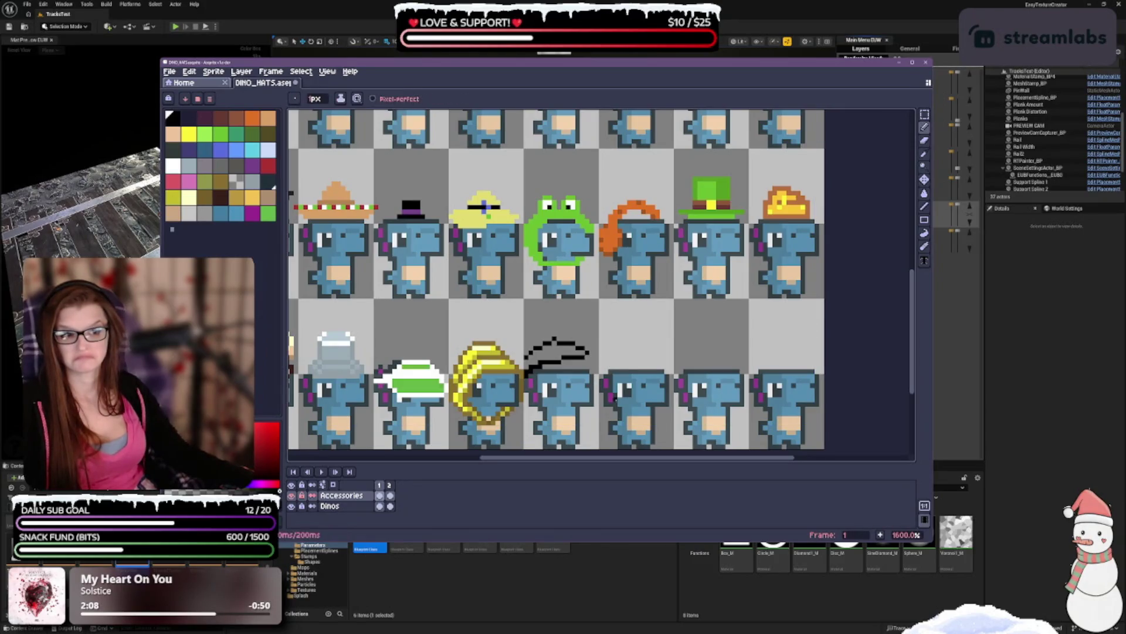
key("ctrl+z")
key("ctrl+y")
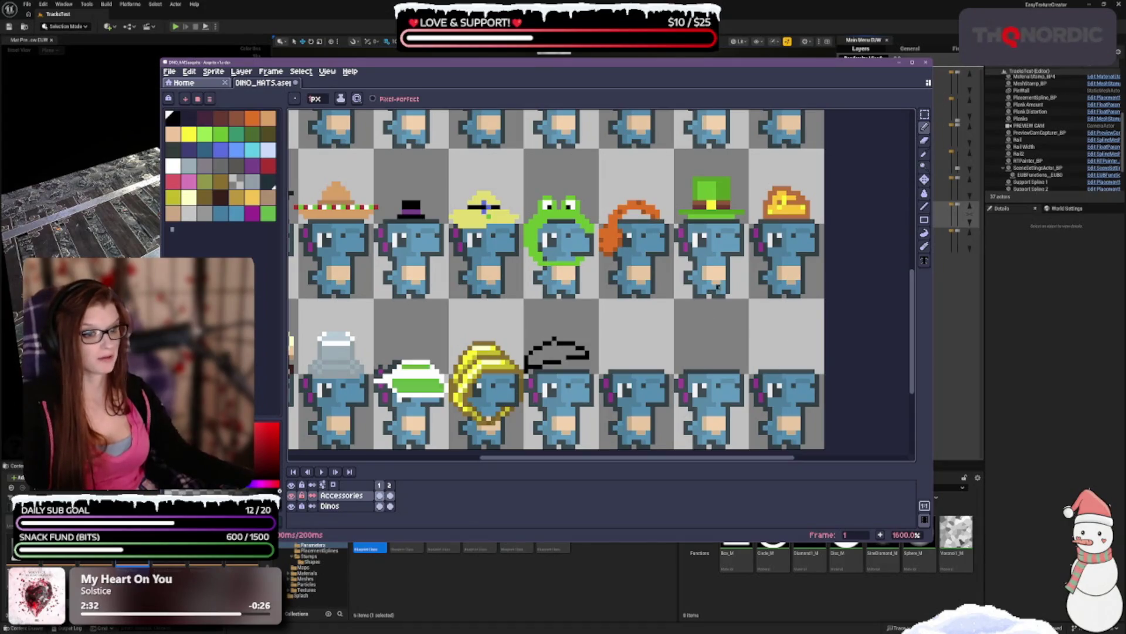
- Marquee-select the black hat and nudge it one pixel right and down, returning to the Pencil
left_click(925, 114)
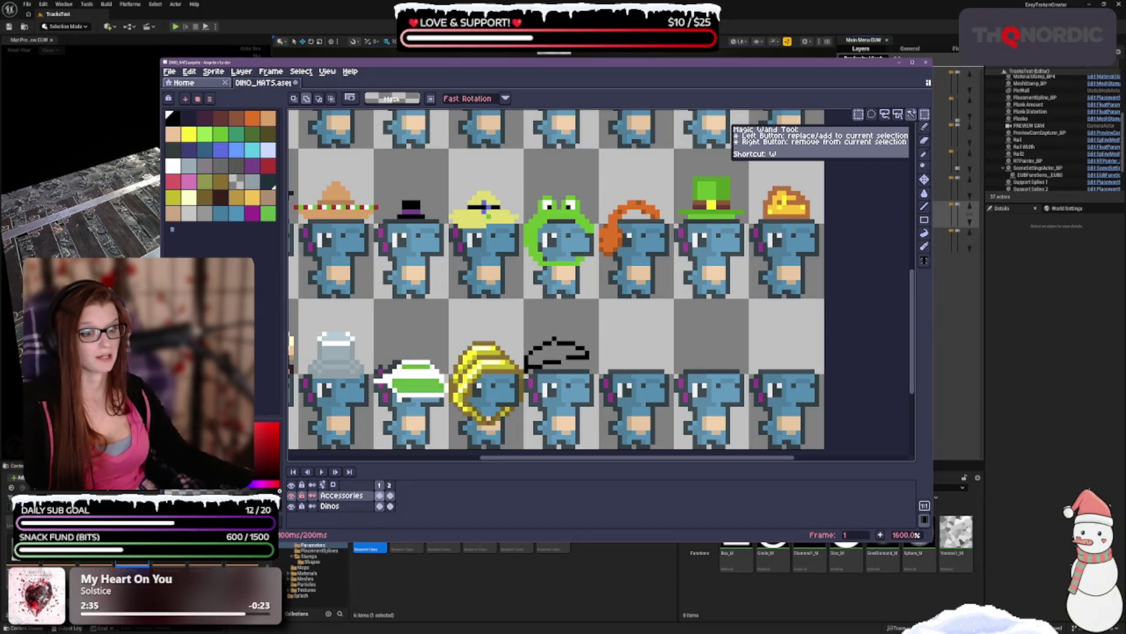
left_click_drag(523, 334, 591, 373)
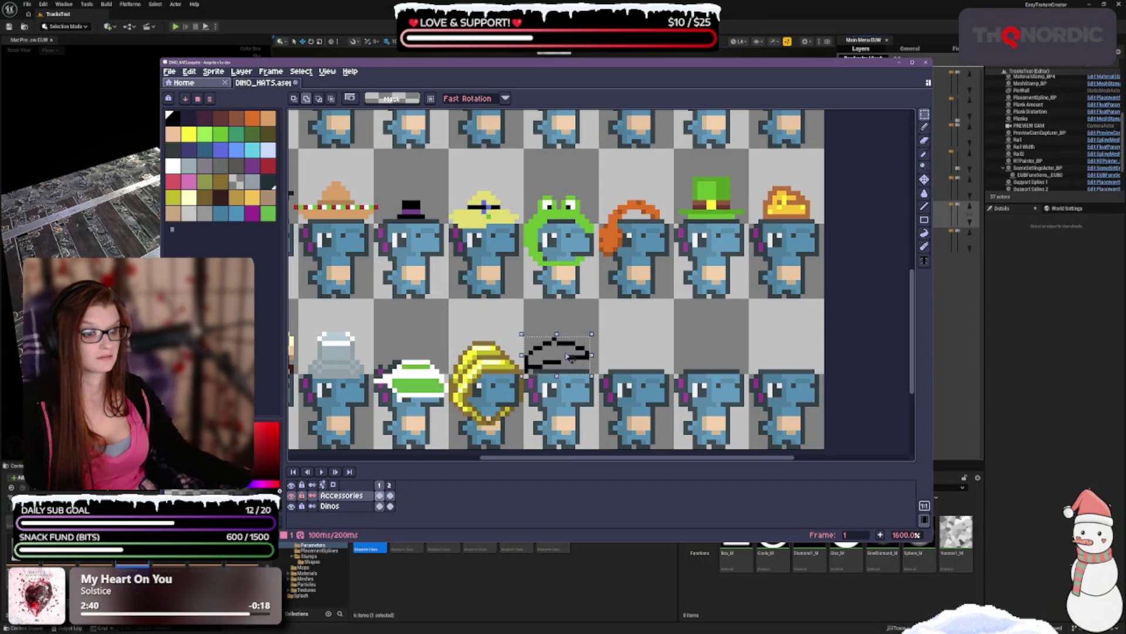
left_click_drag(572, 355, 575, 360)
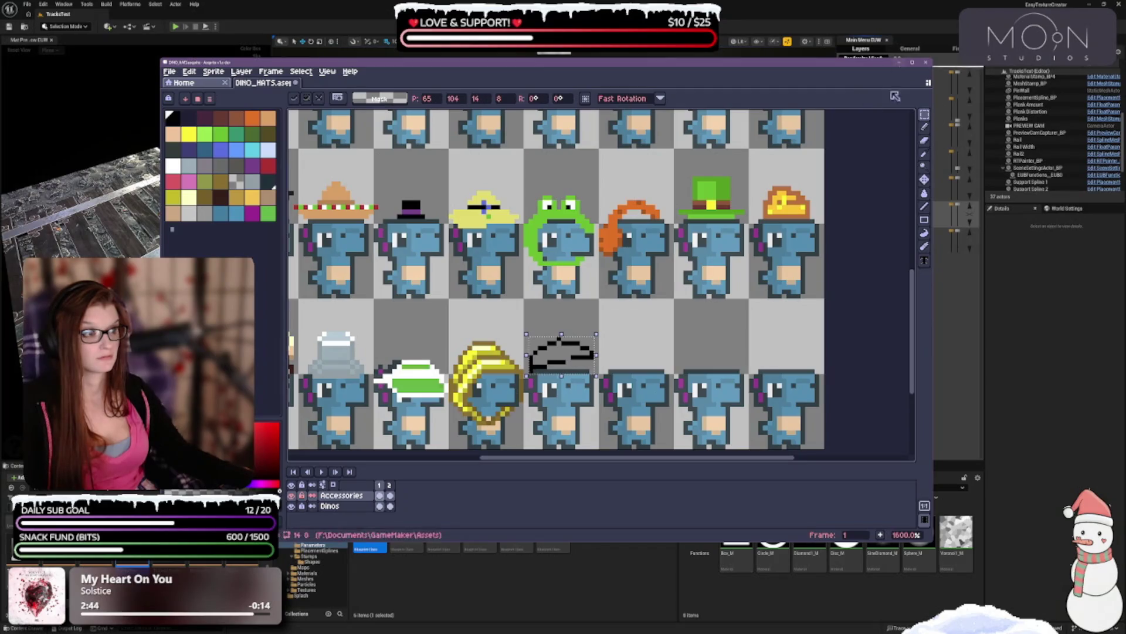
left_click(924, 126)
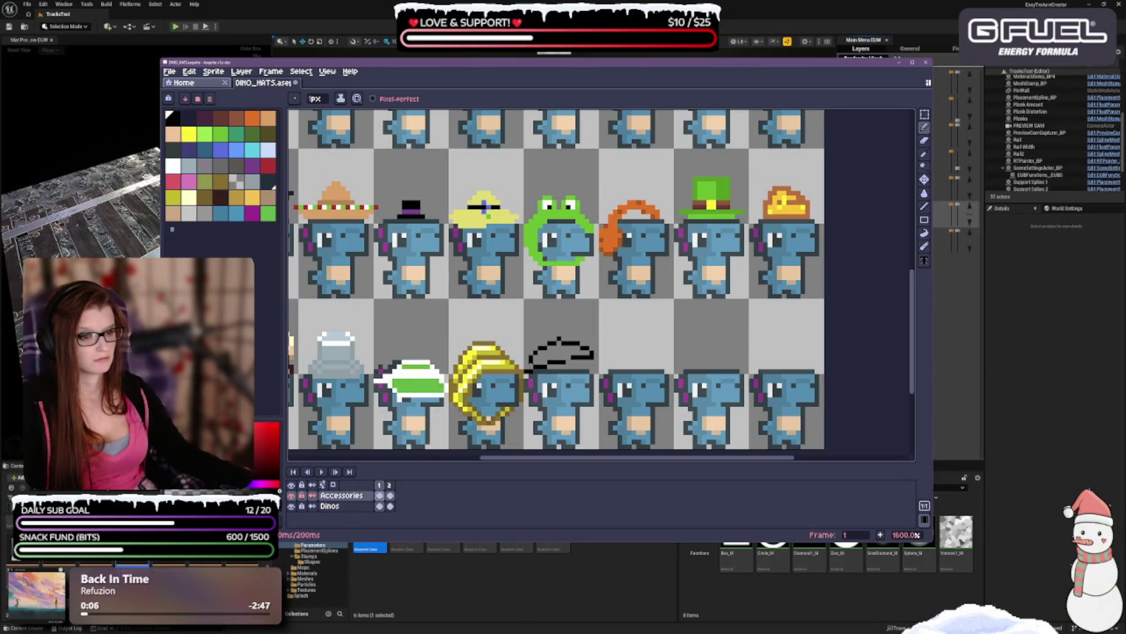
- Rework the arc's left end with a short extension and undo the changes again
key("e")
key("b")
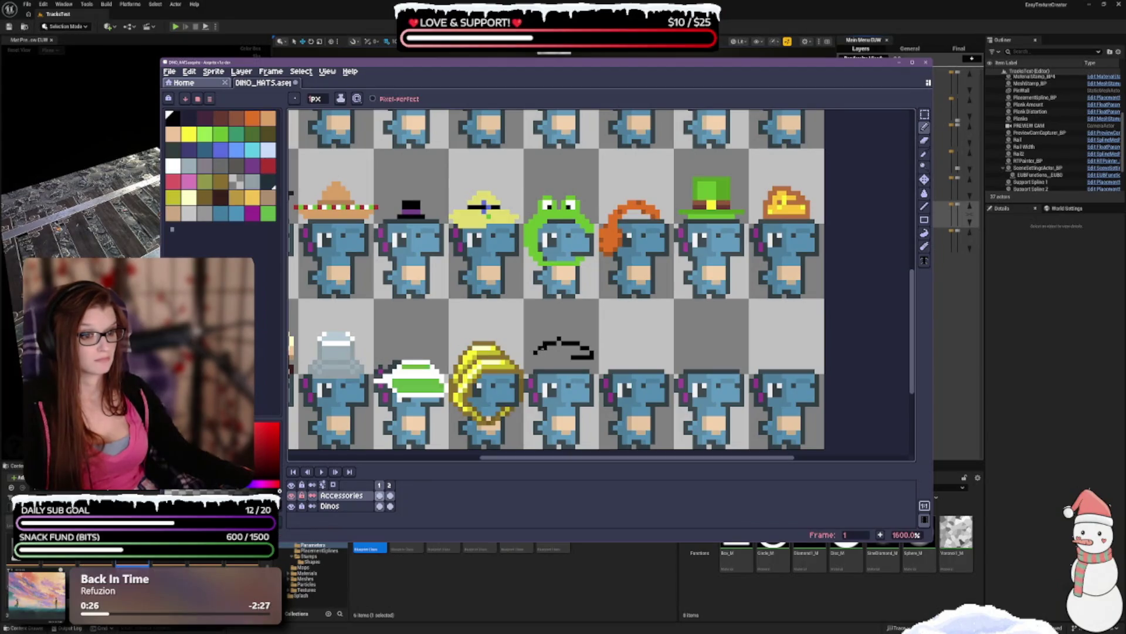
key("ctrl+z")
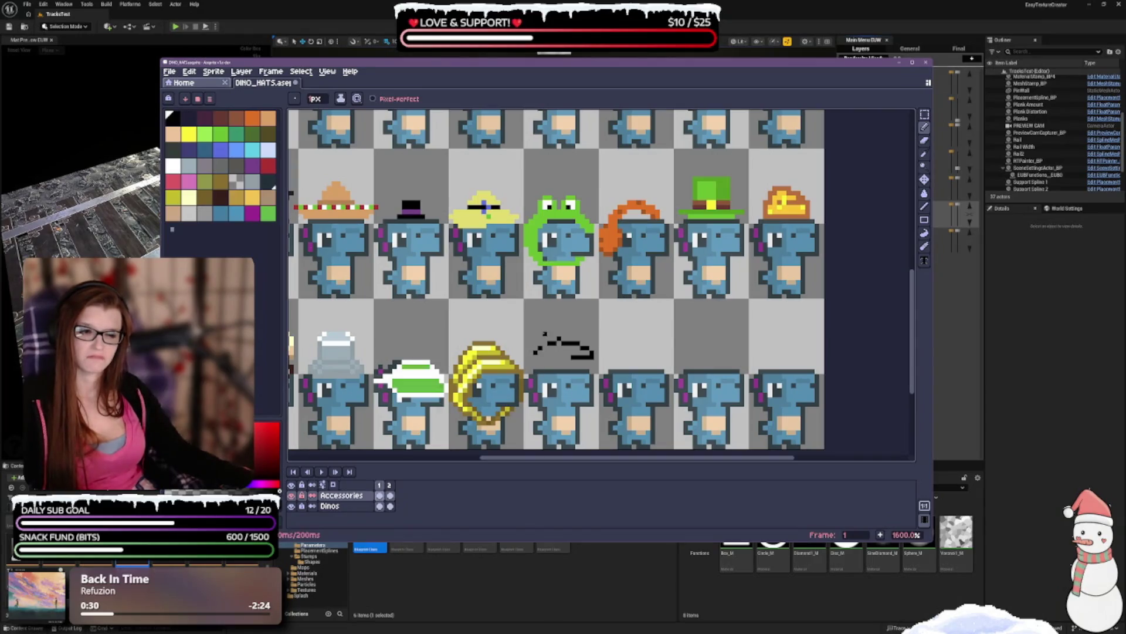
left_click_drag(534, 356, 531, 362)
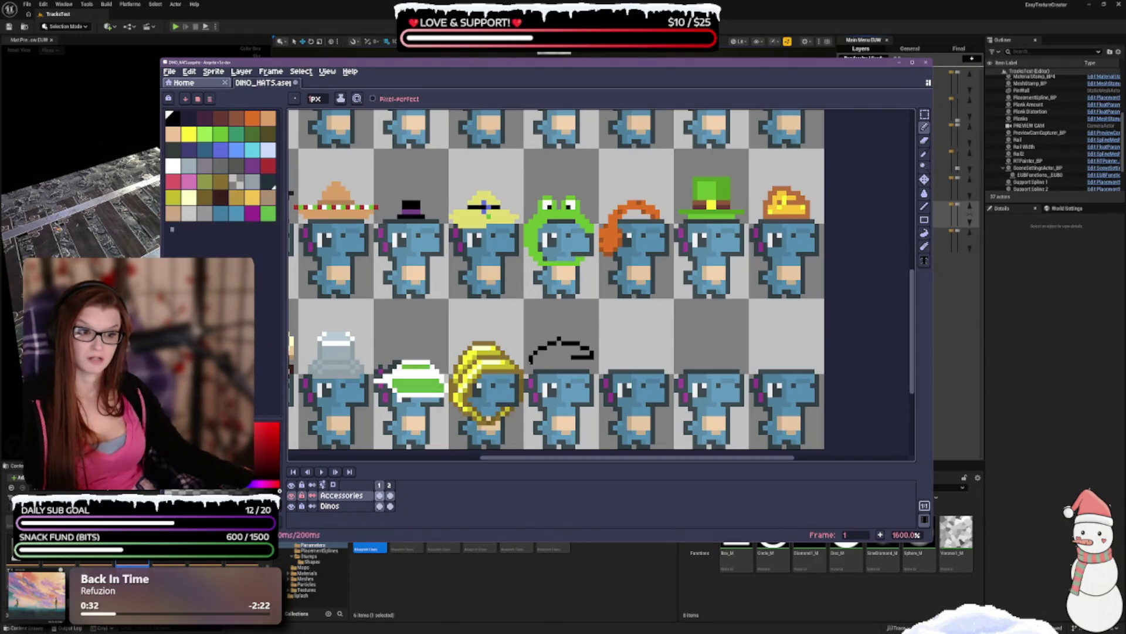
key("ctrl+z")
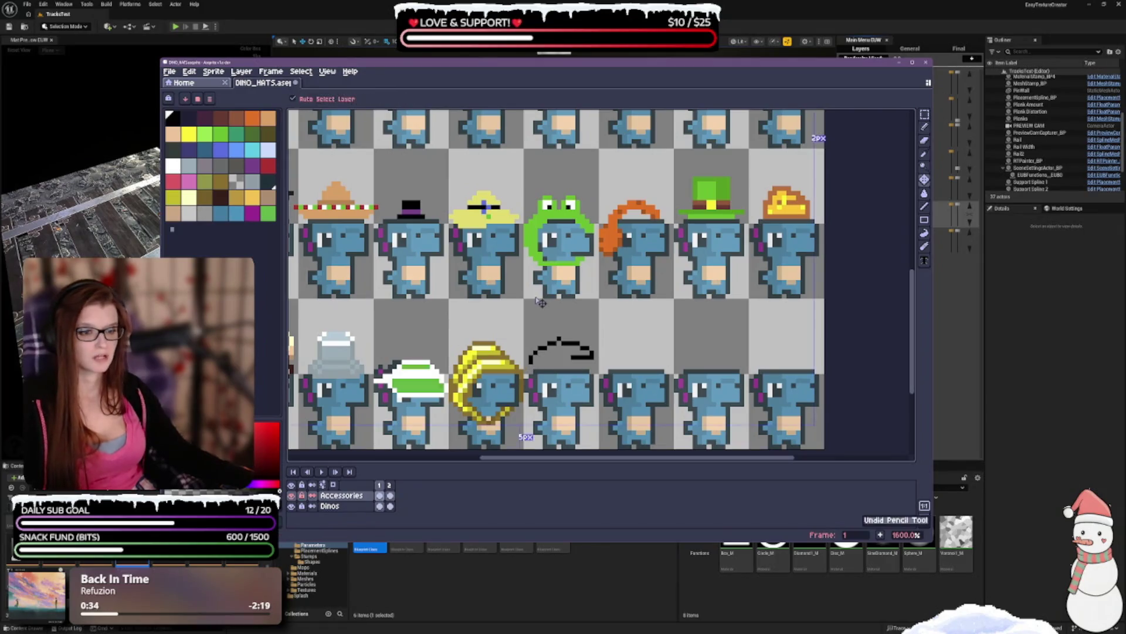
key("ctrl+z")
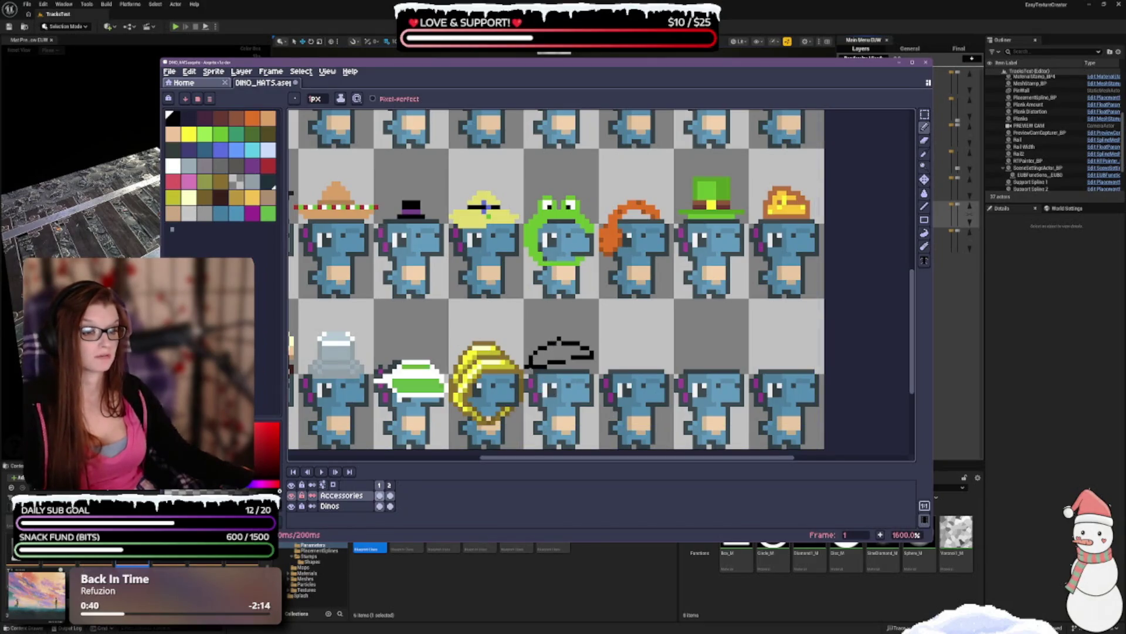
key("e")
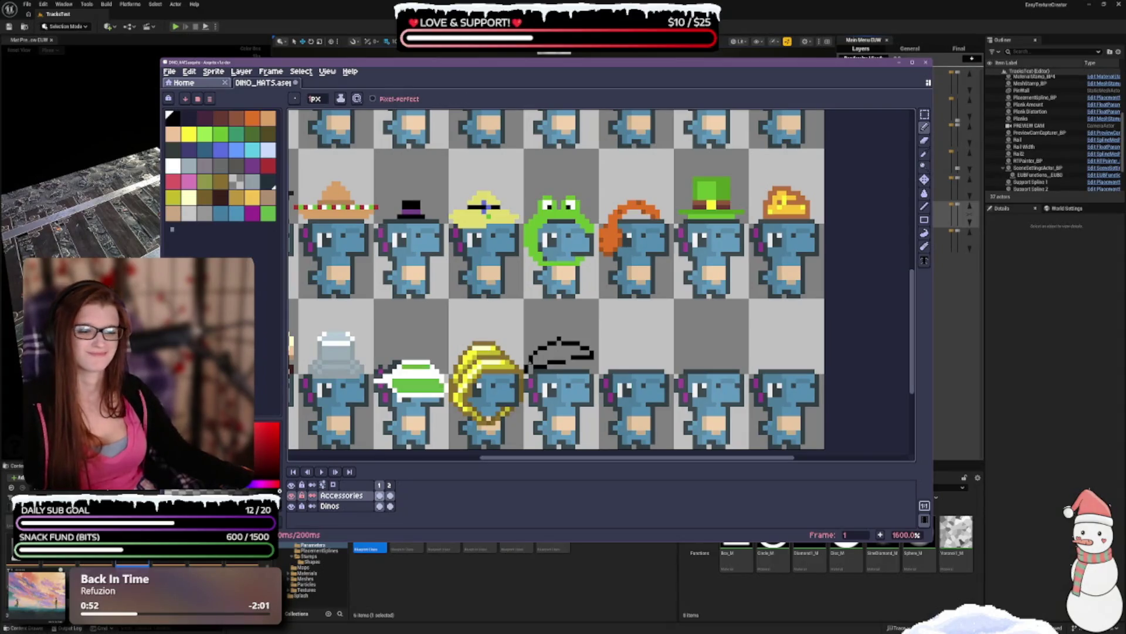
key("ctrl+z")
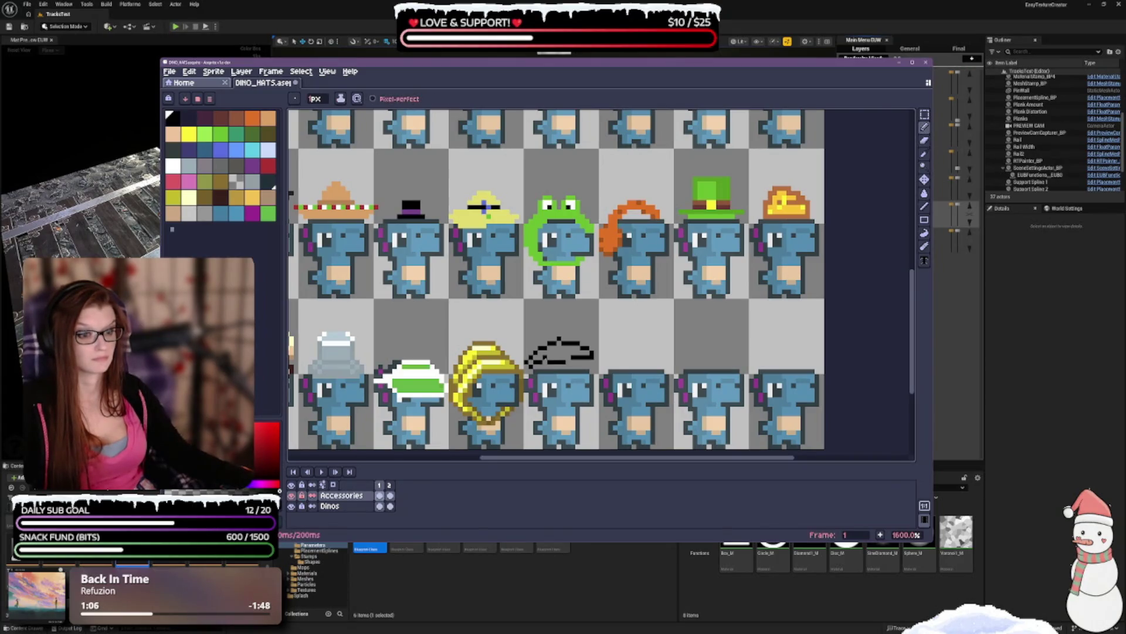
- Step back through earlier strokes and erasings, then fill out the hat sketch outline
key("e")
key("b")
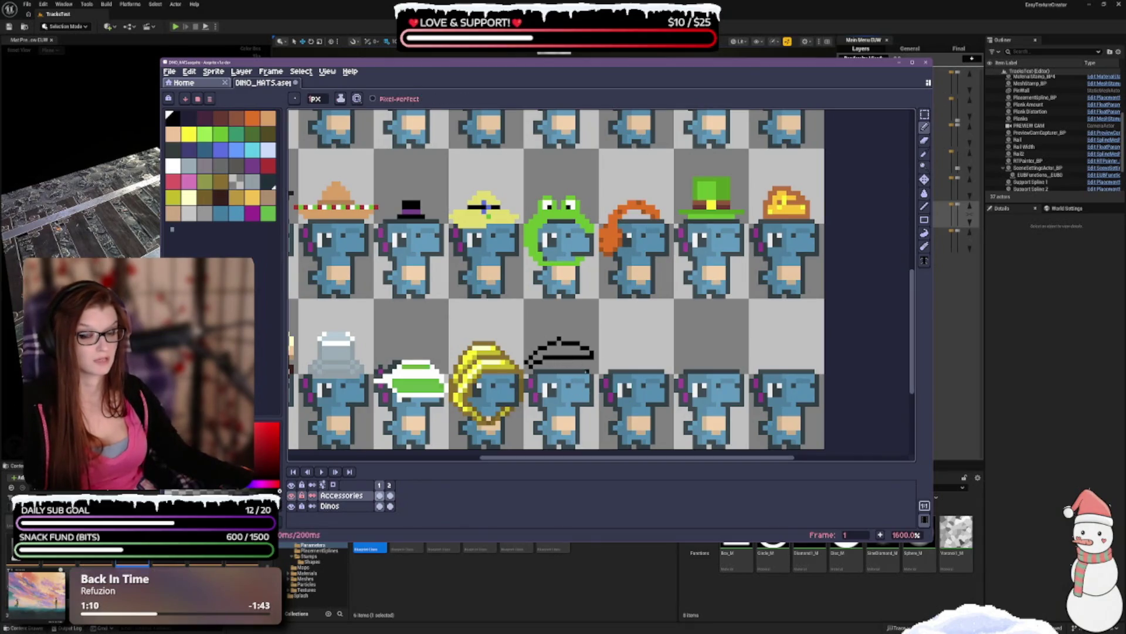
key("v")
key("ctrl+z")
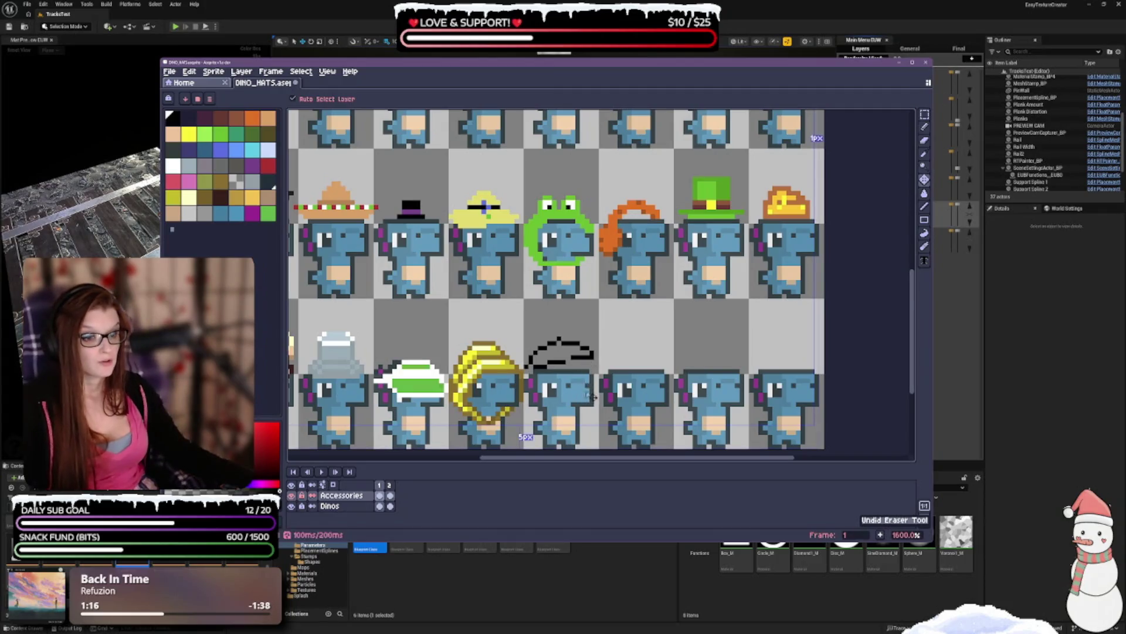
key("ctrl+z")
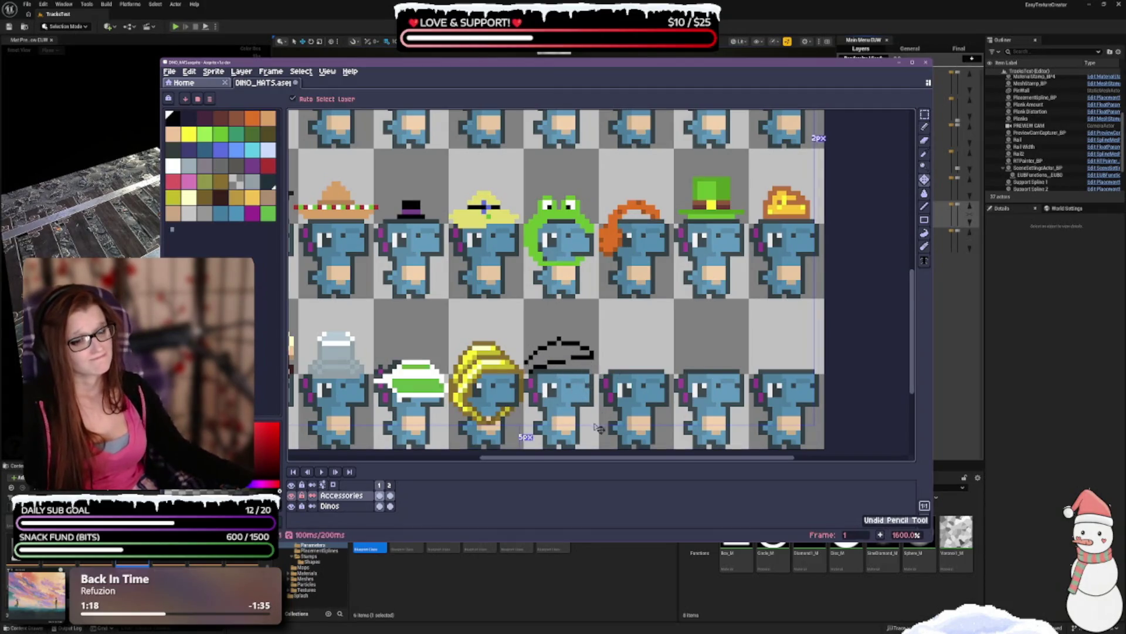
key("ctrl+z")
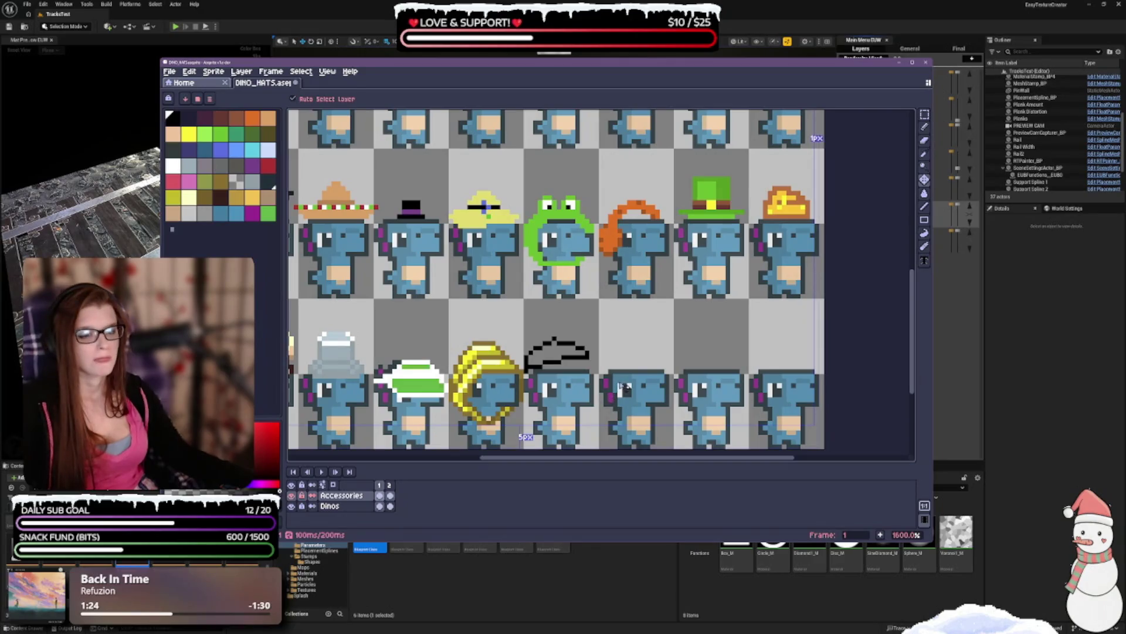
key("b")
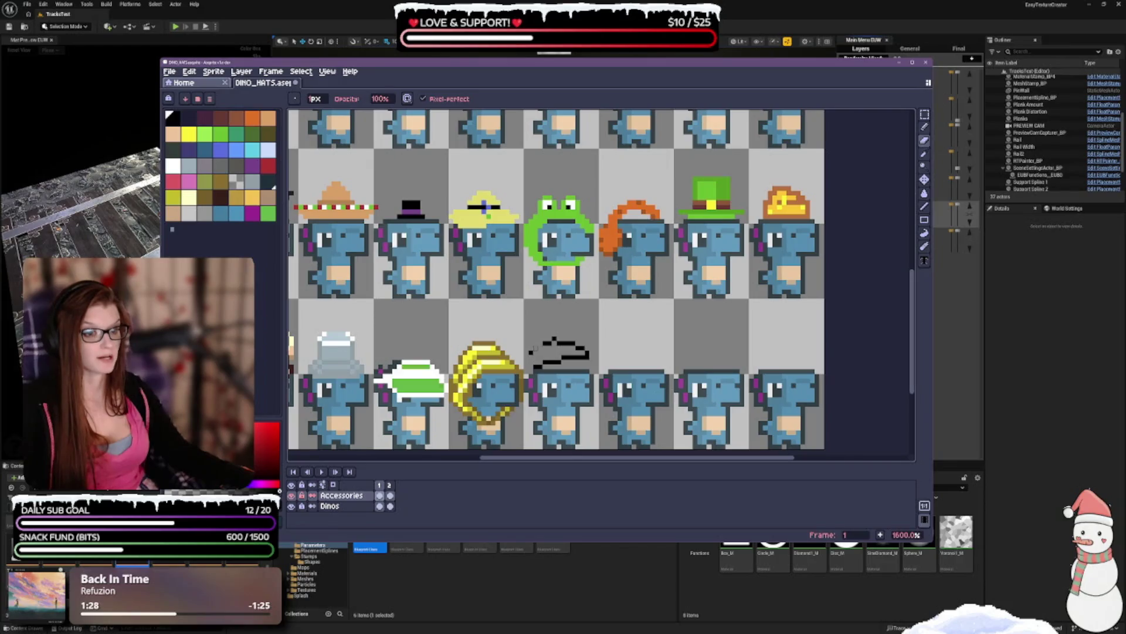
left_click_drag(539, 363, 529, 357)
- Erase the remaining black hat sketch pixels with the Eraser, leaving the dino hatless
key("e")
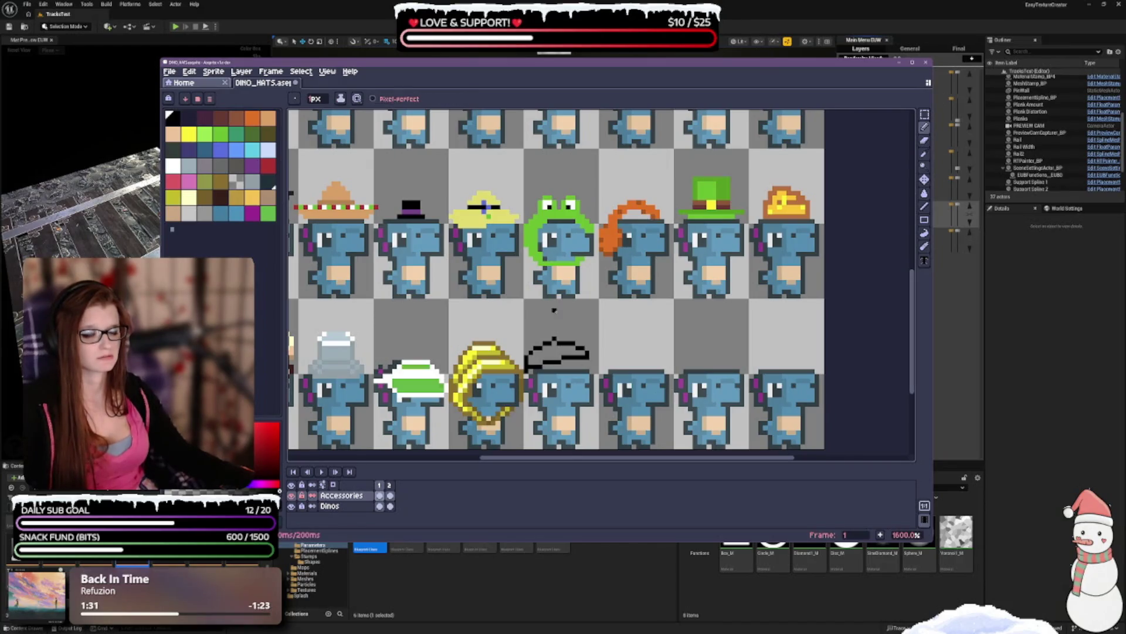
left_click(924, 139)
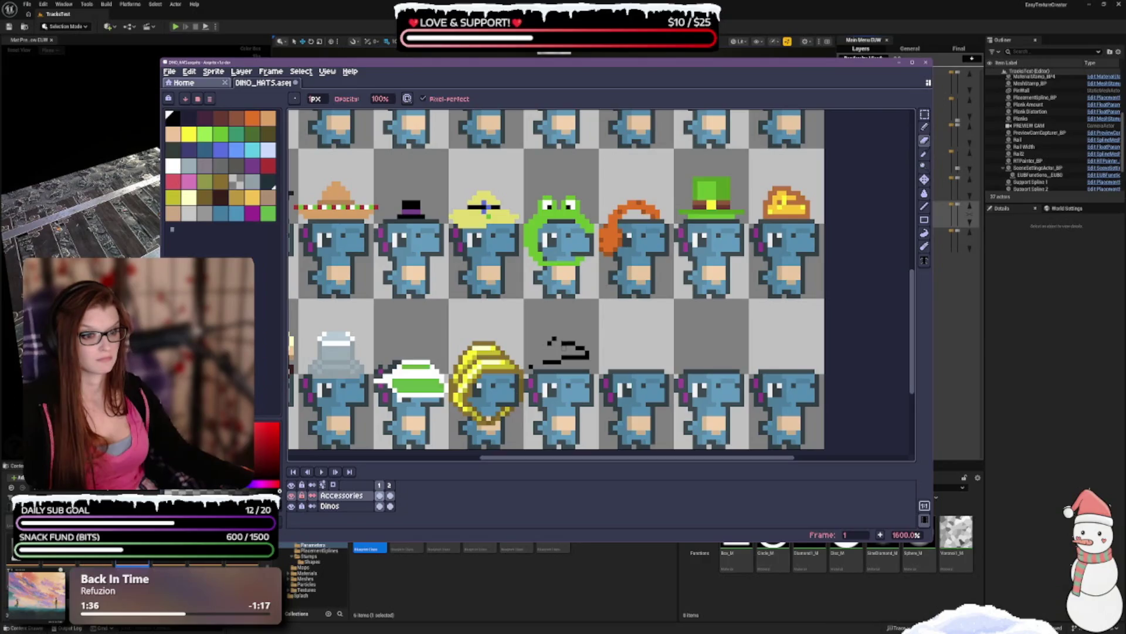
left_click(552, 362)
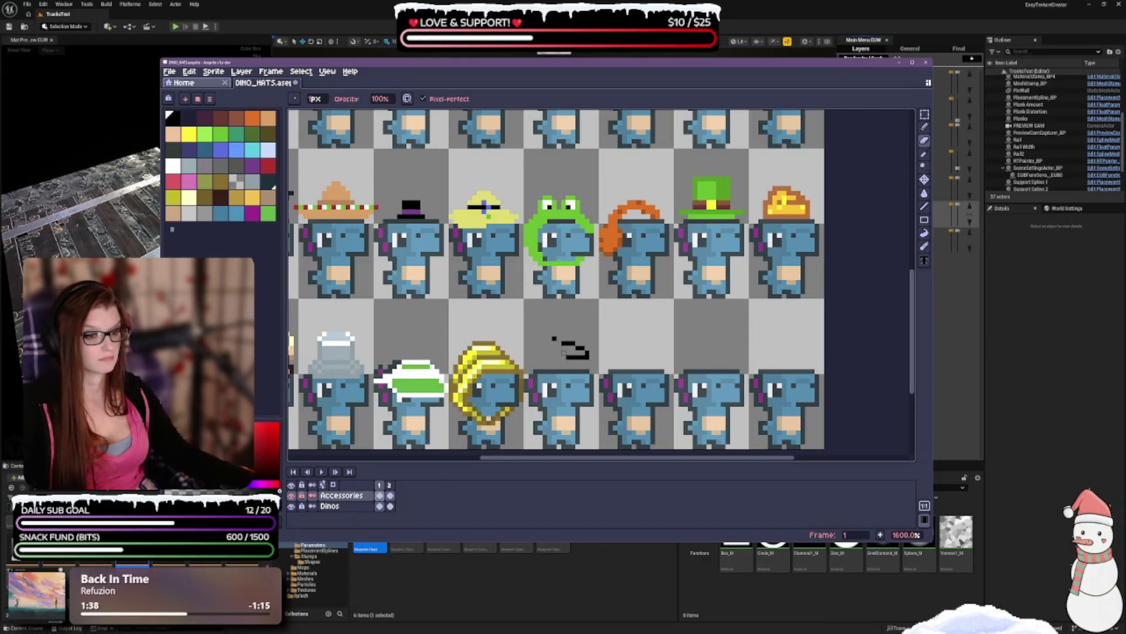
left_click(572, 345)
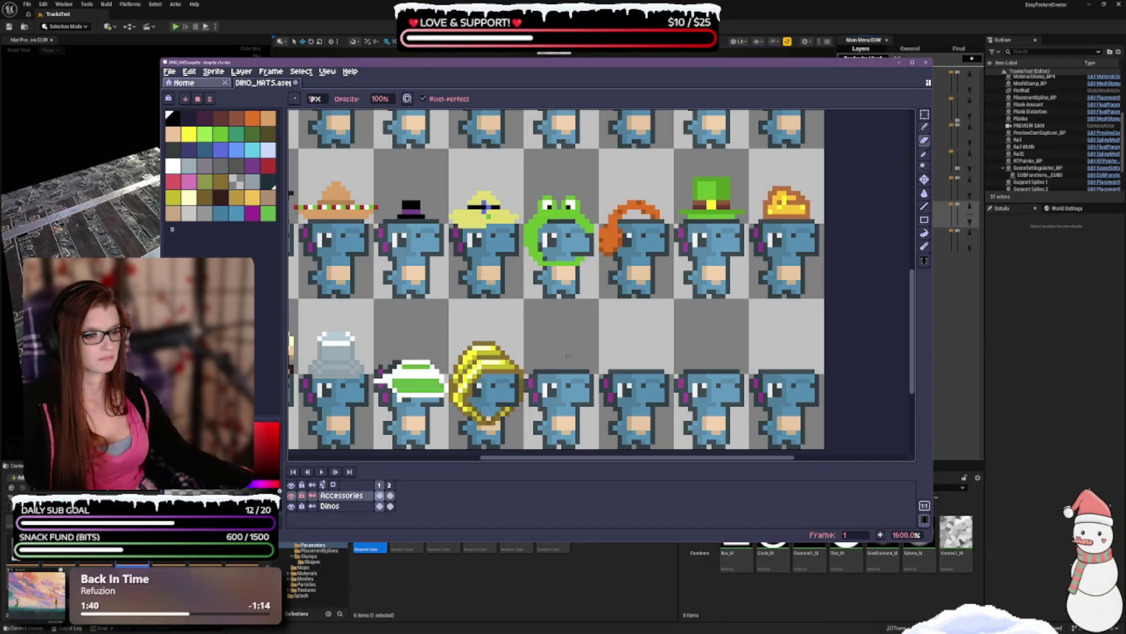
- Start a new black stroke above the dino with the Pencil and trim pixels off both ends
left_click(924, 128)
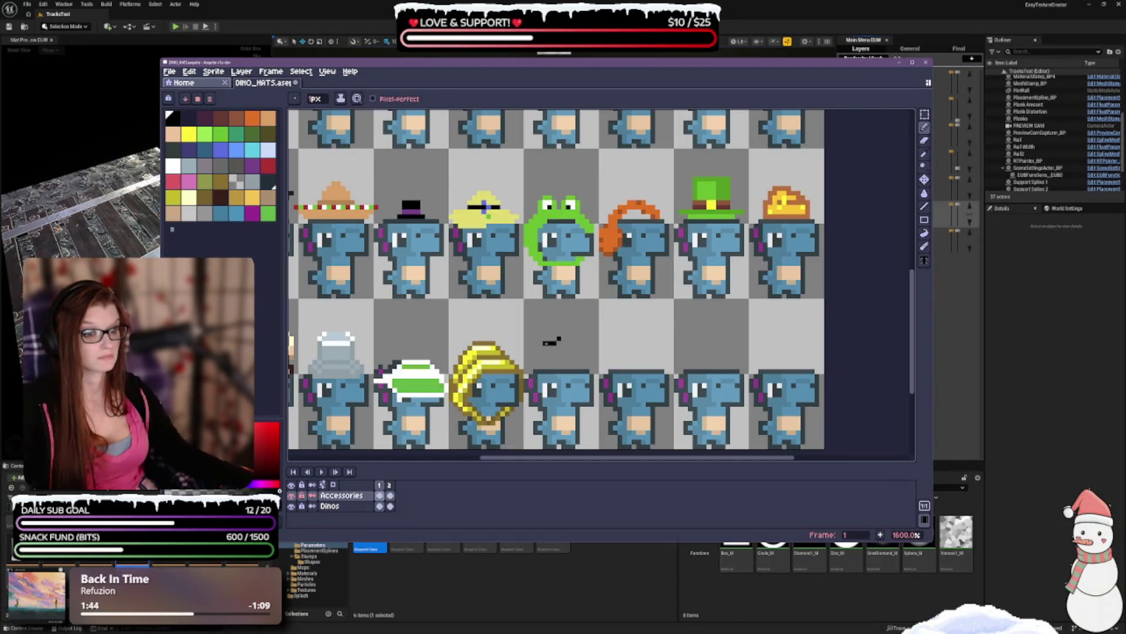
left_click(526, 357)
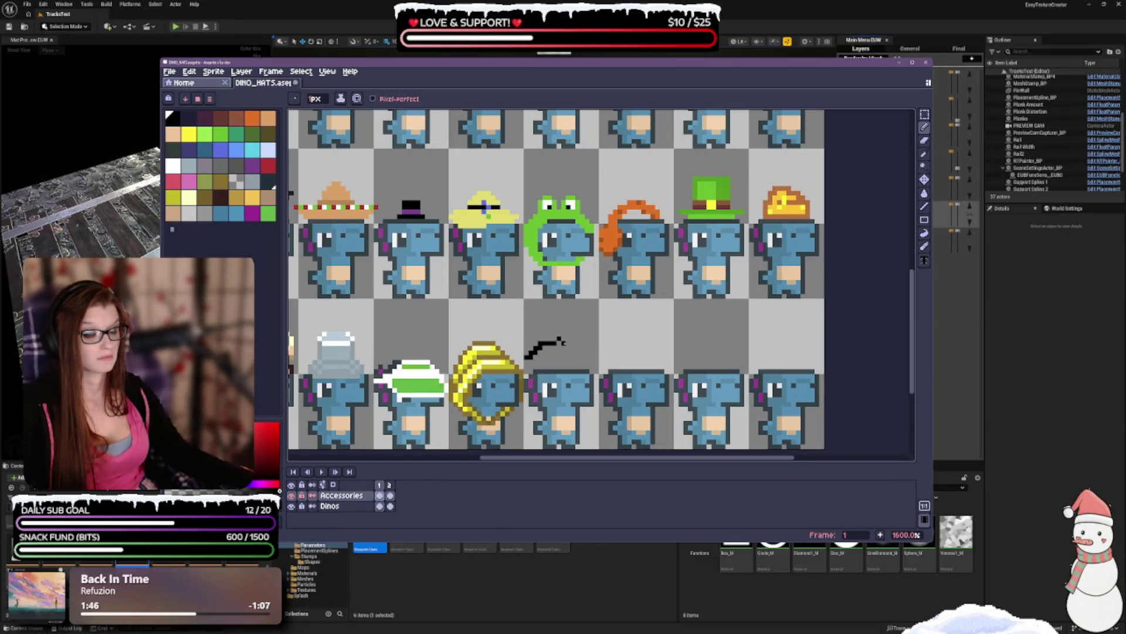
scroll(582, 352, "up", 2)
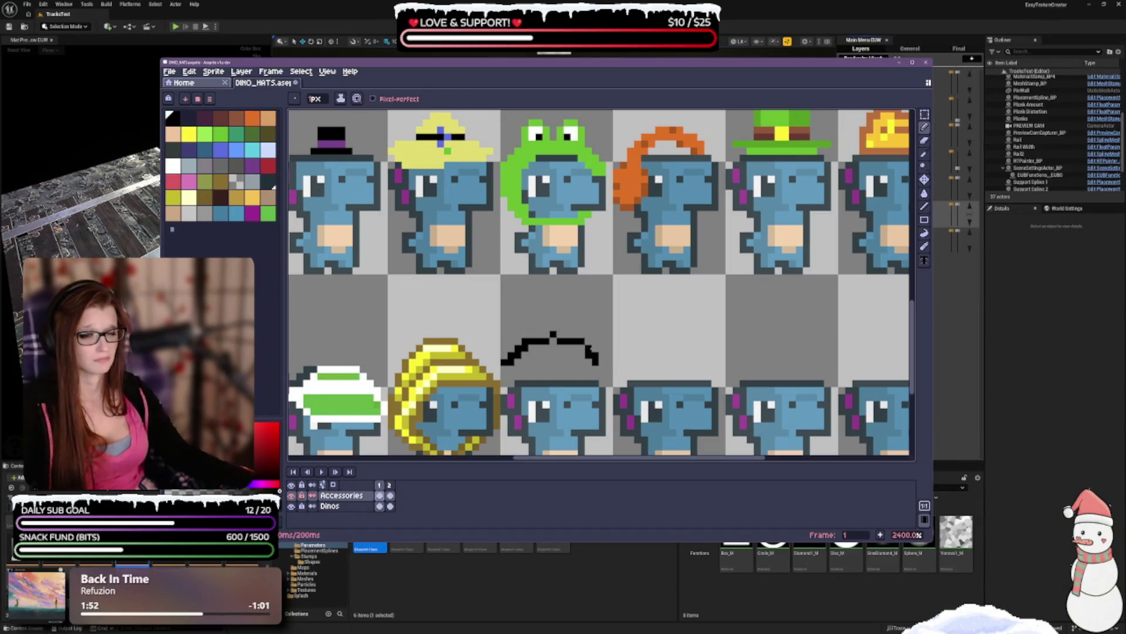
left_click(602, 356)
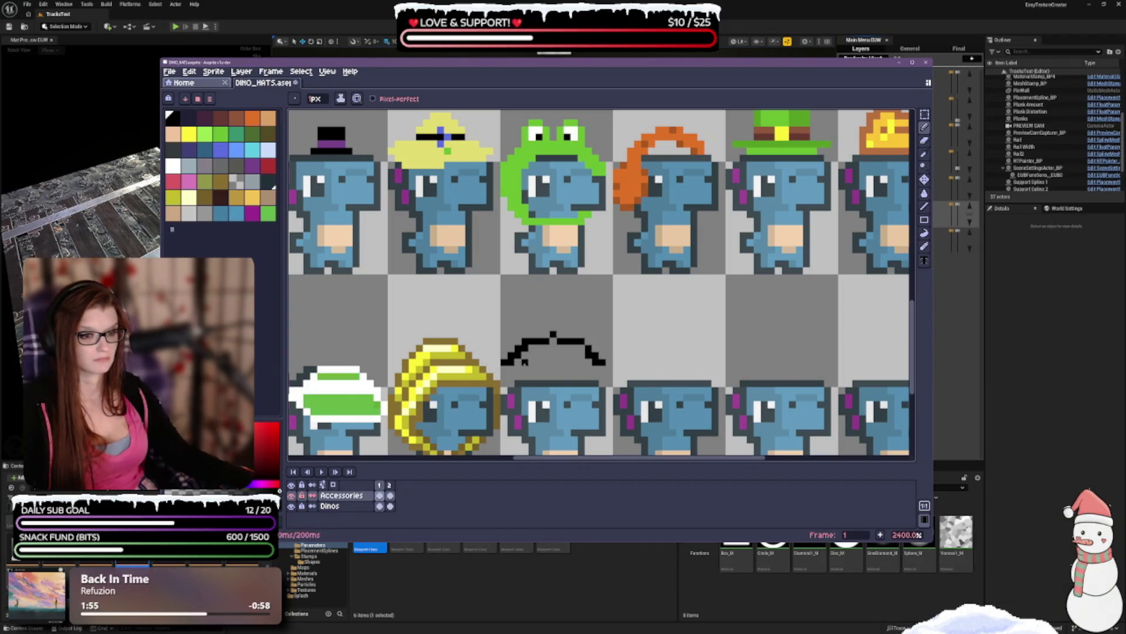
left_click(505, 362)
left_click(603, 368)
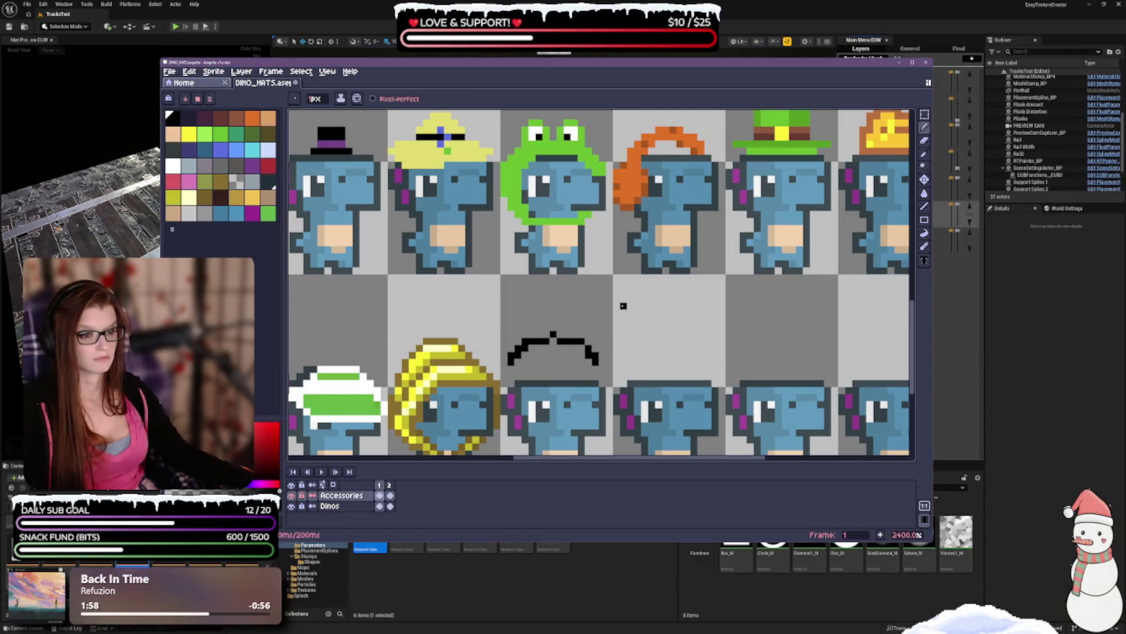
- Extend the arc's right end down toward the brim, undoing the last stray pixels
left_click(595, 349)
left_click(602, 359)
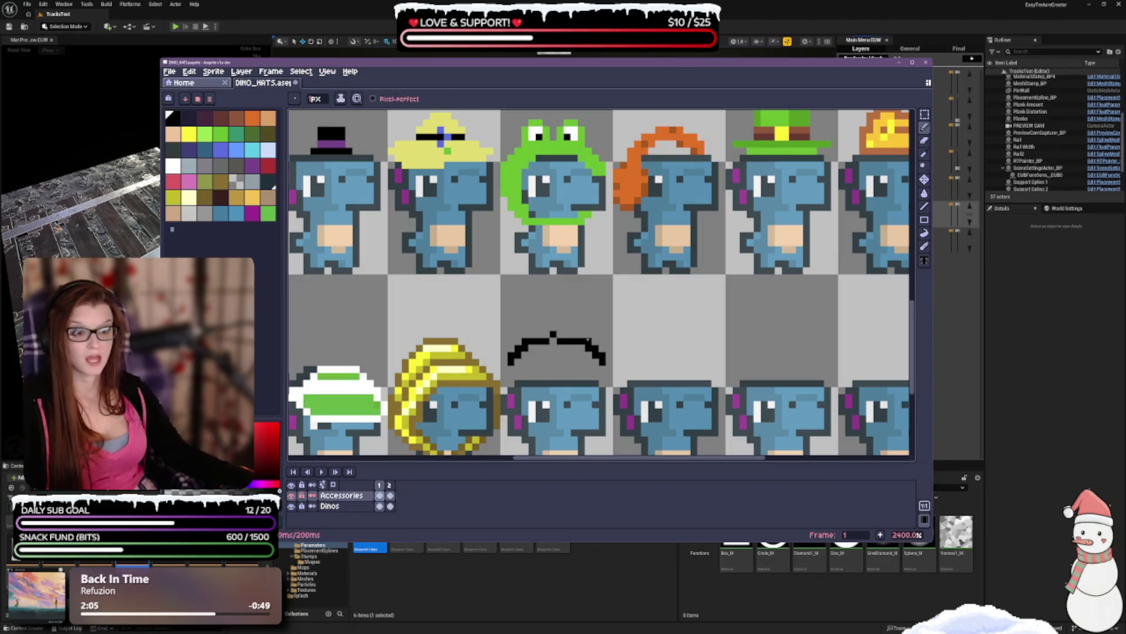
key("ctrl+z")
key("ctrl+z")
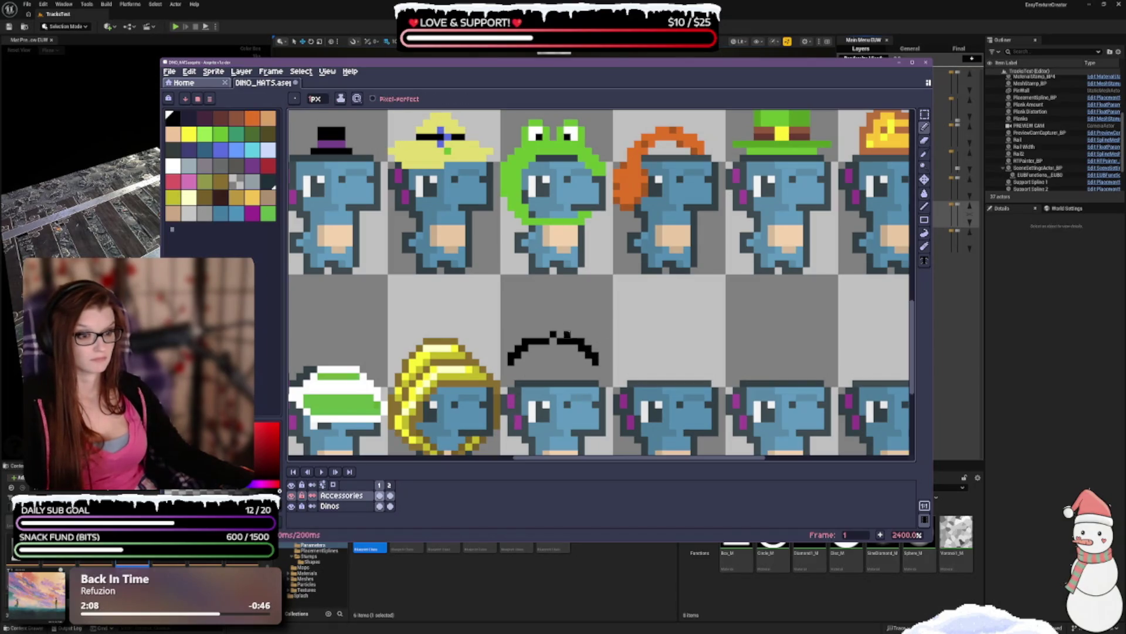
scroll(698, 329, "down", 3)
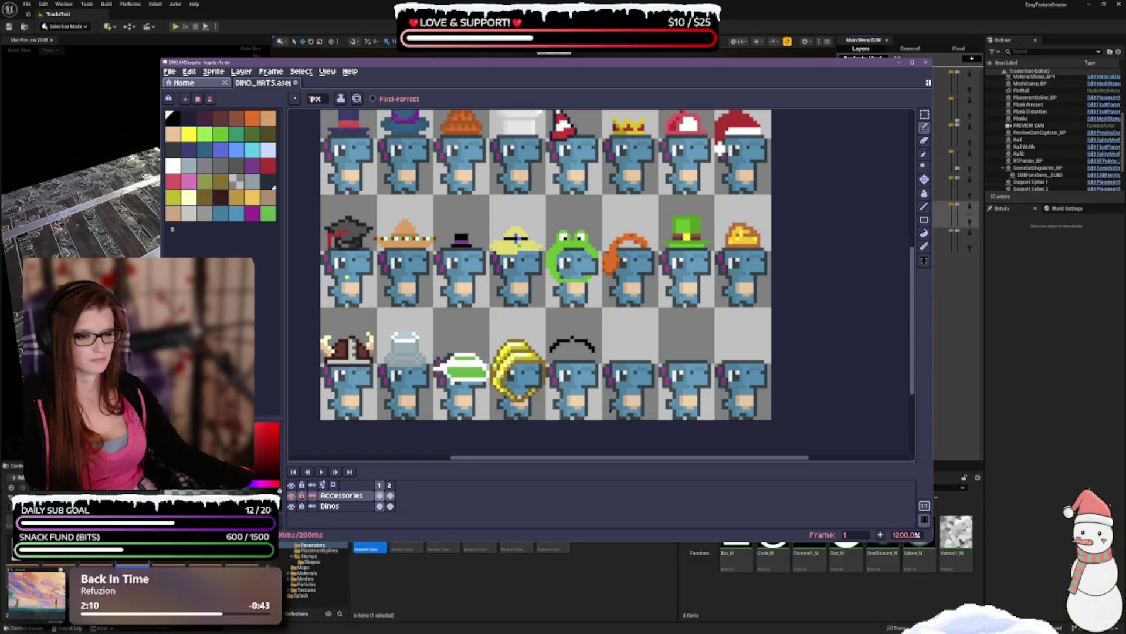
scroll(572, 339, "up", 3)
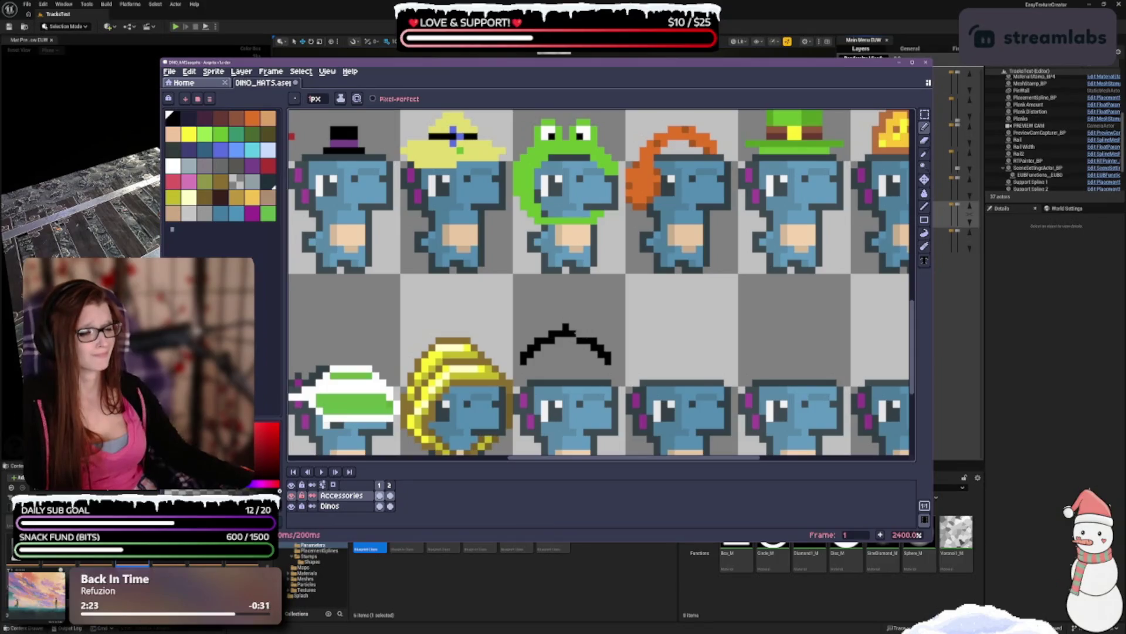
scroll(586, 291, "down", 3)
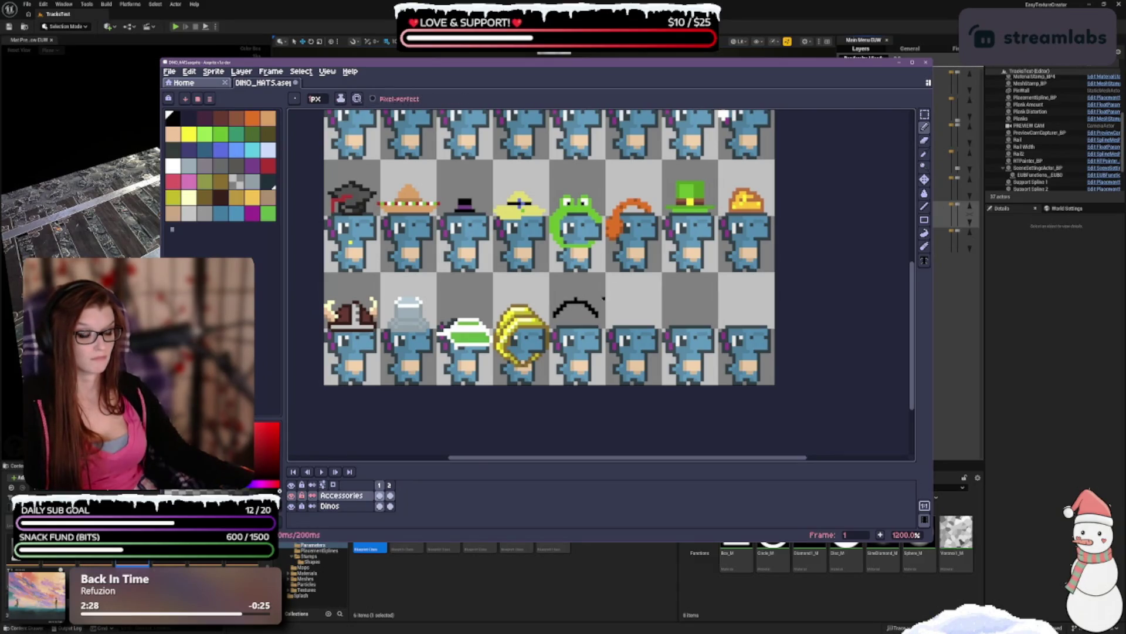
scroll(604, 300, "up", 1)
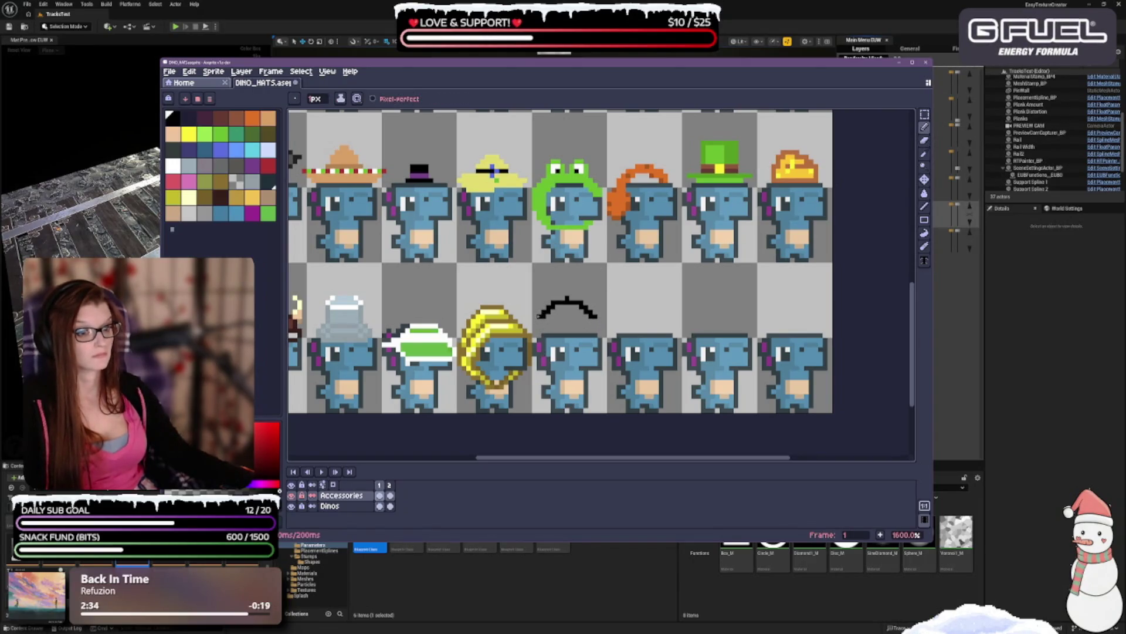
scroll(601, 356, "up", 1)
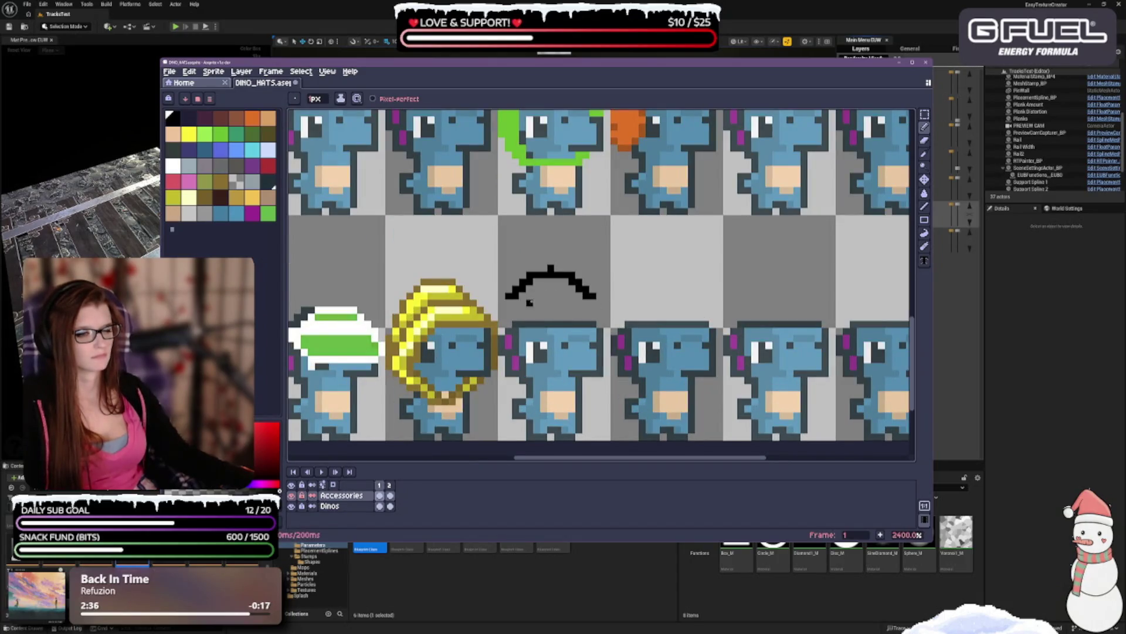
- Add pixels curving both ends of the black arc downward and remove the stray pixels inside it
left_click(566, 282)
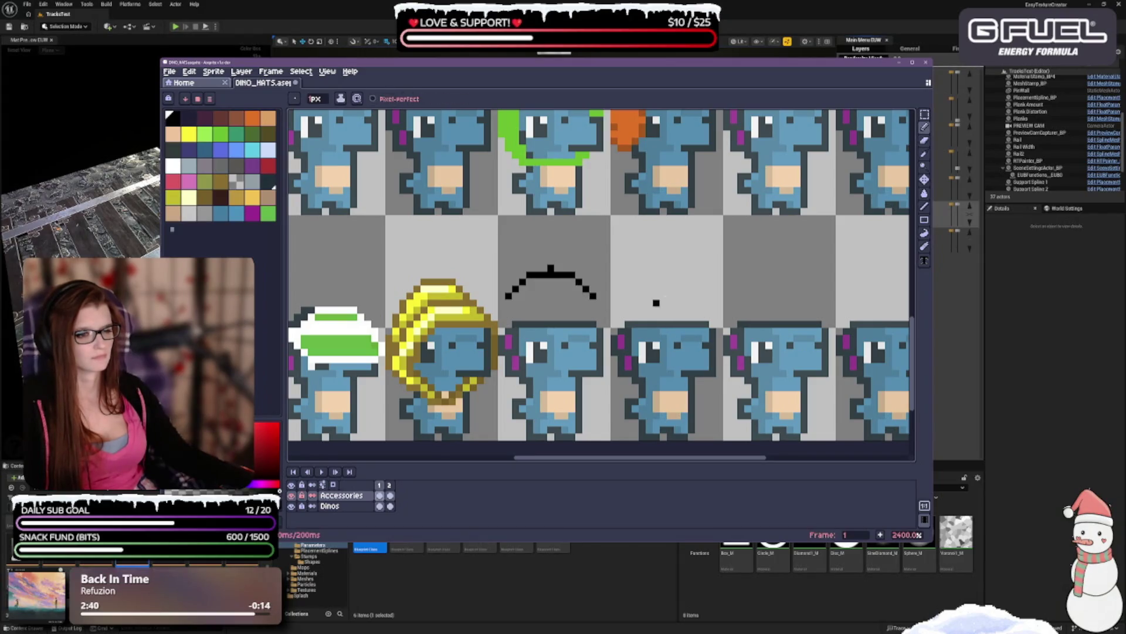
scroll(580, 257, "down", 1)
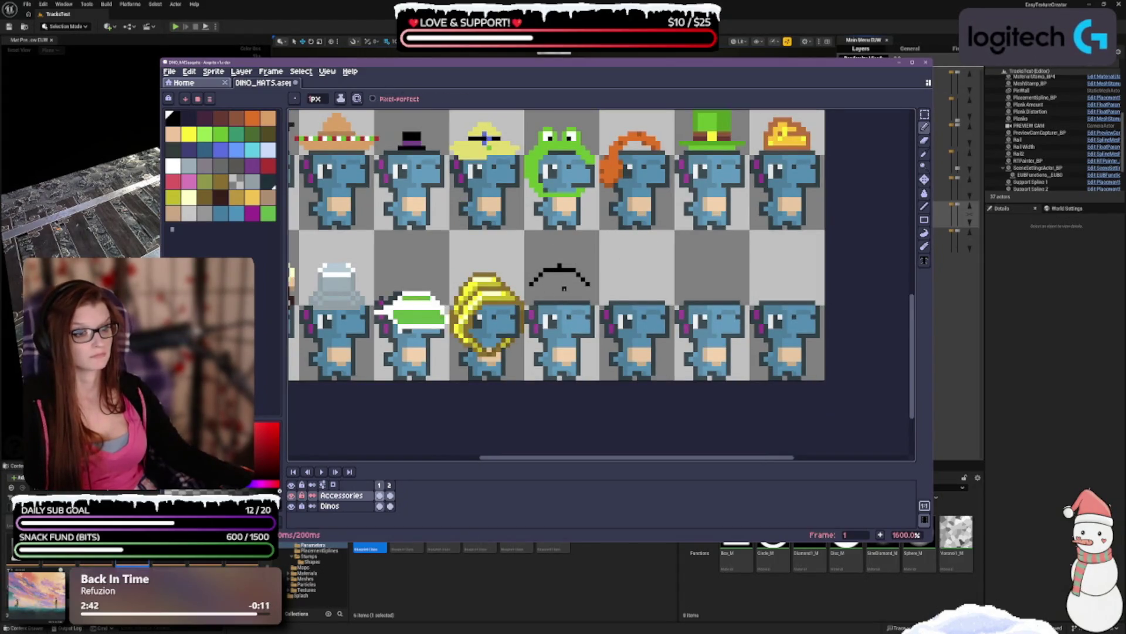
scroll(576, 269, "up", 1)
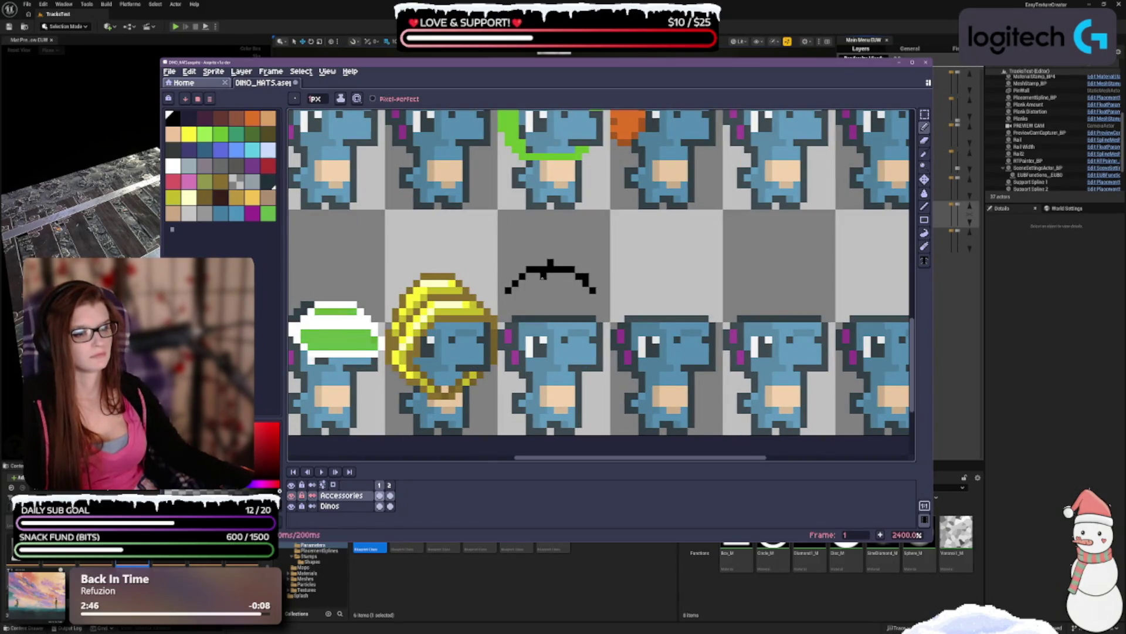
left_click(600, 290)
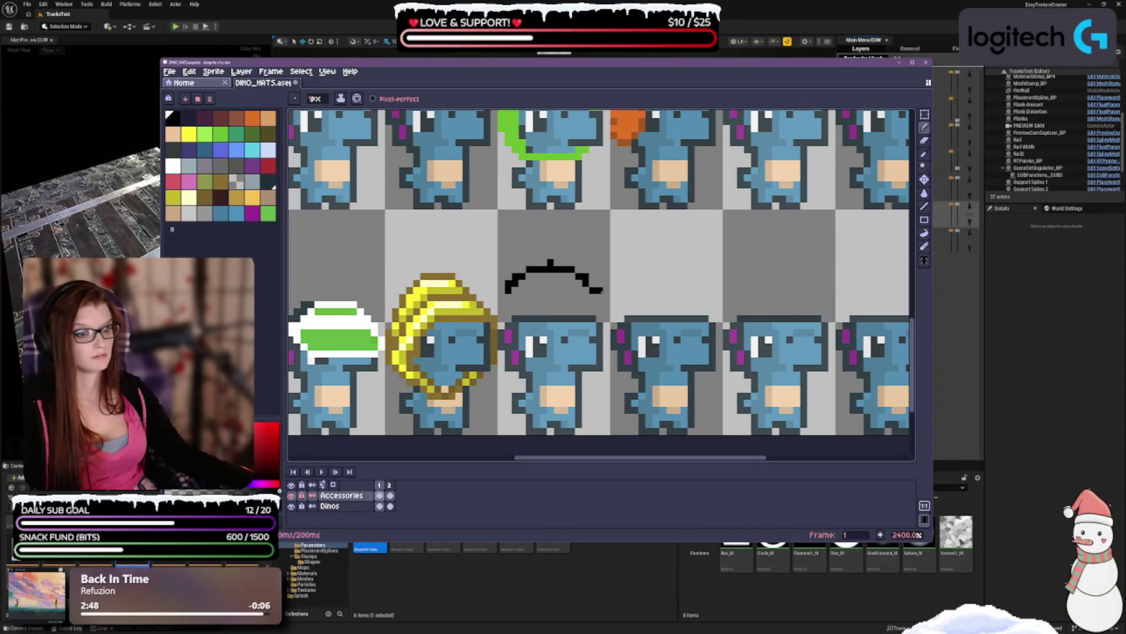
left_click(529, 291)
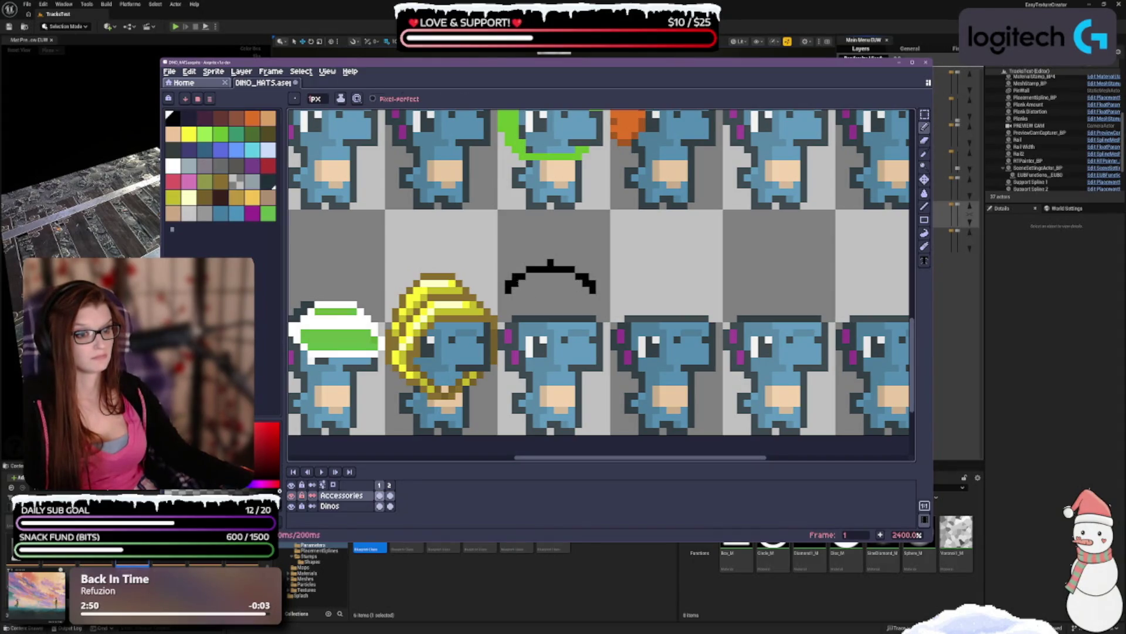
key("ctrl+z")
scroll(611, 324, "down", 2)
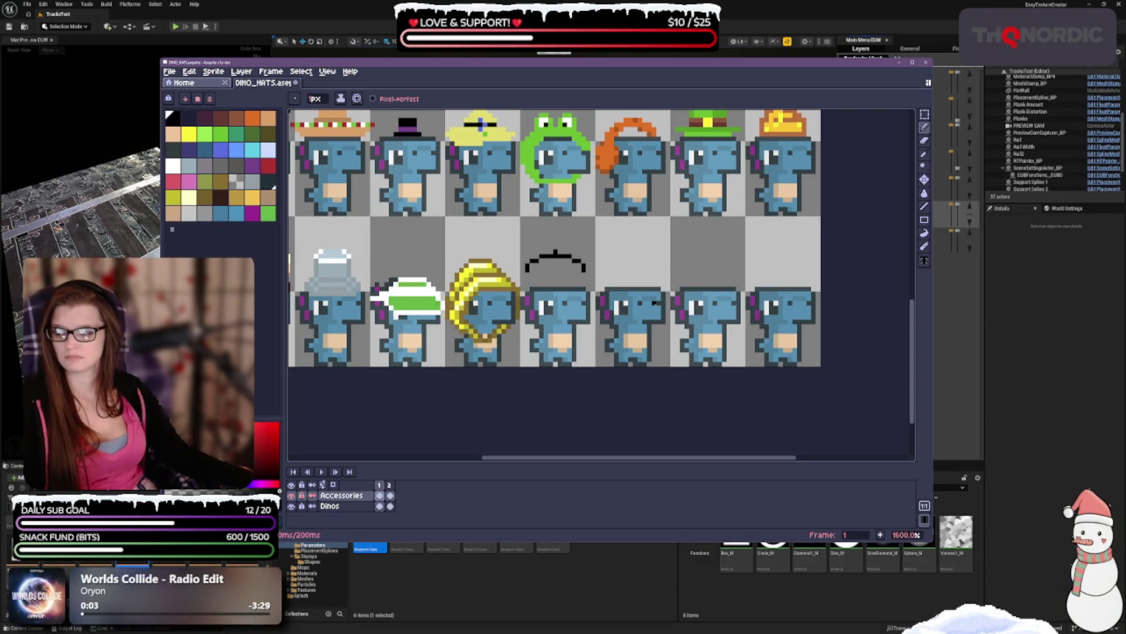
scroll(583, 292, "up", 1)
scroll(583, 292, "down", 1)
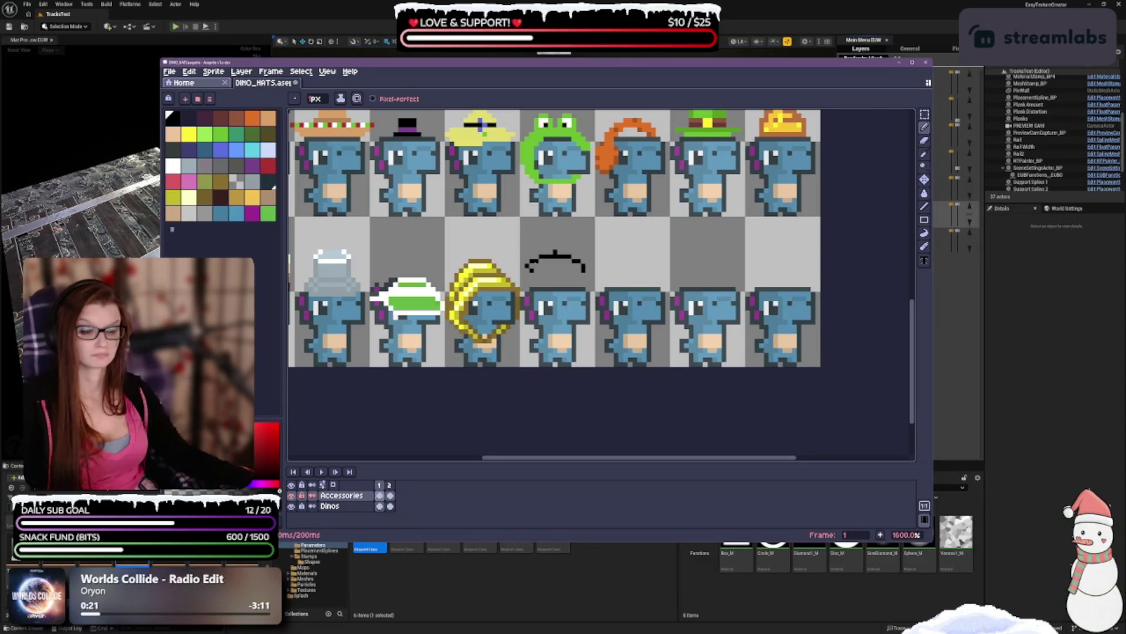
- Undo the last stroke and draw a flat black brim line beneath the arched hat
key("ctrl+z")
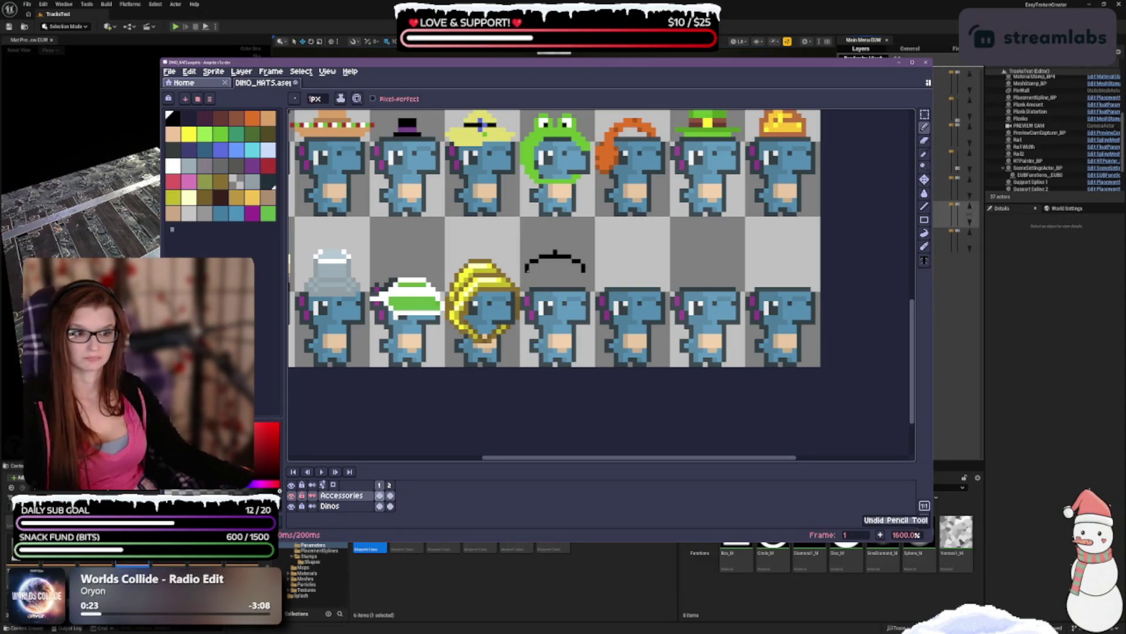
left_click_drag(530, 269, 547, 271)
left_click(579, 270)
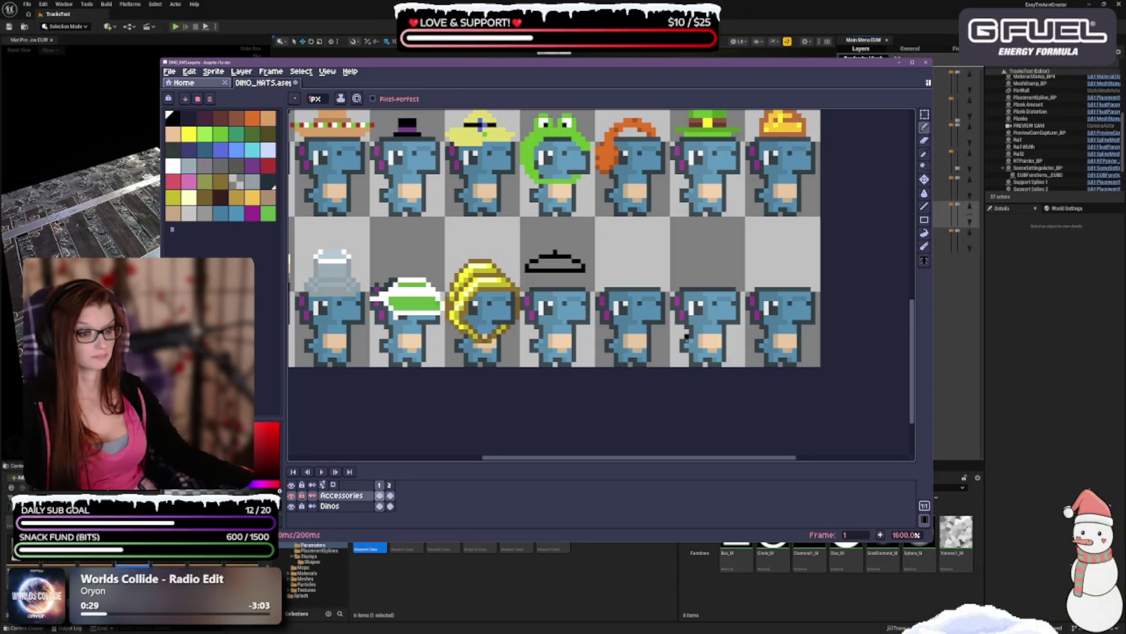
scroll(621, 352, "down", 1)
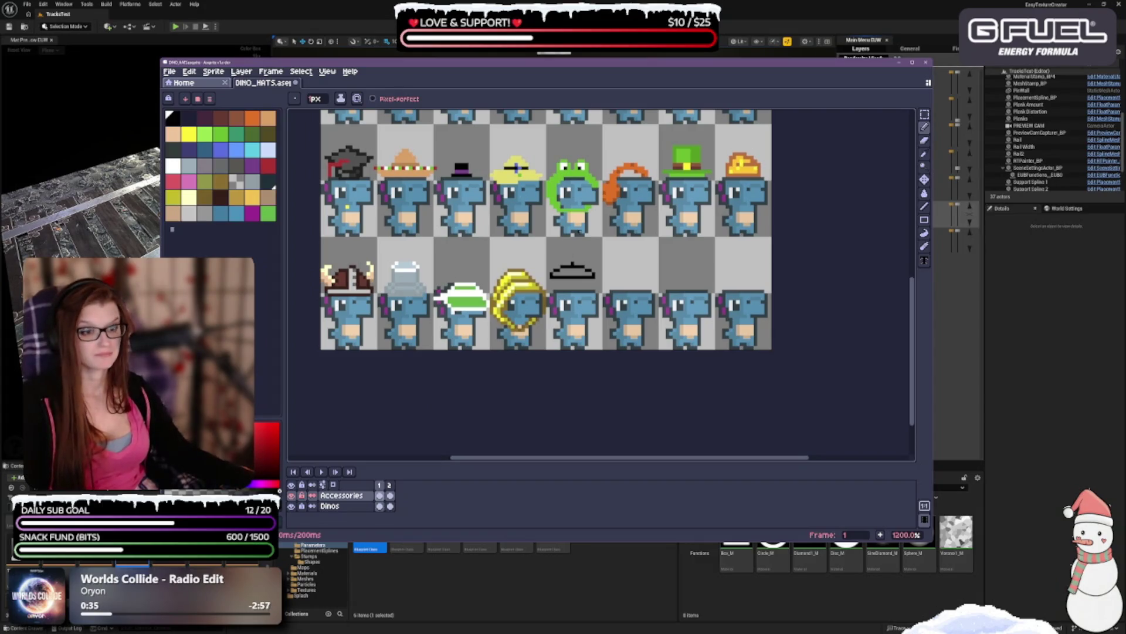
scroll(537, 141, "up", 2)
scroll(537, 141, "up", 1)
scroll(536, 141, "up", 1)
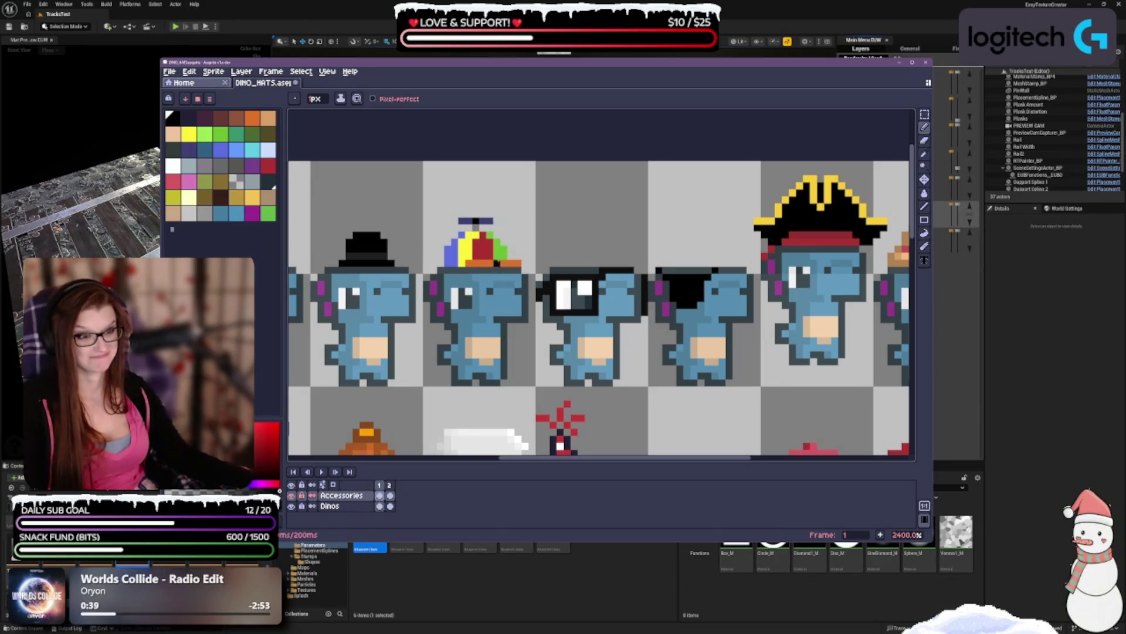
scroll(511, 264, "down", 3)
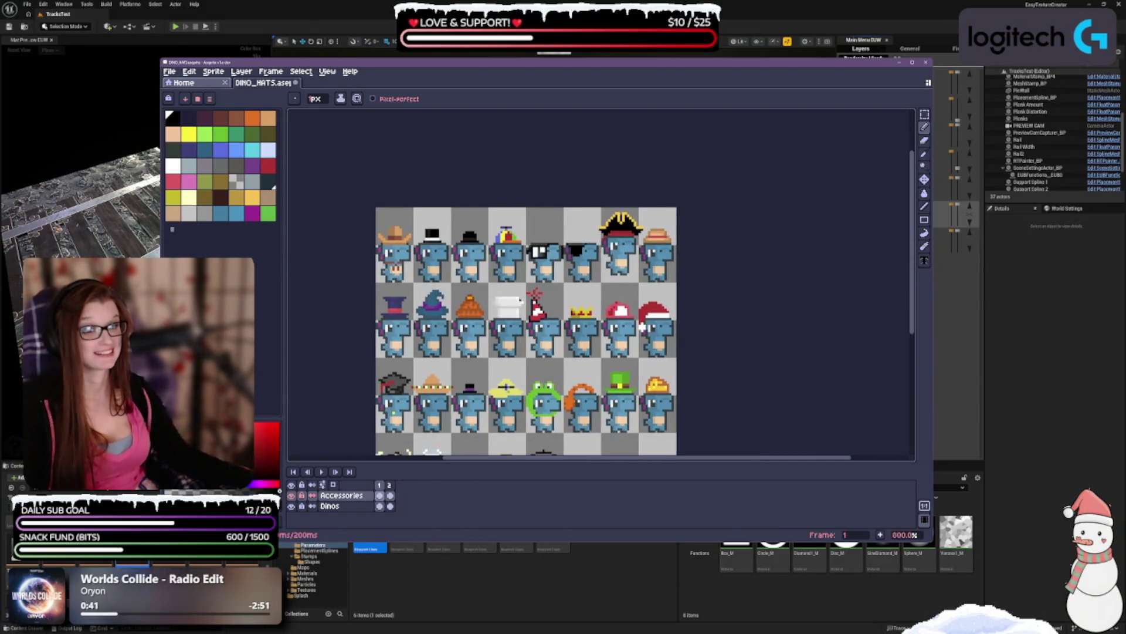
scroll(528, 338, "up", 1)
scroll(528, 299, "down", 1)
scroll(528, 300, "down", 3)
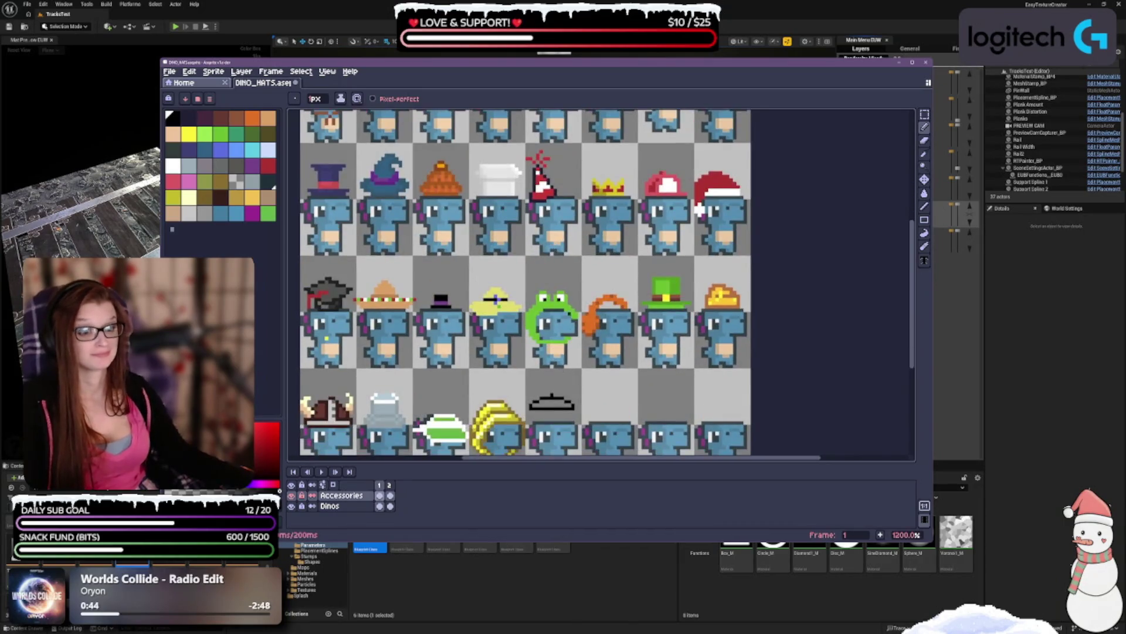
scroll(528, 300, "up", 7)
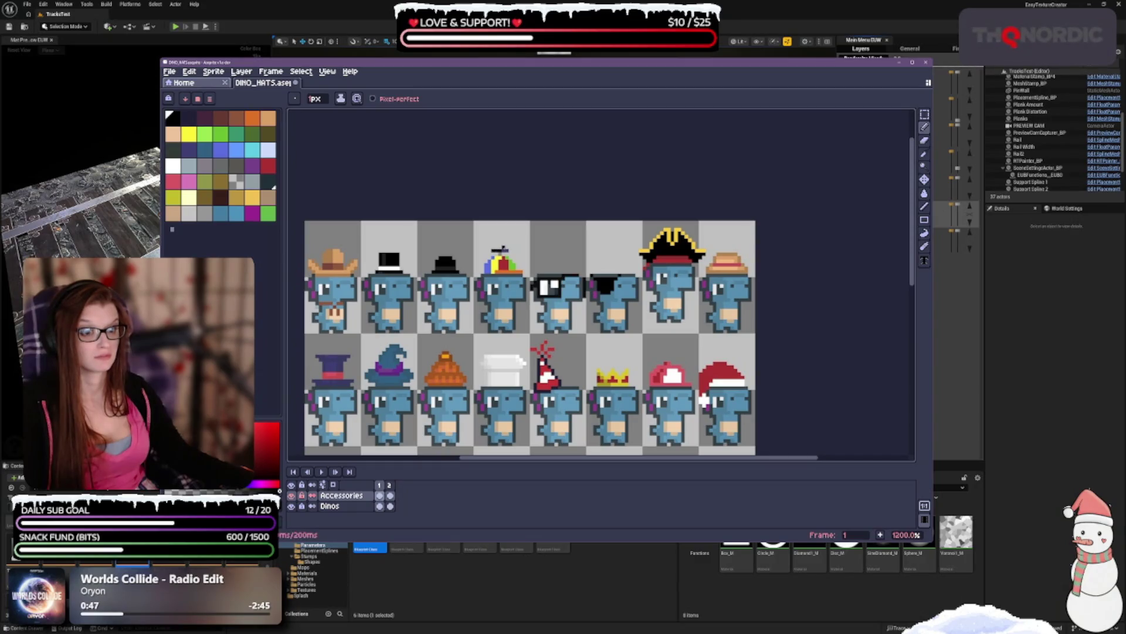
scroll(571, 317, "down", 4)
scroll(571, 317, "up", 2)
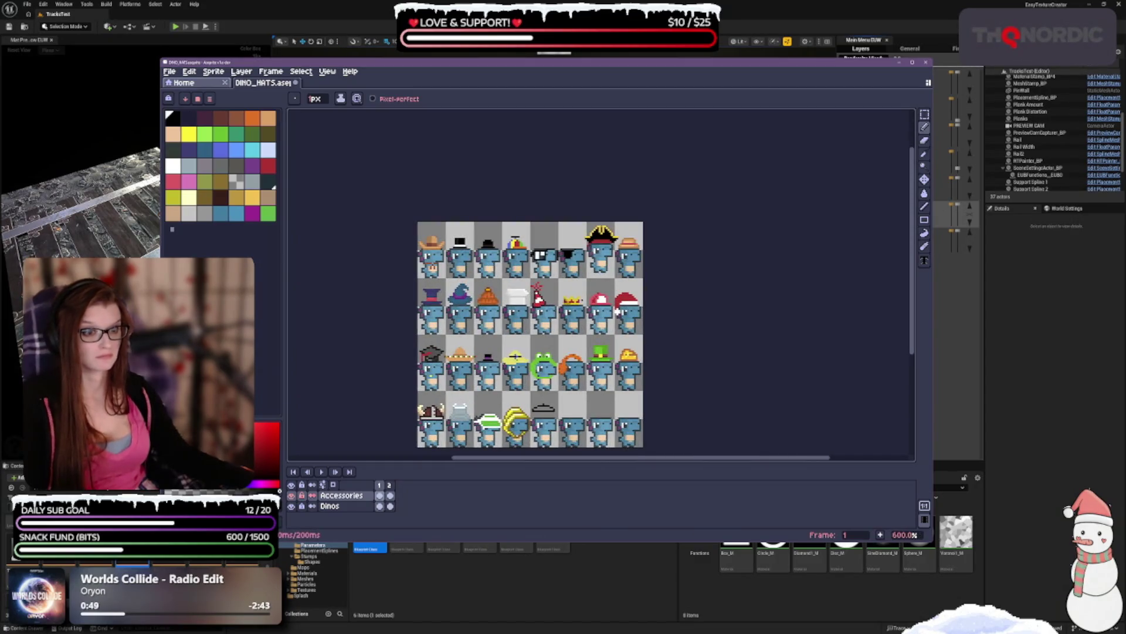
- Undo the last stroke, return to the Pencil and settle on a grey drawing colour after navy and black
key("ctrl+z")
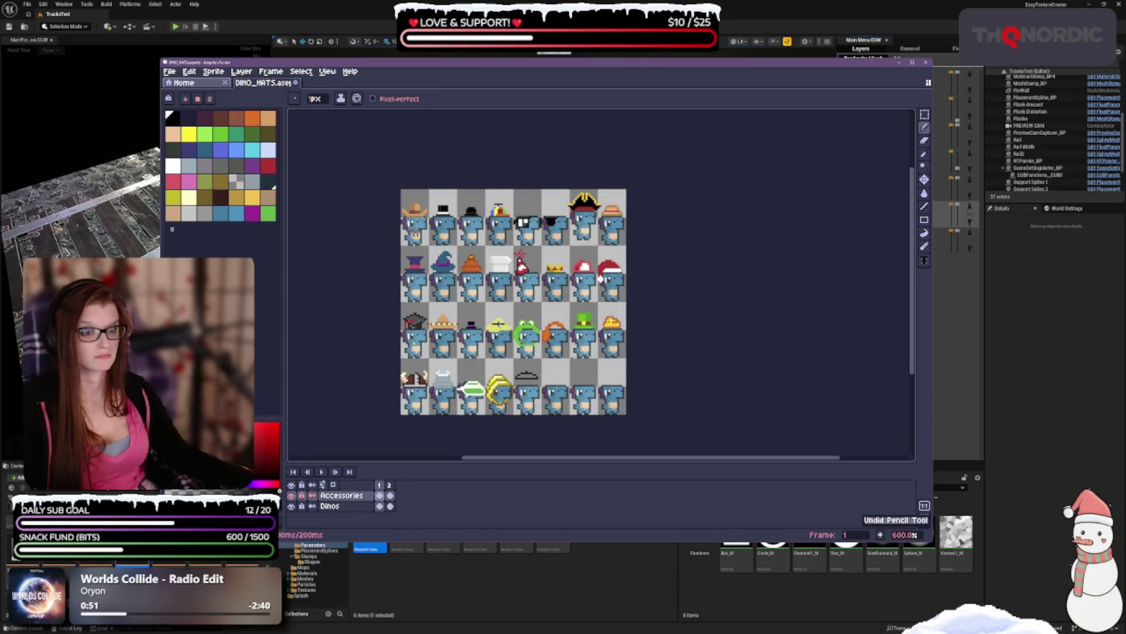
key("b")
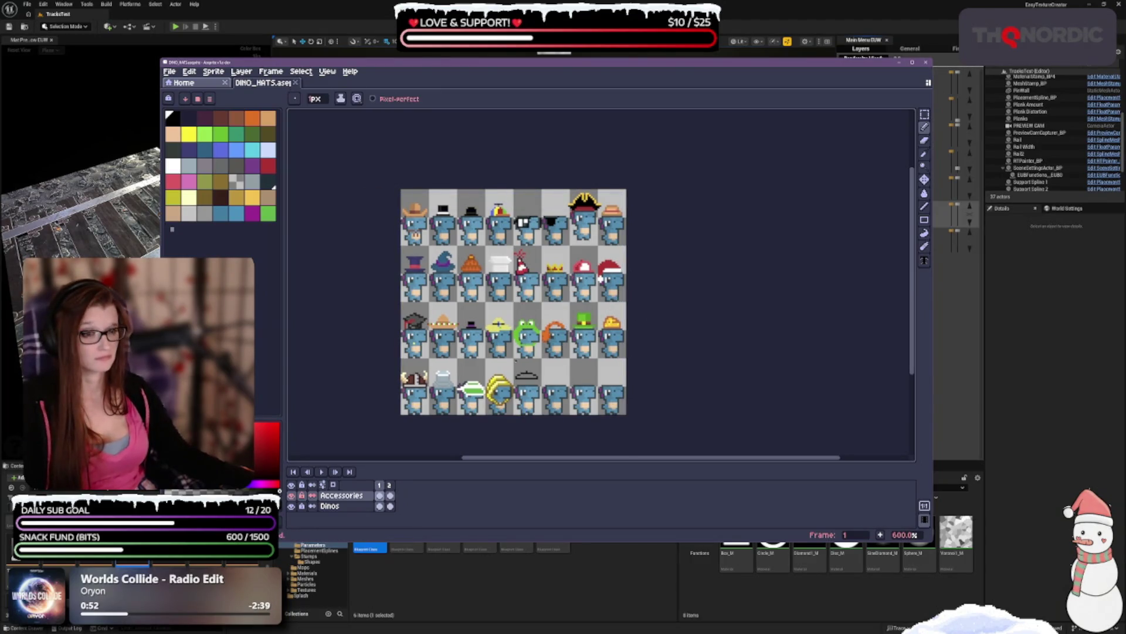
scroll(514, 313, "up", 1)
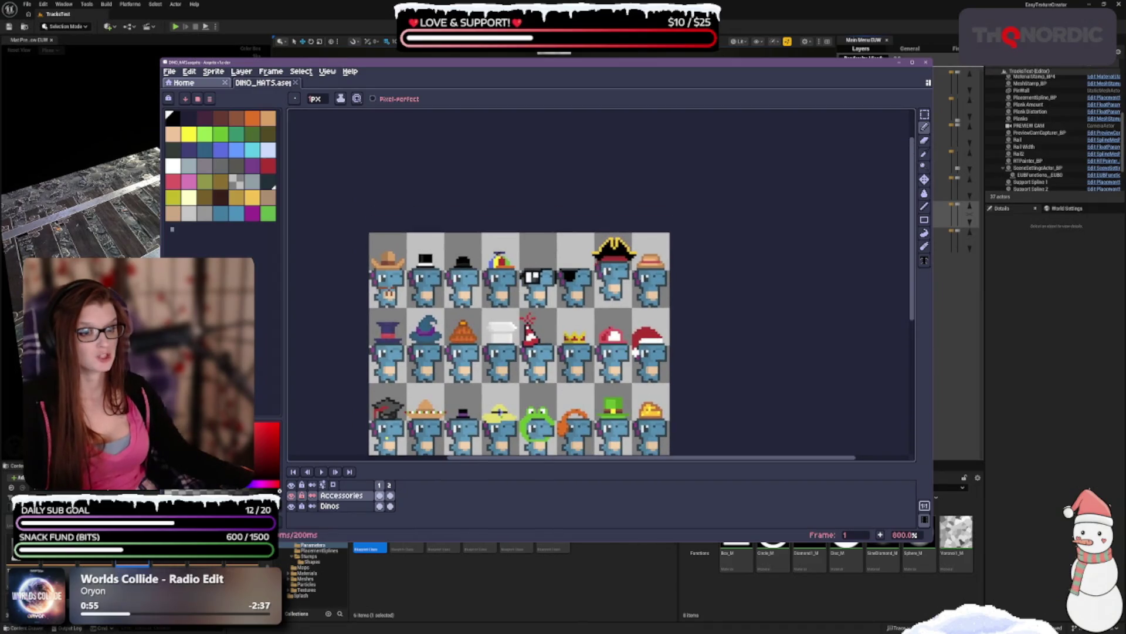
scroll(379, 256, "up", 1)
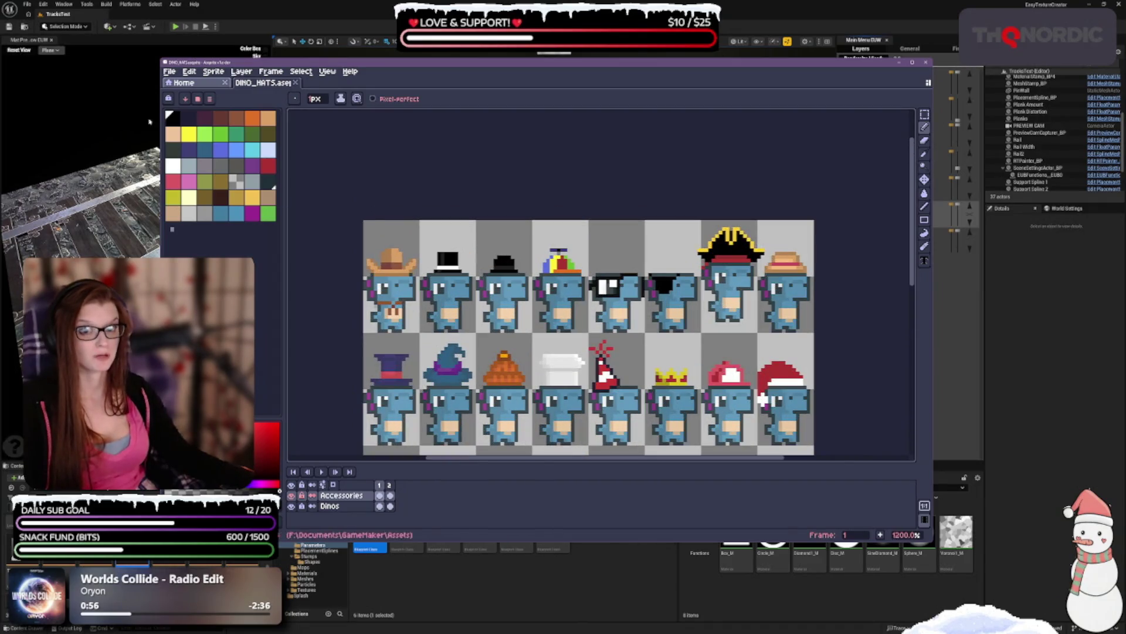
left_click(186, 117)
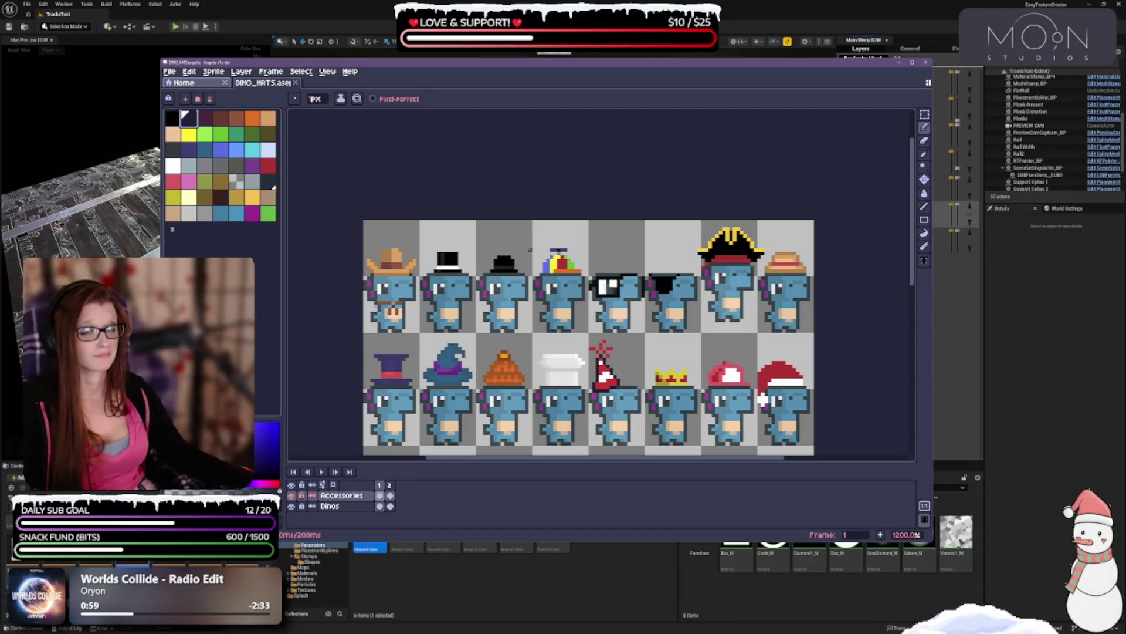
left_click(172, 117)
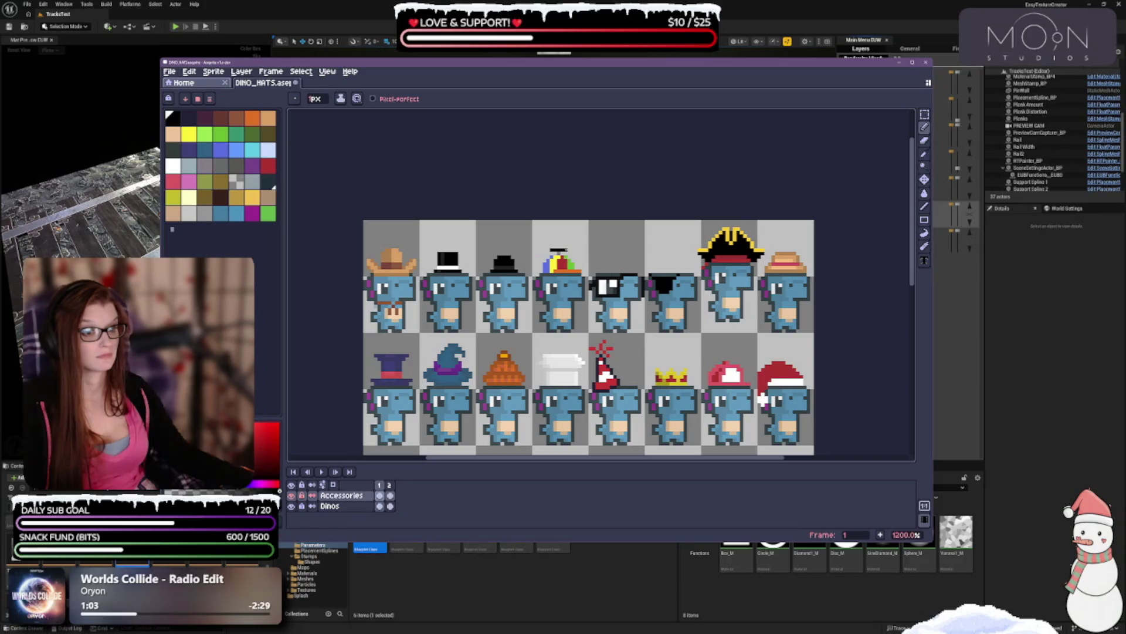
left_click(220, 165)
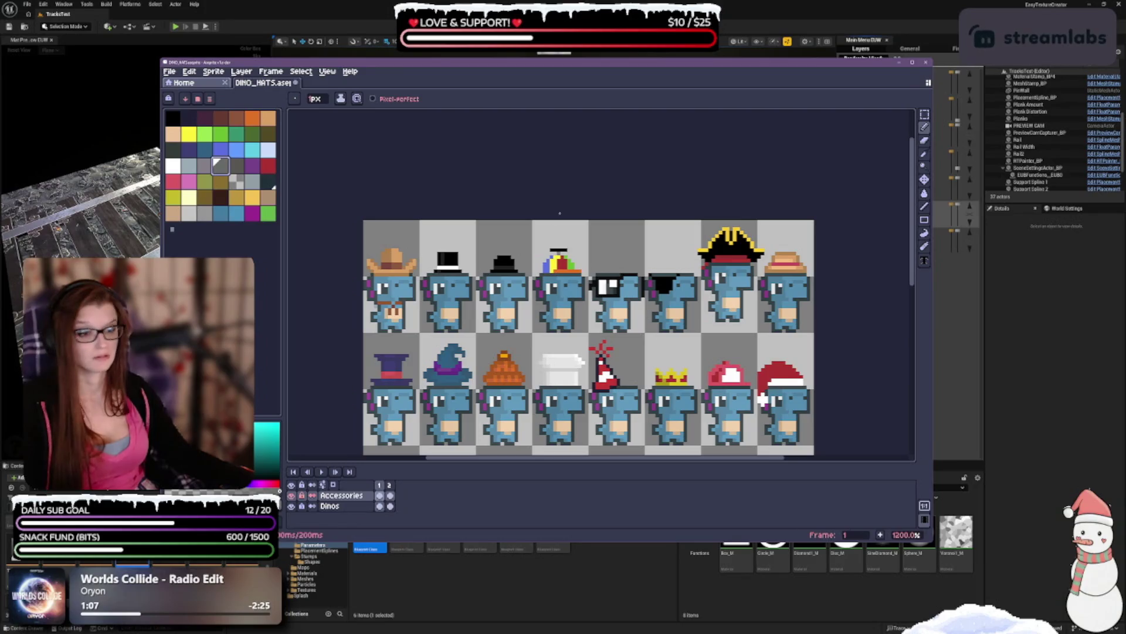
scroll(763, 399, "down", 2)
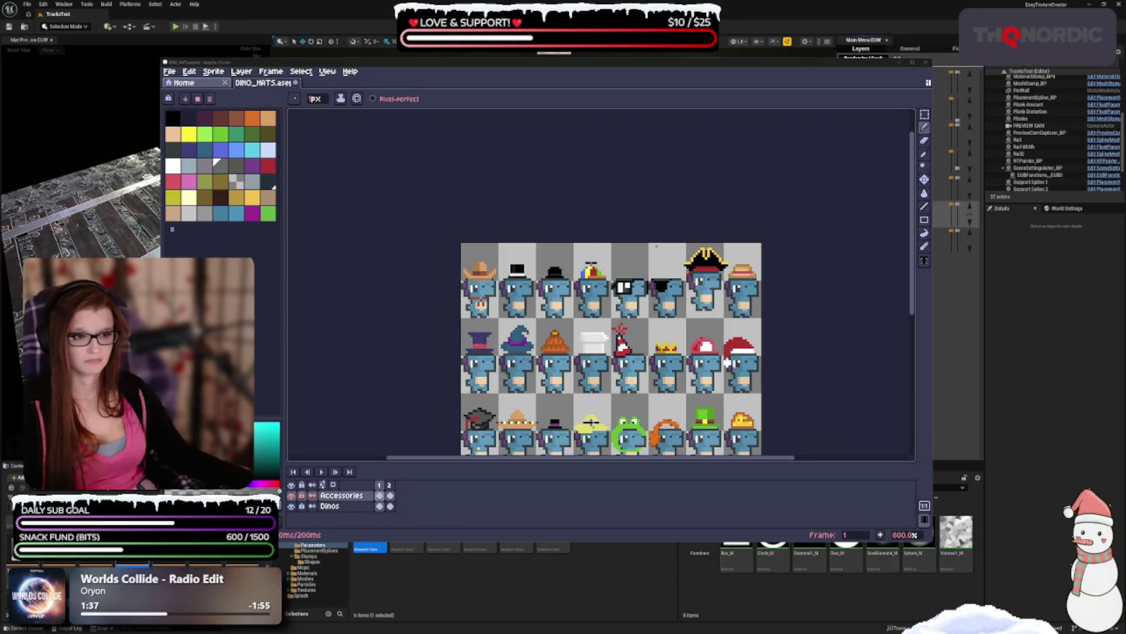
scroll(599, 281, "down", 3)
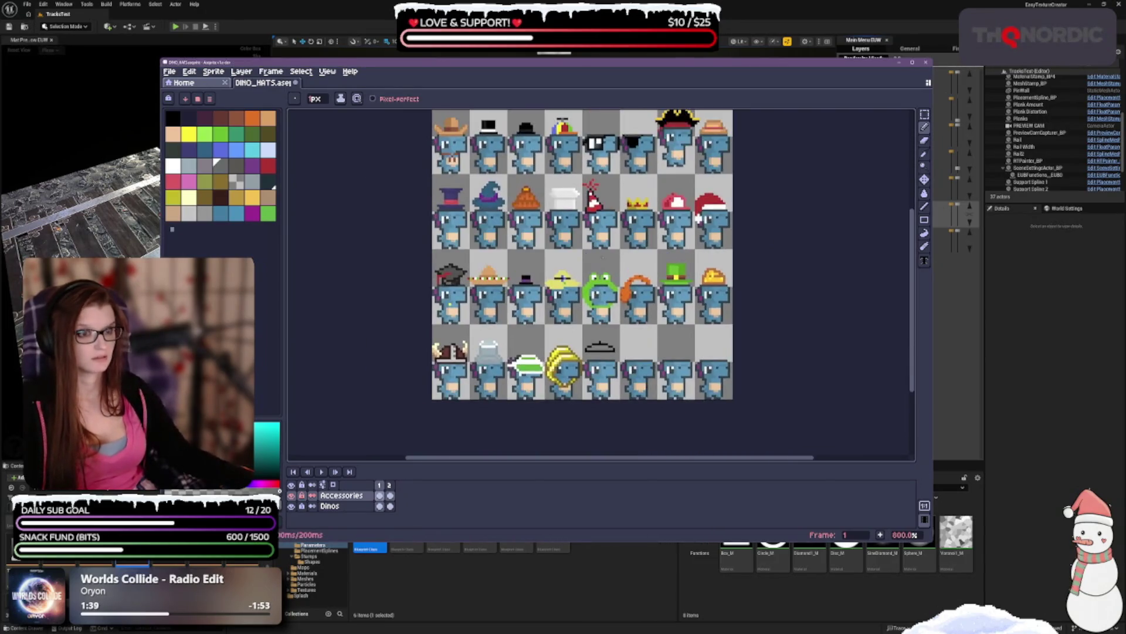
scroll(598, 282, "up", 1)
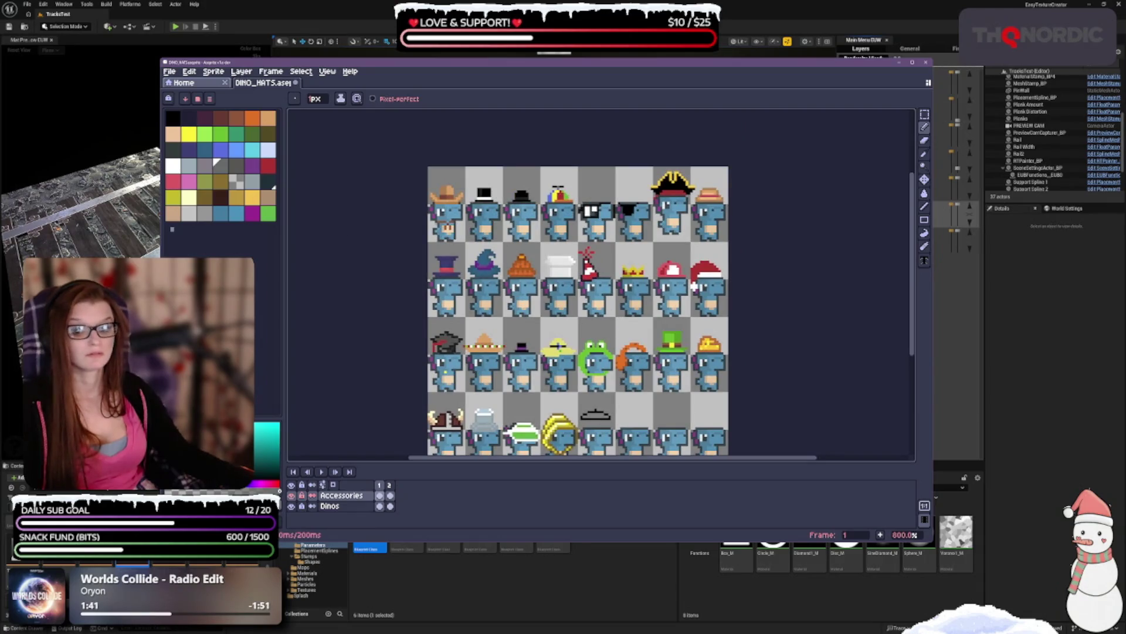
scroll(611, 230, "up", 2)
left_click(174, 150)
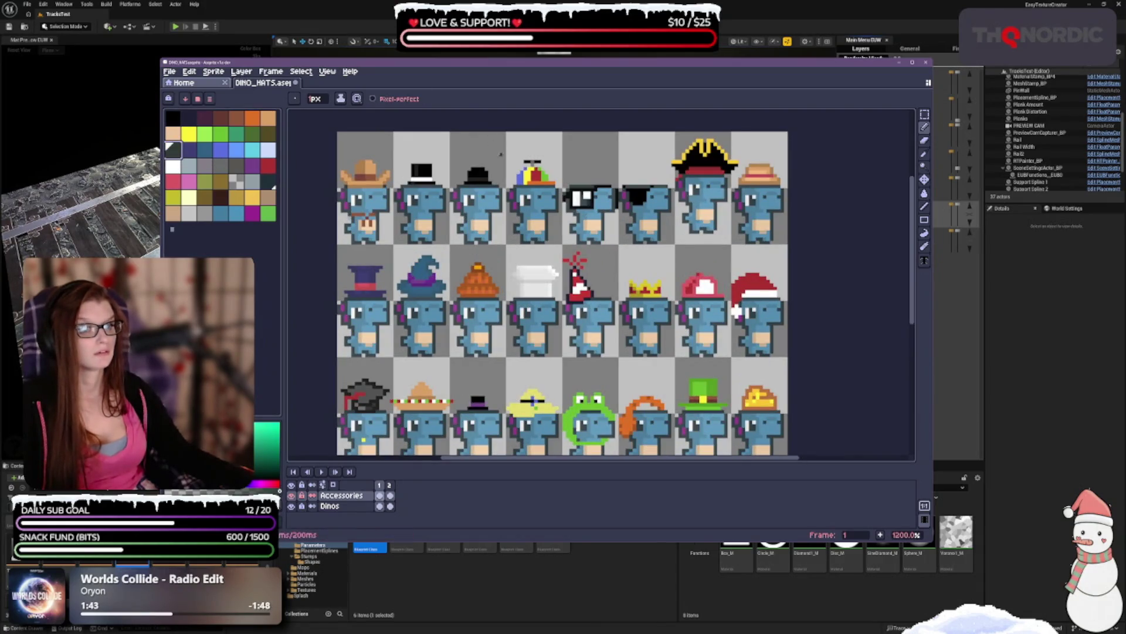
scroll(737, 311, "down", 3)
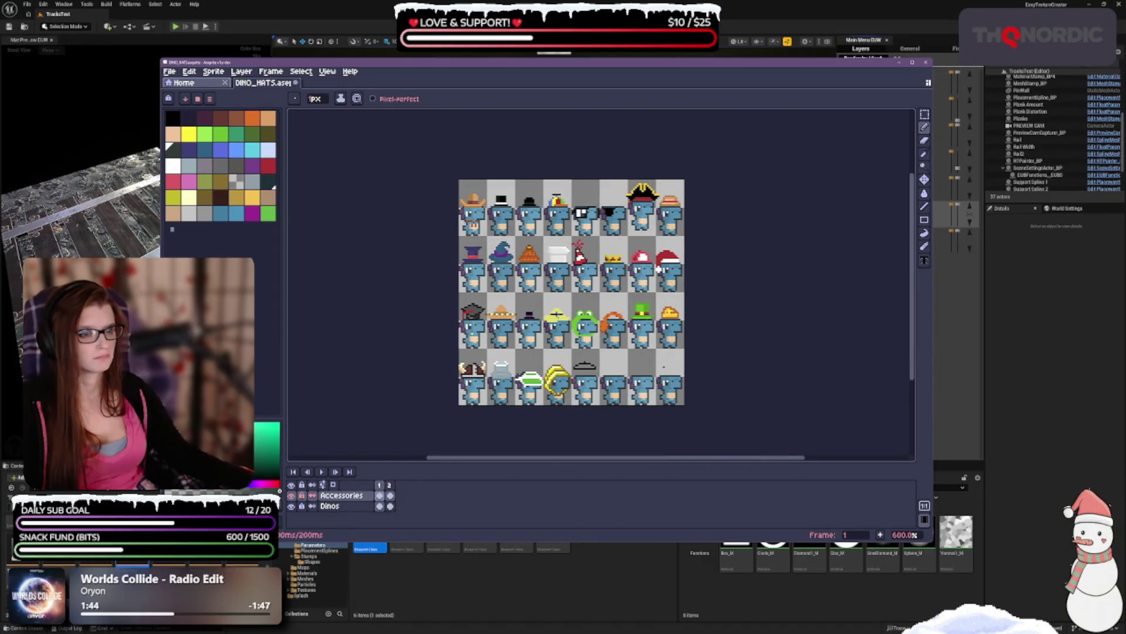
scroll(609, 152, "up", 1)
scroll(609, 152, "up", 1)
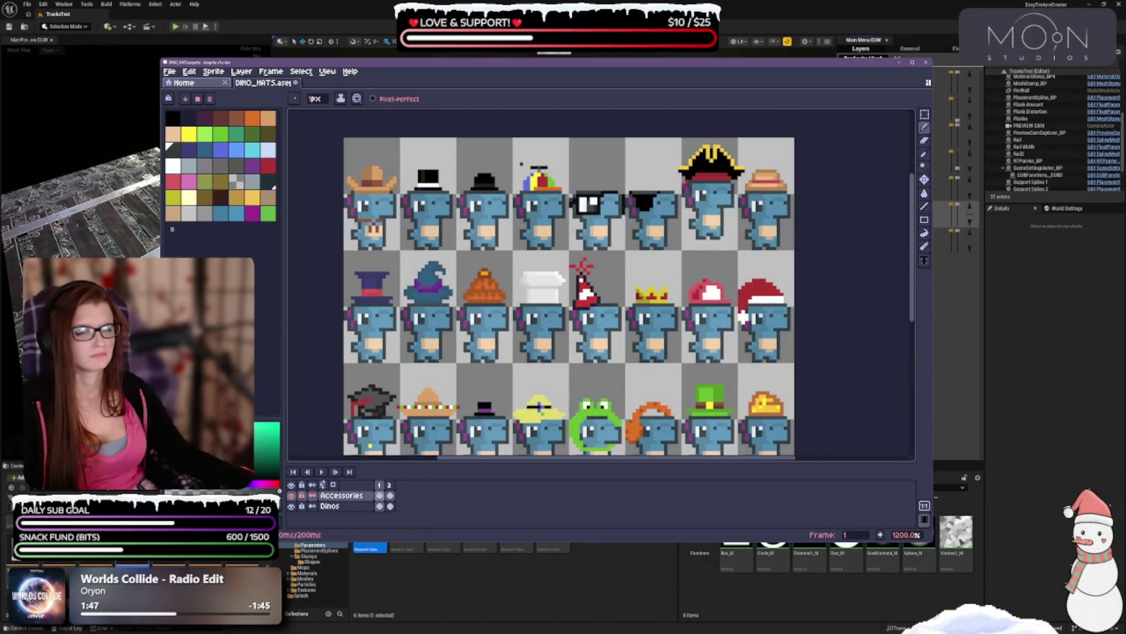
left_click(173, 119)
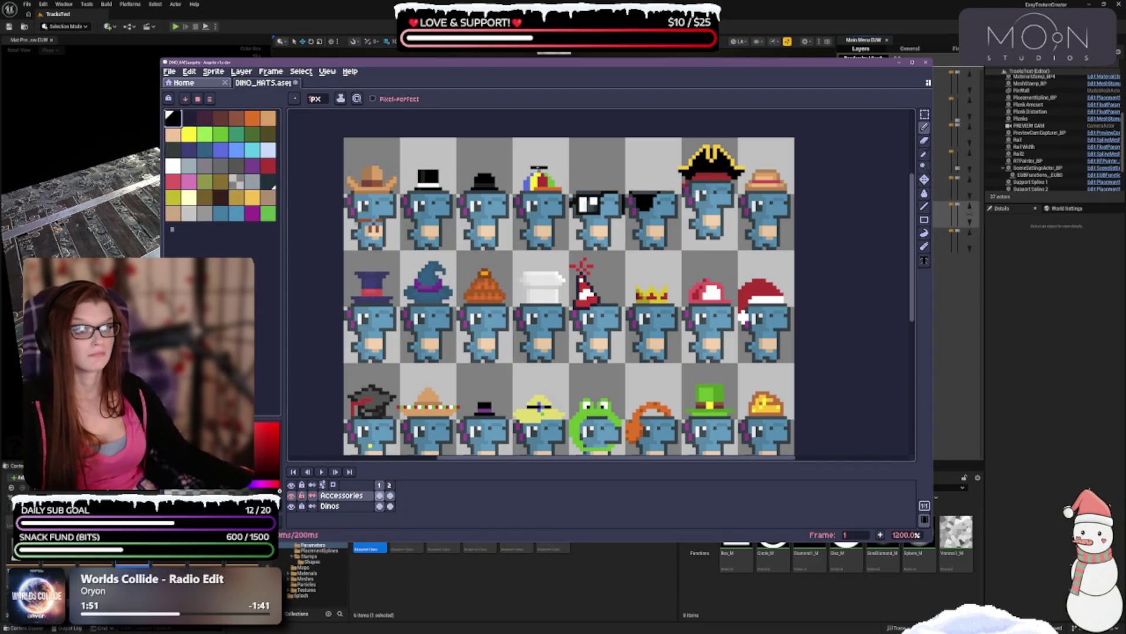
scroll(642, 225, "down", 2)
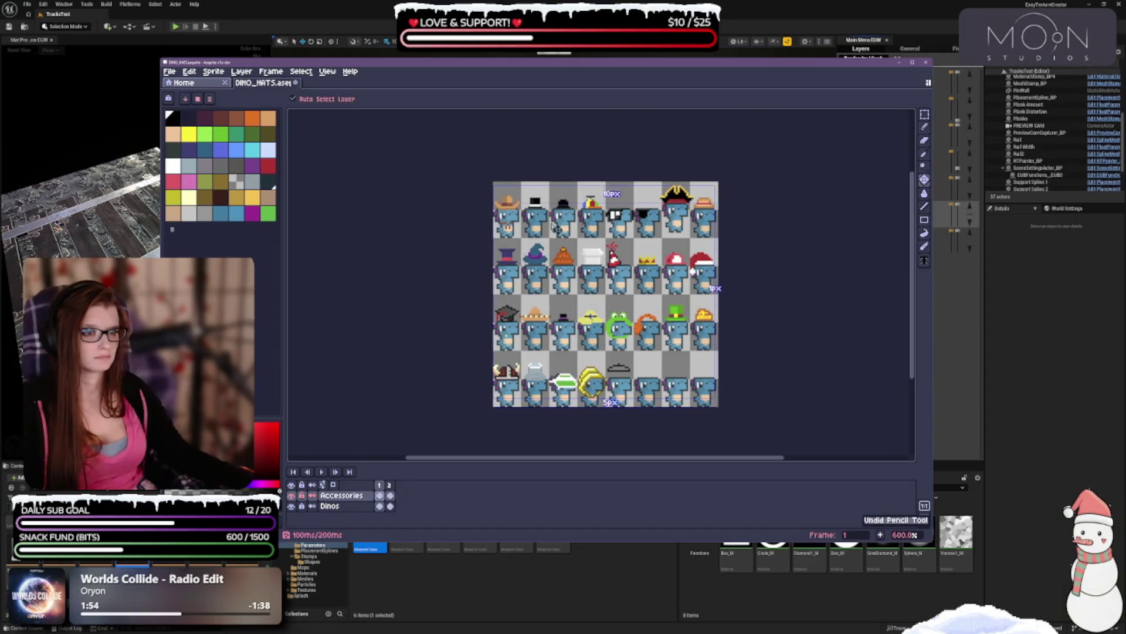
key("ctrl")
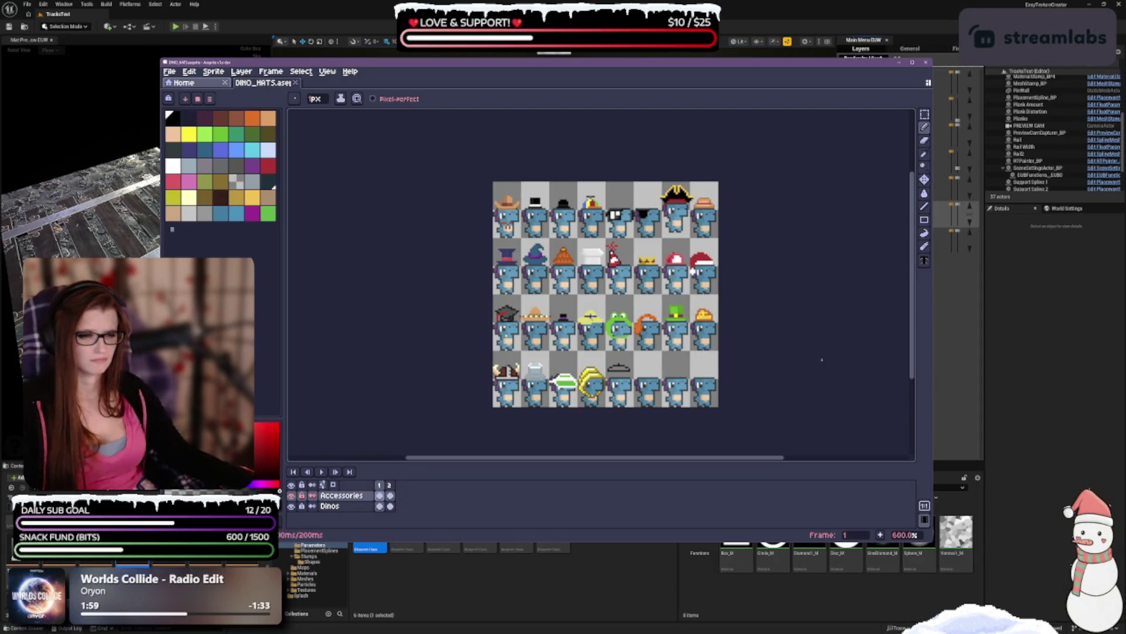
left_click_drag(566, 451, 506, 418)
scroll(505, 419, "up", 1)
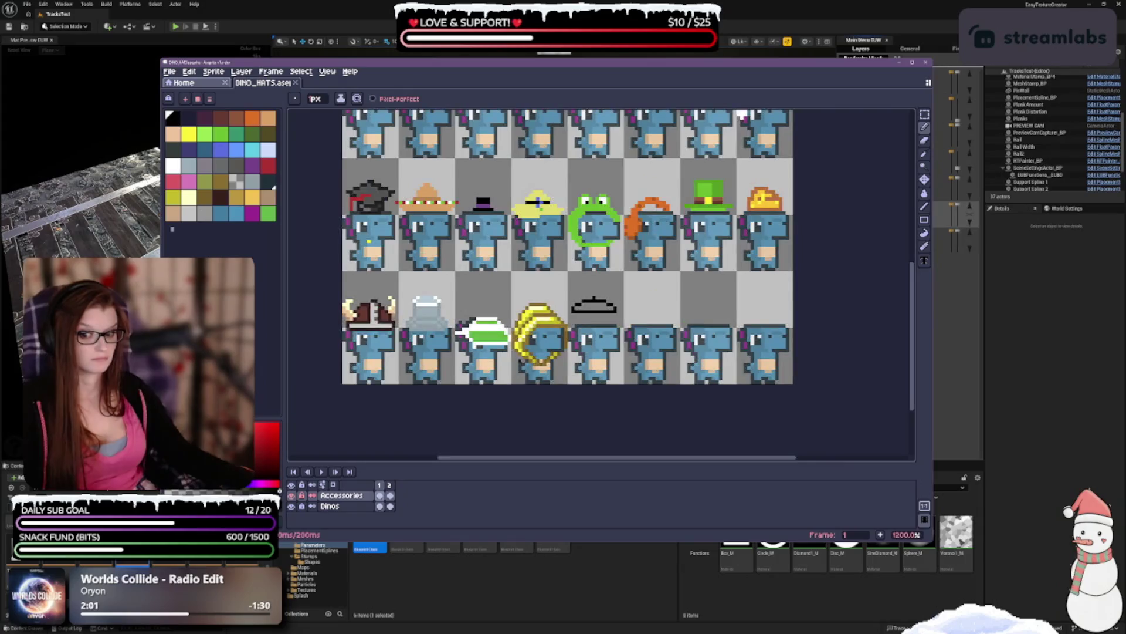
left_click_drag(574, 358, 564, 414)
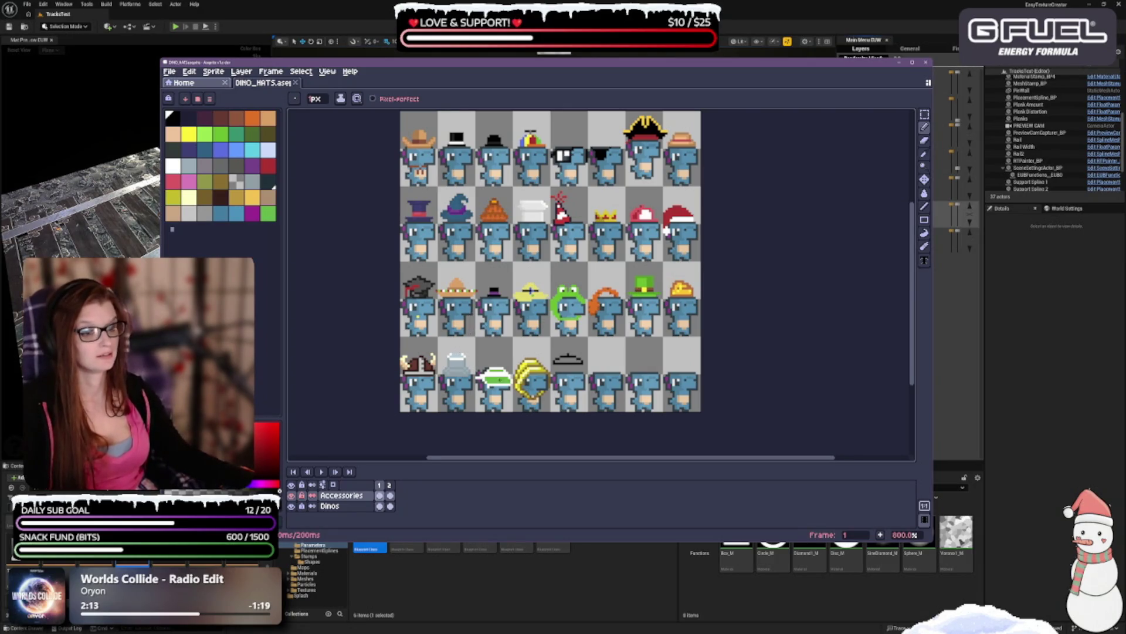
scroll(581, 405, "up", 1)
scroll(581, 405, "up", 1)
scroll(581, 405, "up", 1)
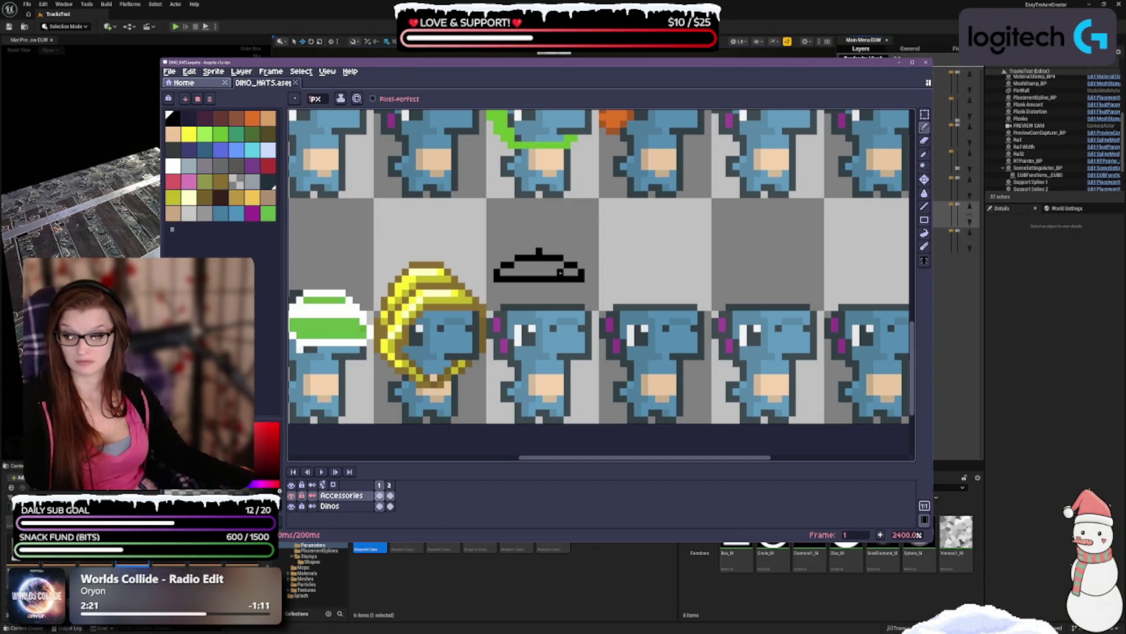
- Round off the cap's top and erase the end and bottom-outline pixels of its flat base
left_click(519, 251)
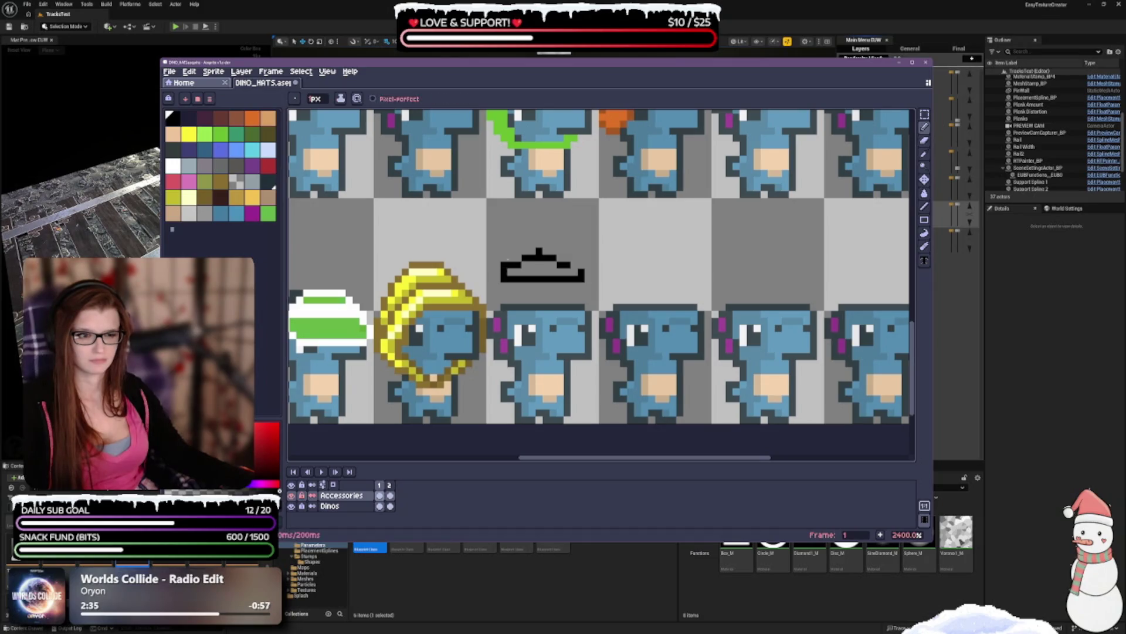
right_click(497, 276)
right_click(580, 277)
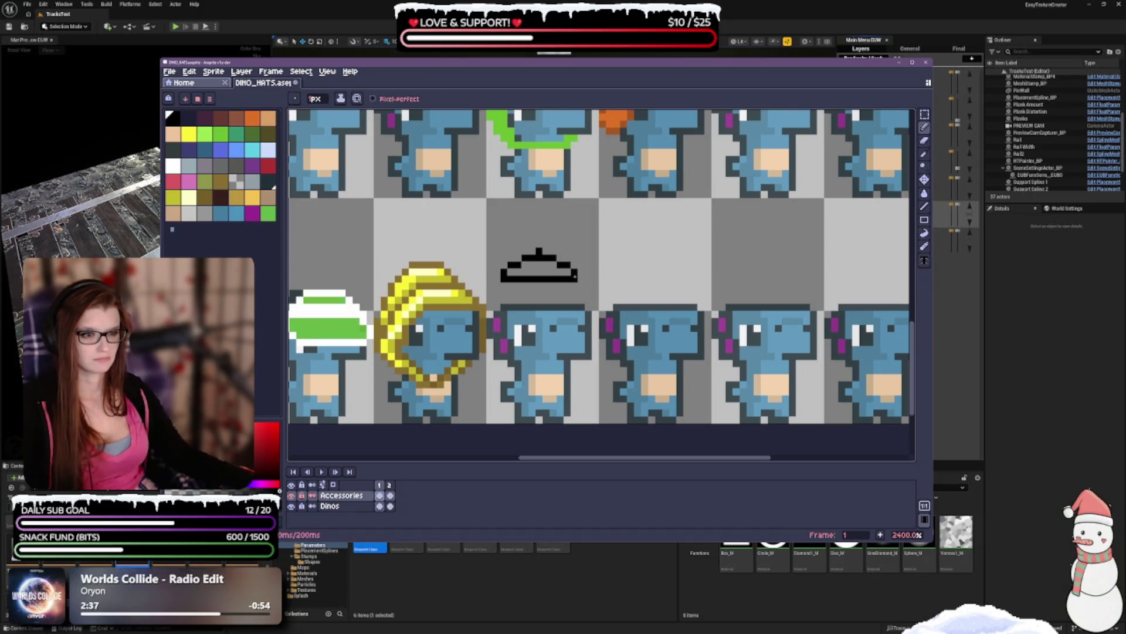
key("e")
left_click(522, 279)
left_click(550, 278)
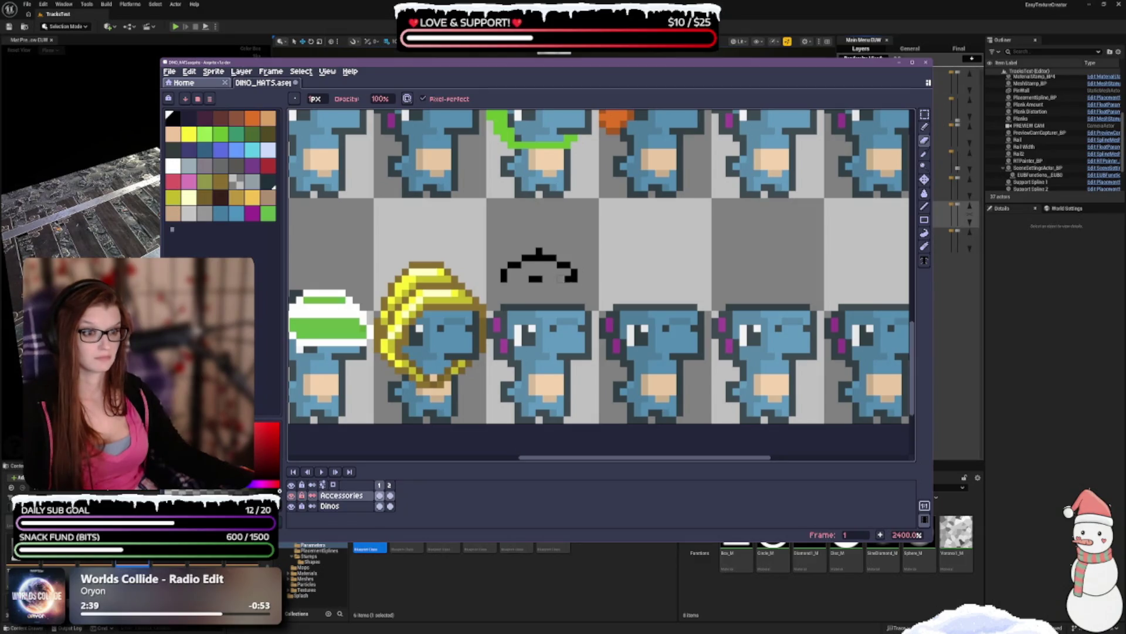
- Extend the hat's lower-left end downward and draw a flat brim line under the dome
key("b")
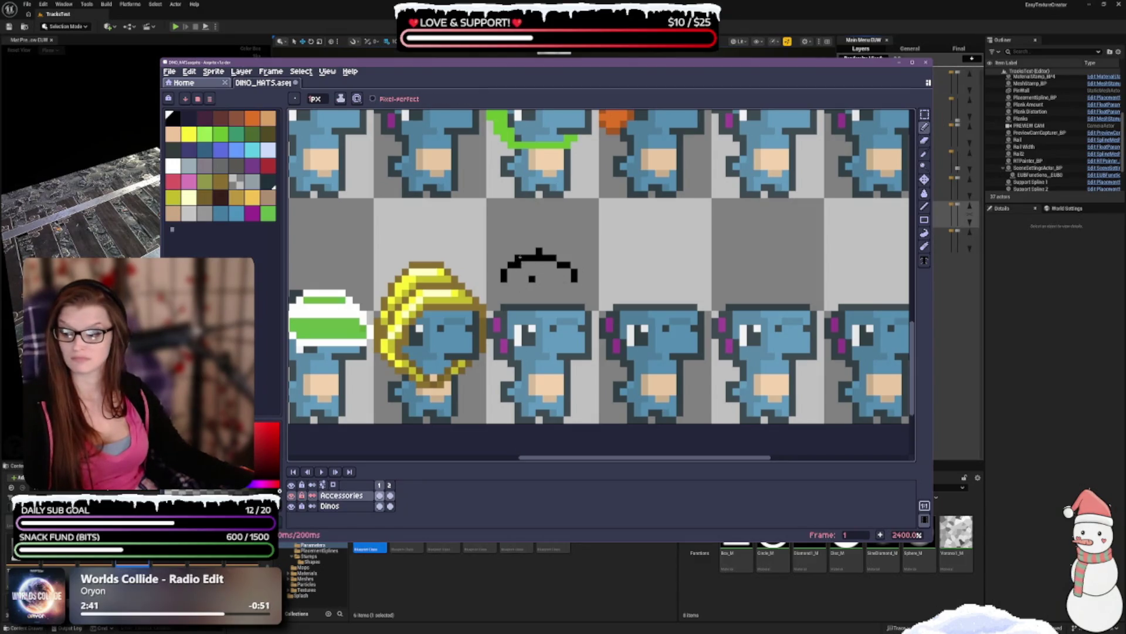
left_click(497, 285)
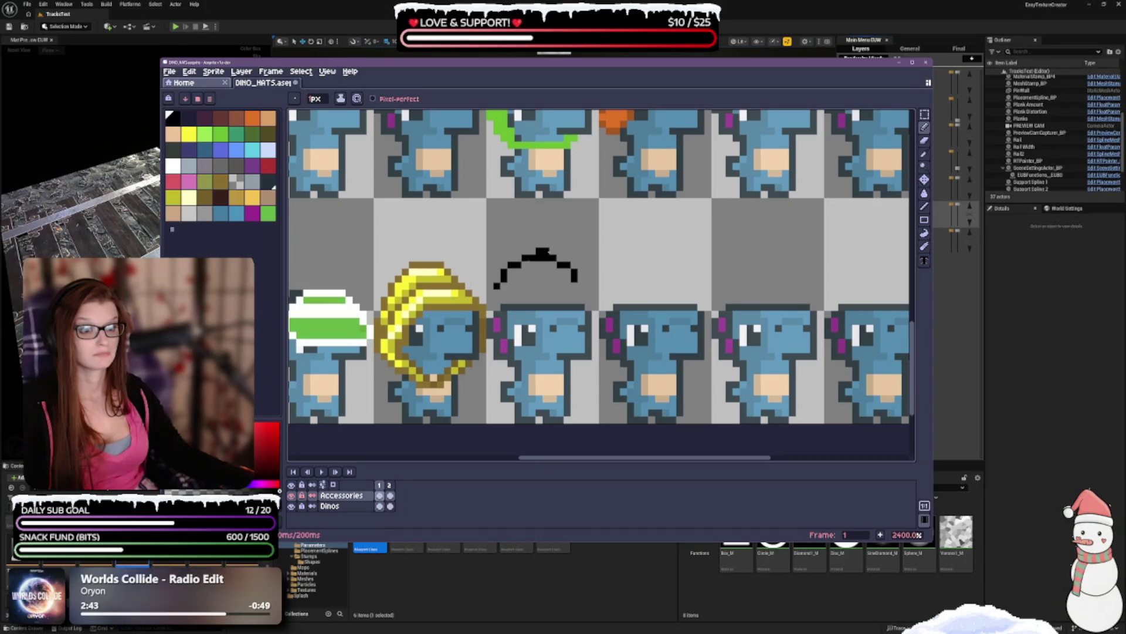
left_click(498, 292)
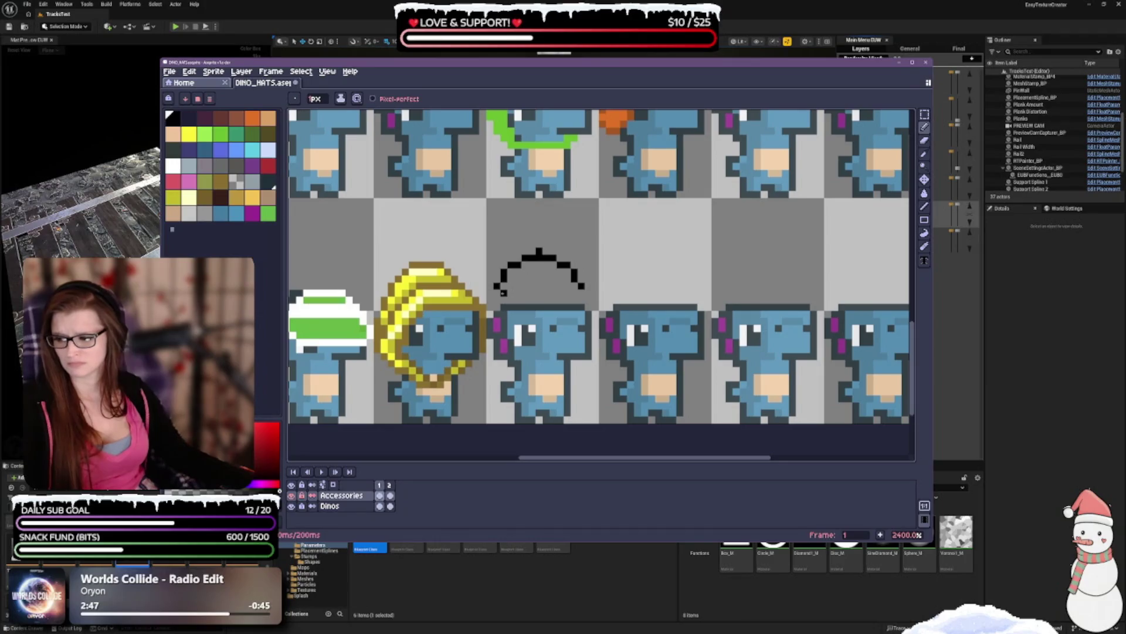
left_click_drag(497, 293, 581, 294)
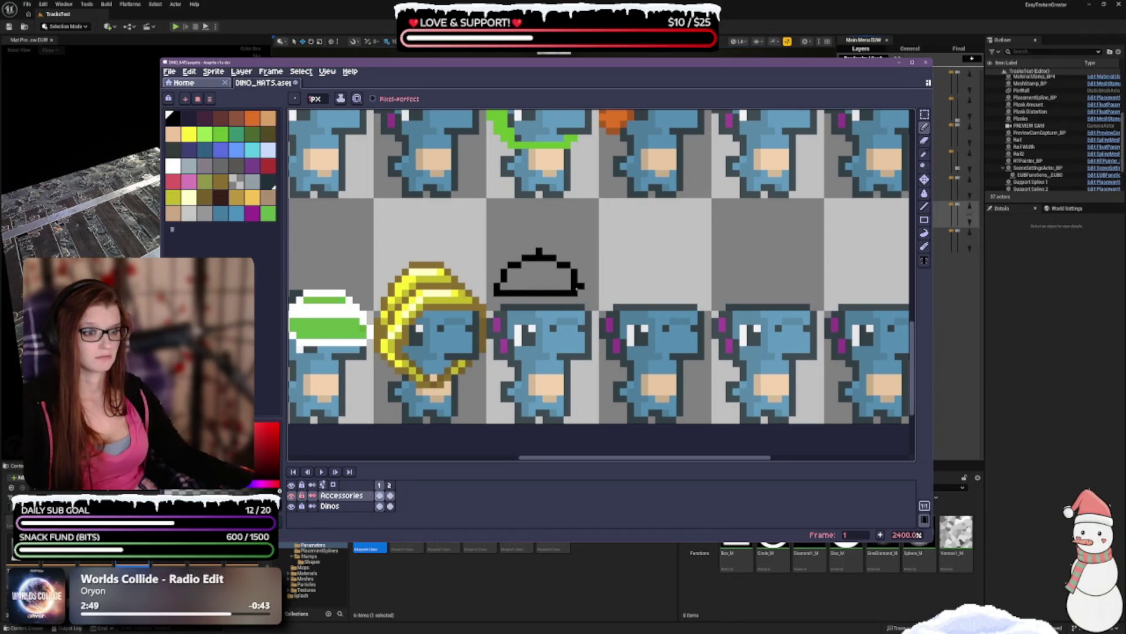
scroll(576, 288, "down", 2)
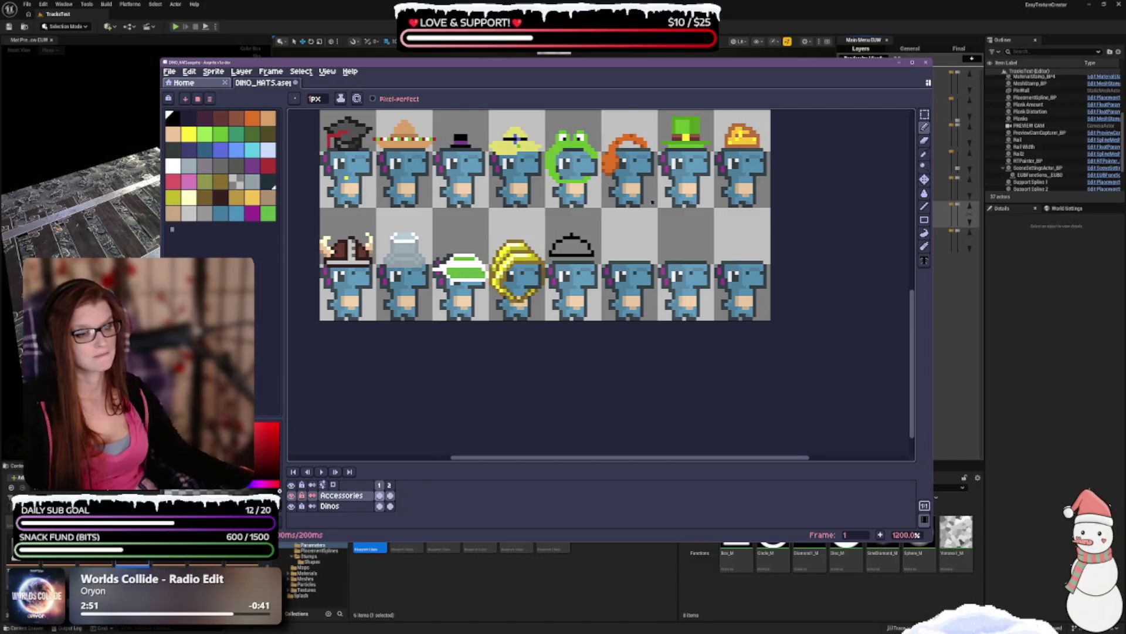
scroll(653, 223, "down", 1)
scroll(641, 226, "up", 2)
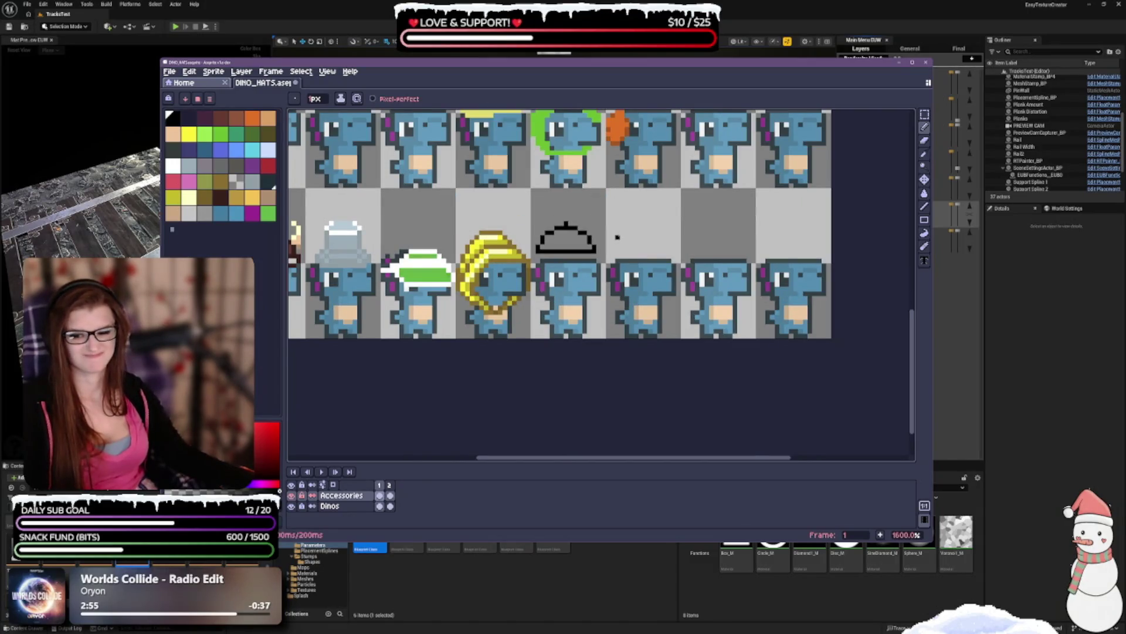
scroll(617, 235, "up", 2)
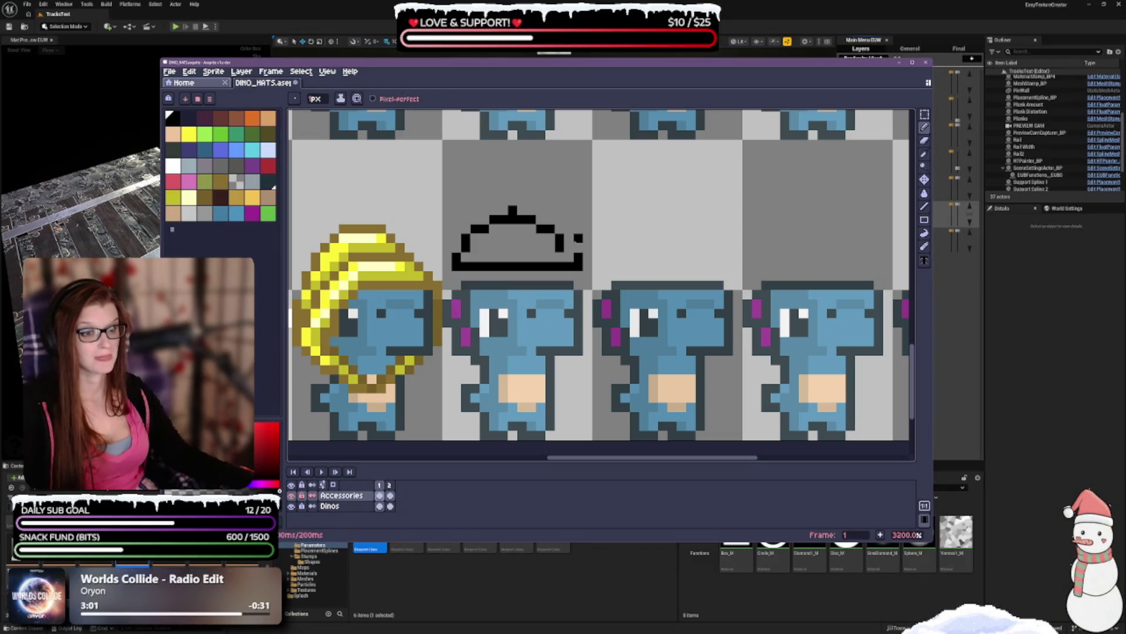
- Redraw the hat's upper-left dome outline as an even staircase curve, clearing the stray lower pixel
key("e")
key("b")
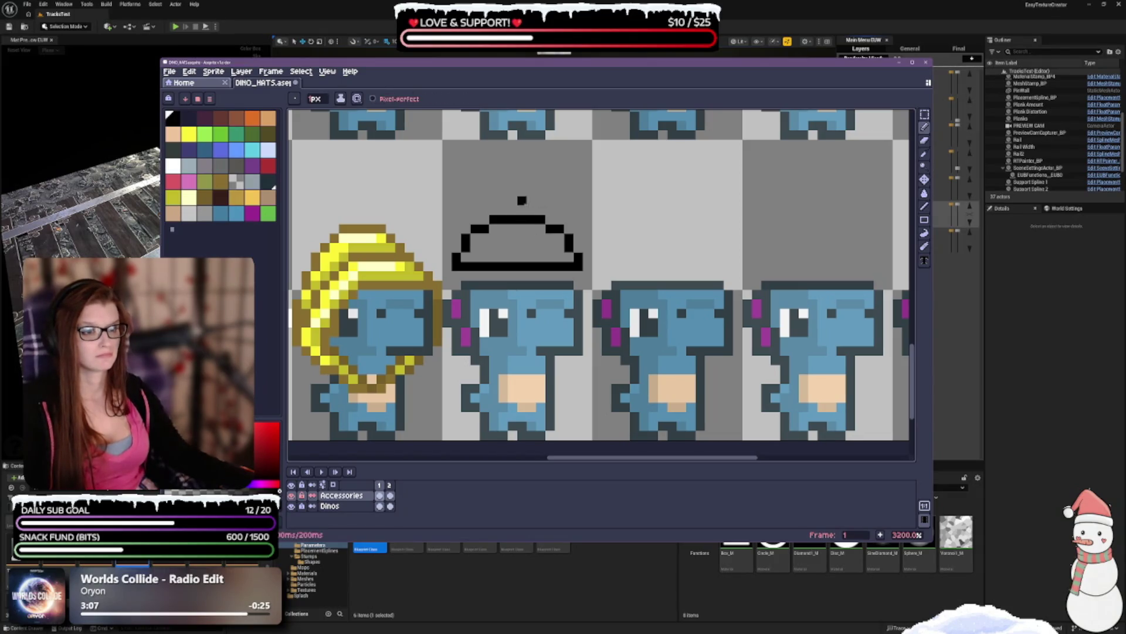
scroll(552, 183, "down", 1)
scroll(547, 184, "up", 1)
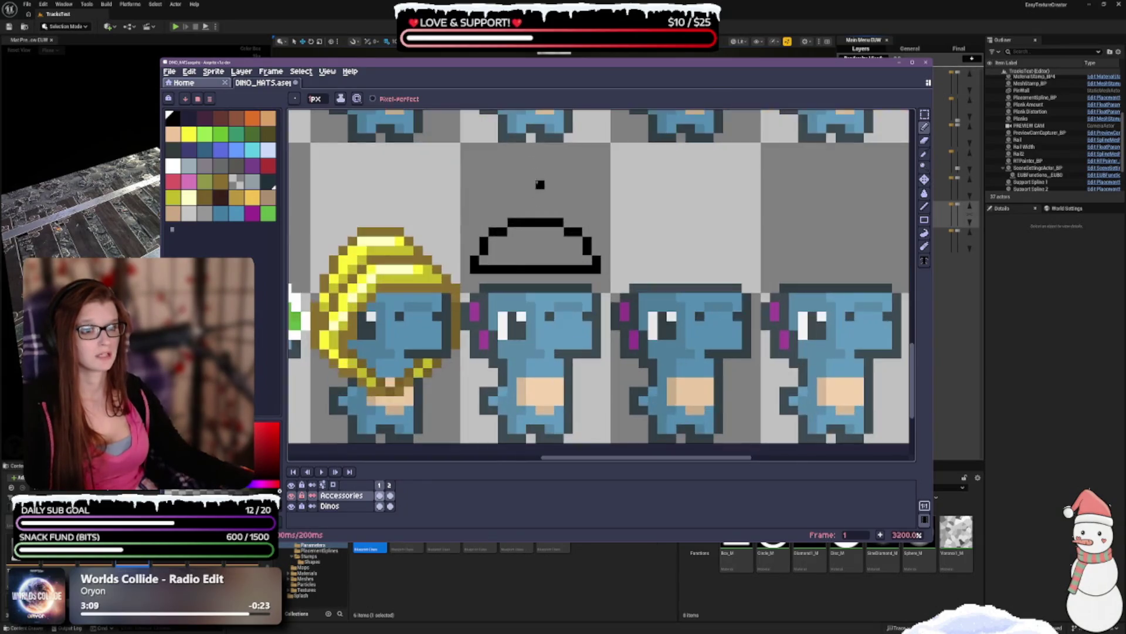
left_click(478, 245)
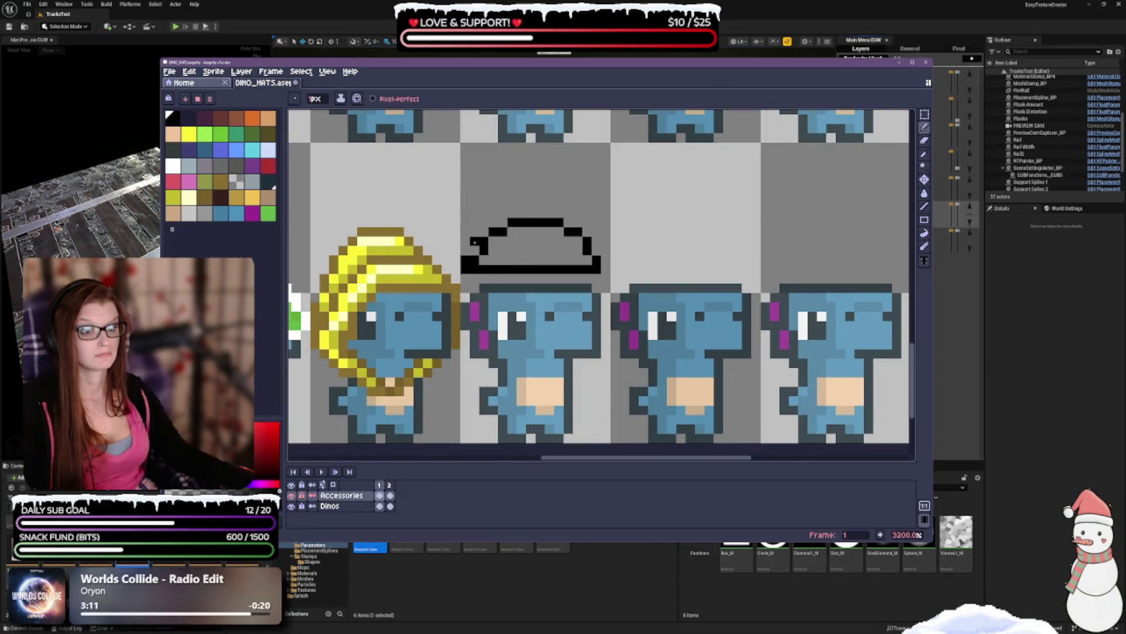
right_click(476, 250)
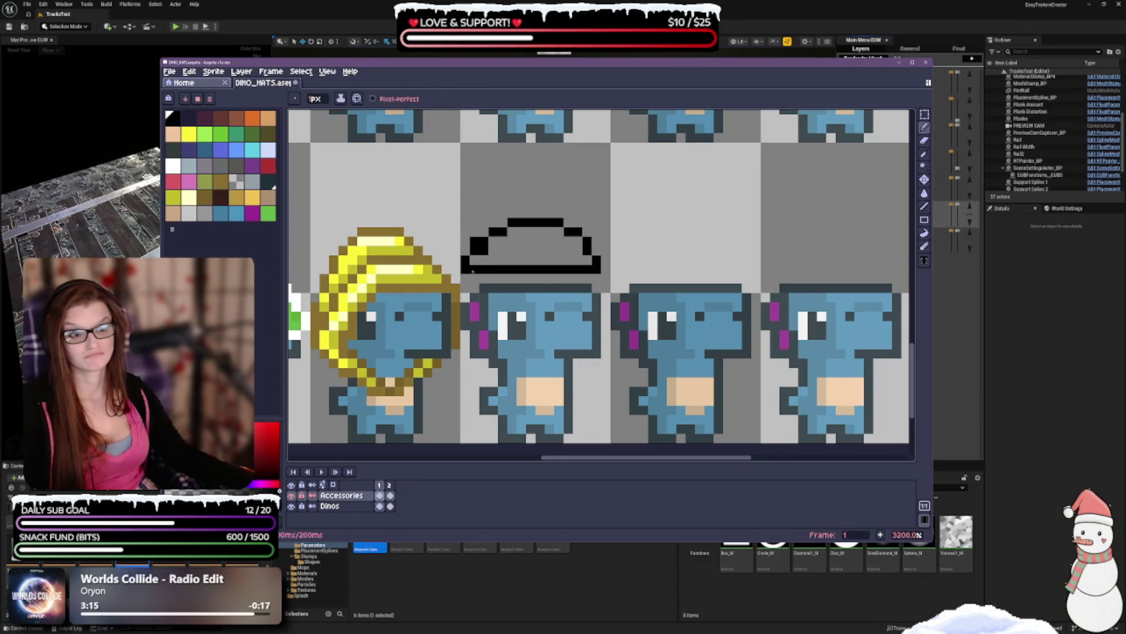
left_click_drag(478, 245, 504, 223)
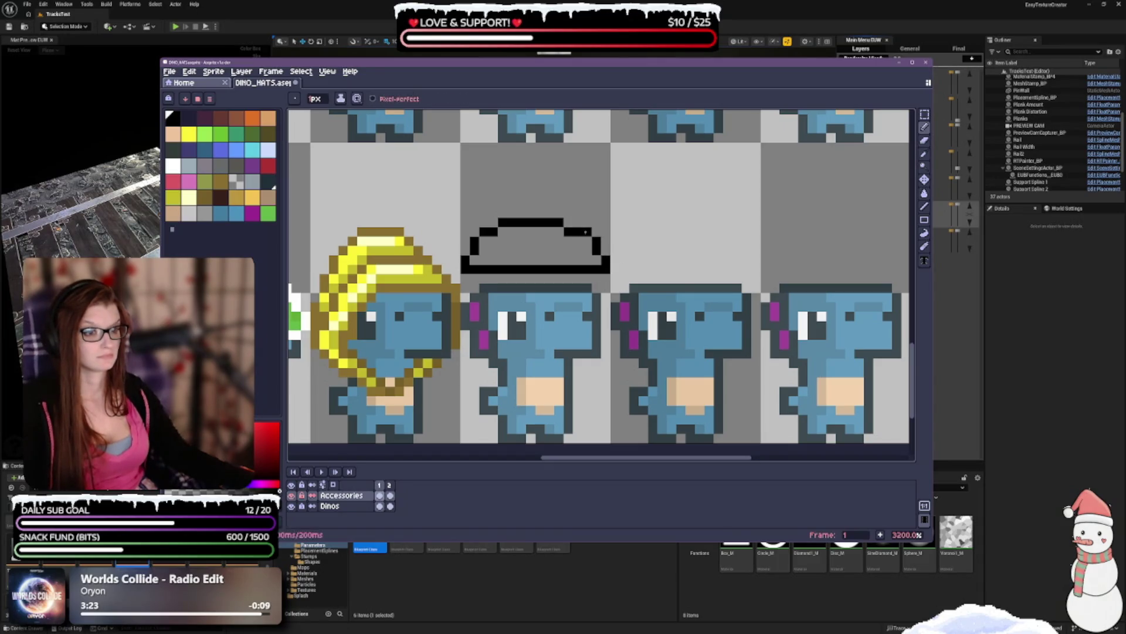
scroll(576, 300, "down", 1)
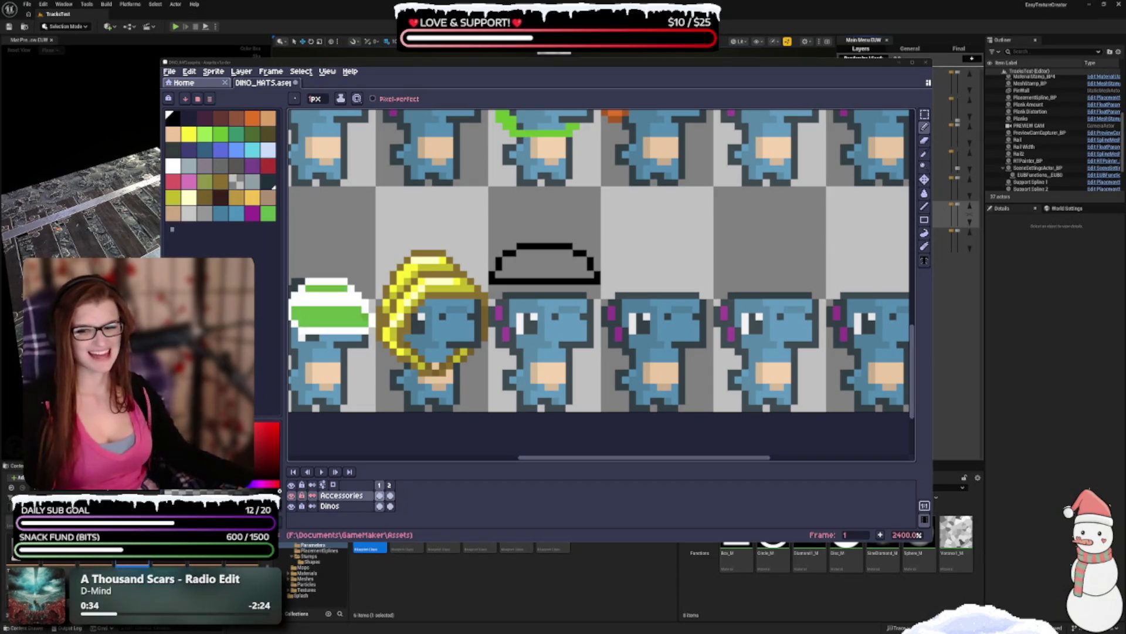
scroll(572, 255, "down", 1)
scroll(630, 247, "down", 1)
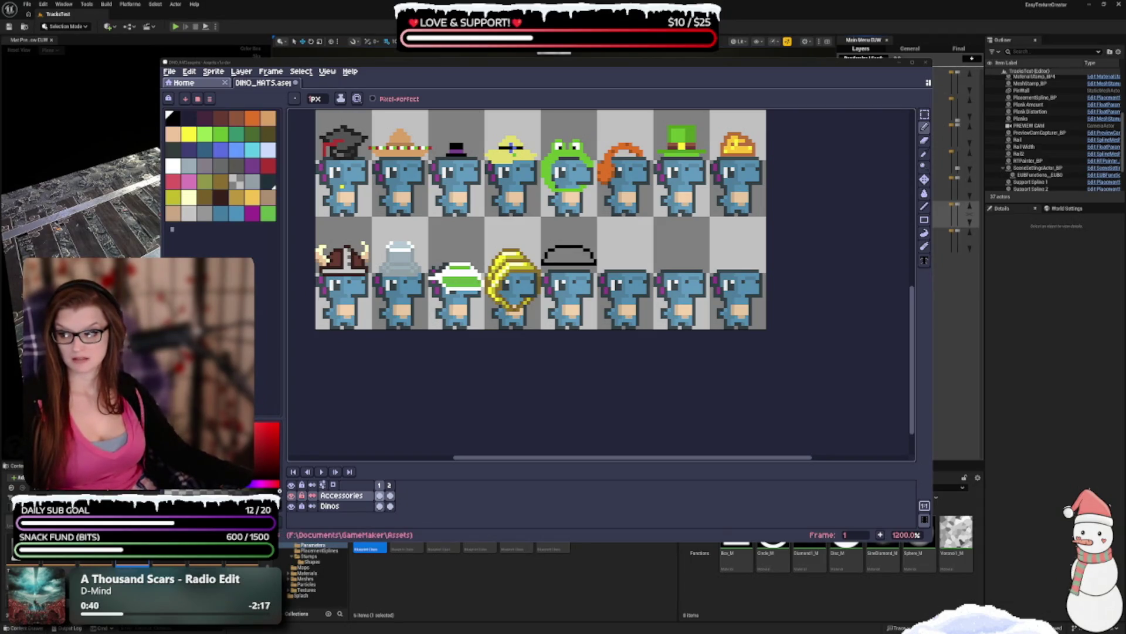
scroll(642, 255, "up", 1)
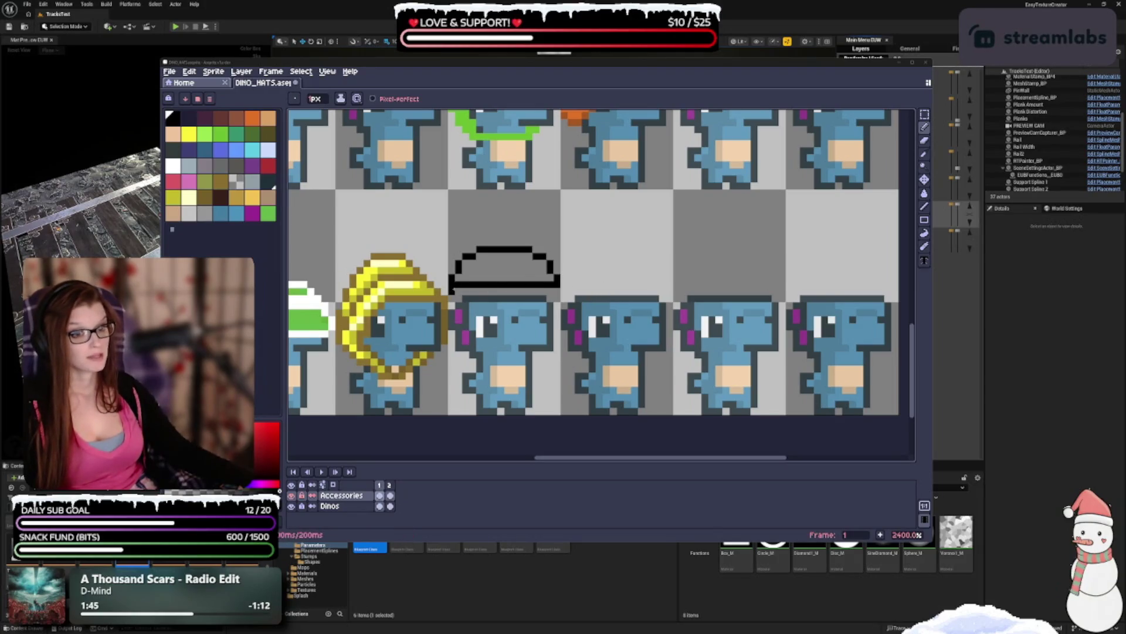
- Return to Aseprite and undo the last eraser stroke so the hat's bottom edge is solid
key("alt+Tab")
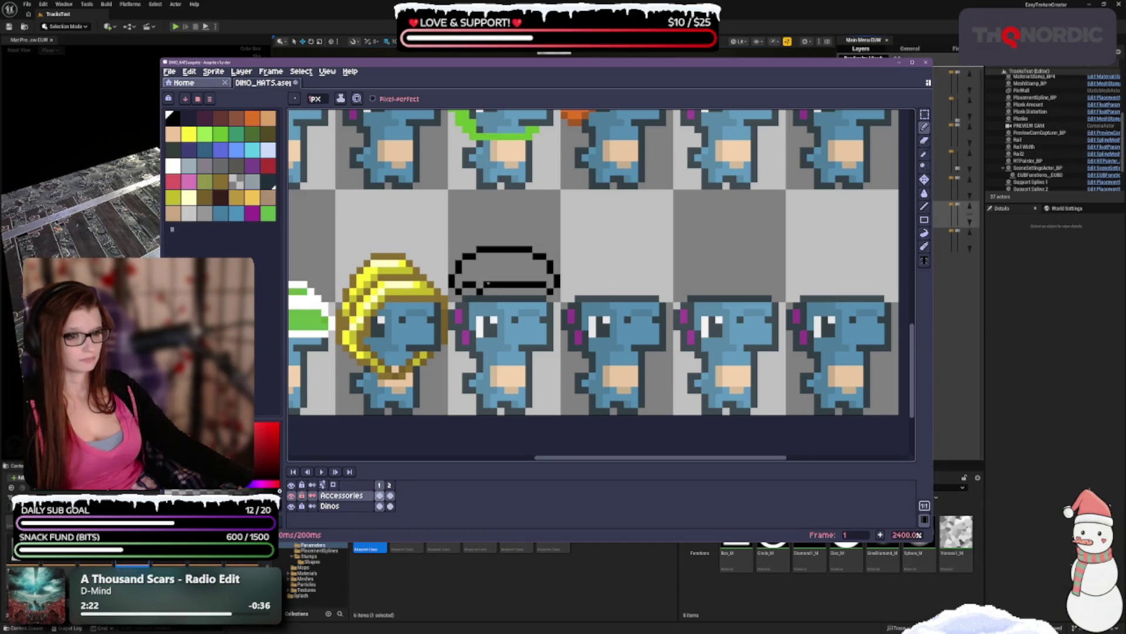
key("v")
key("ctrl+z")
key("b")
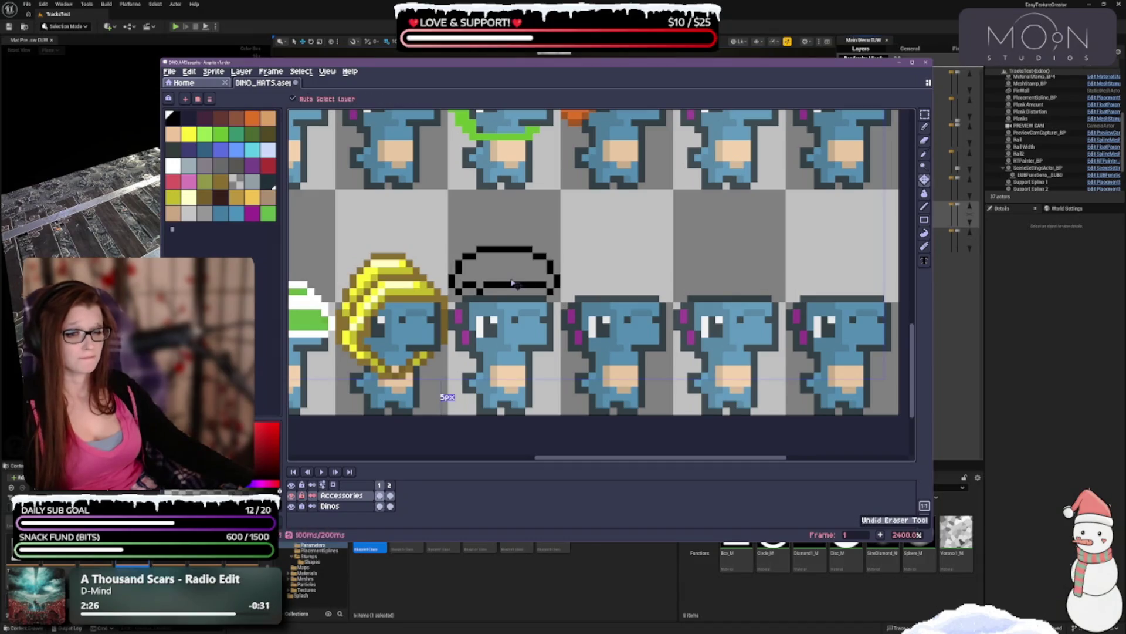